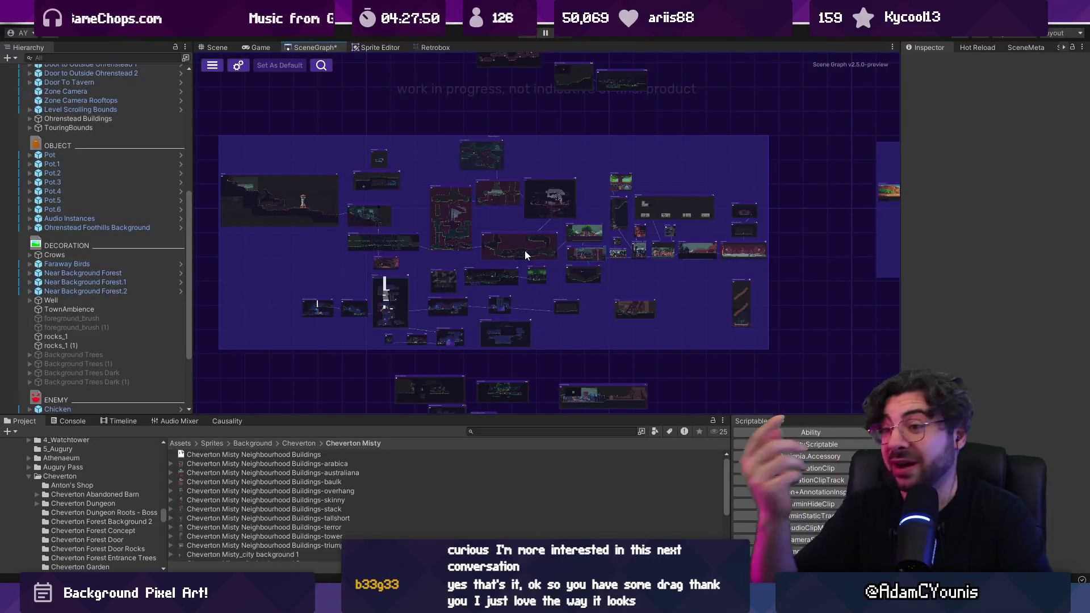
Pan the SceneGraph to view the separate scene group, then recentre the main group
left_click_drag(699, 274, 530, 271)
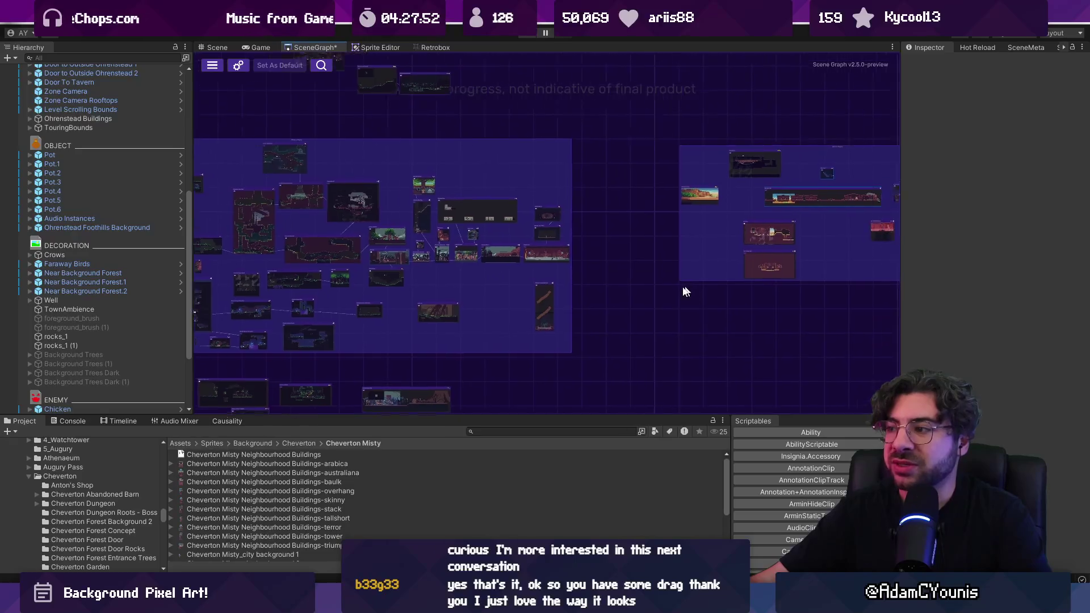
left_click_drag(696, 290, 458, 305)
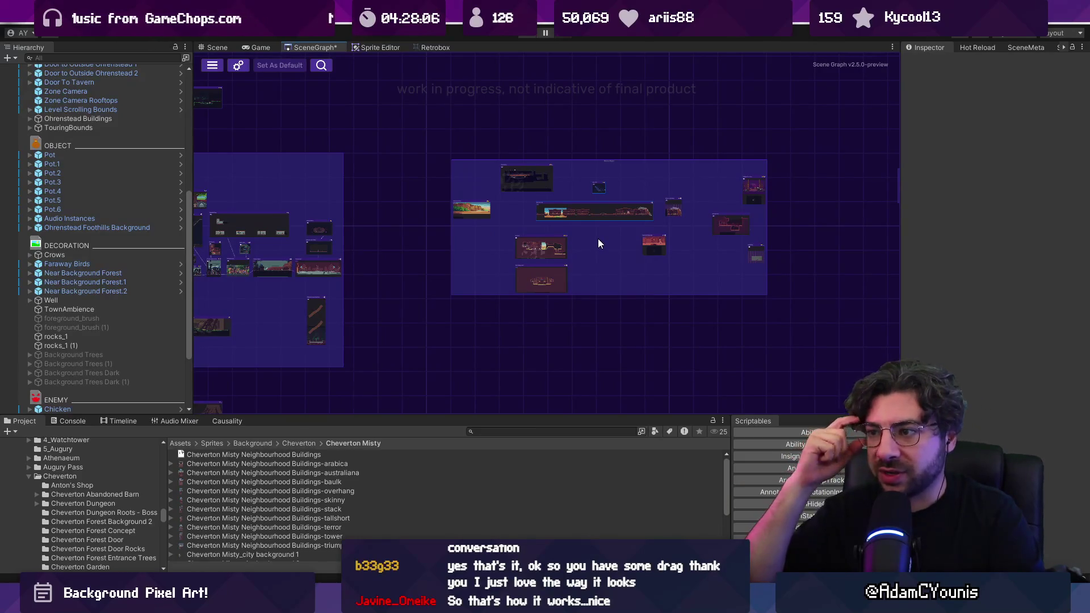
mouse_move(397, 227)
left_mouse_down()
mouse_move(651, 247)
mouse_move(536, 251)
left_mouse_up()
left_click_drag(453, 268, 622, 218)
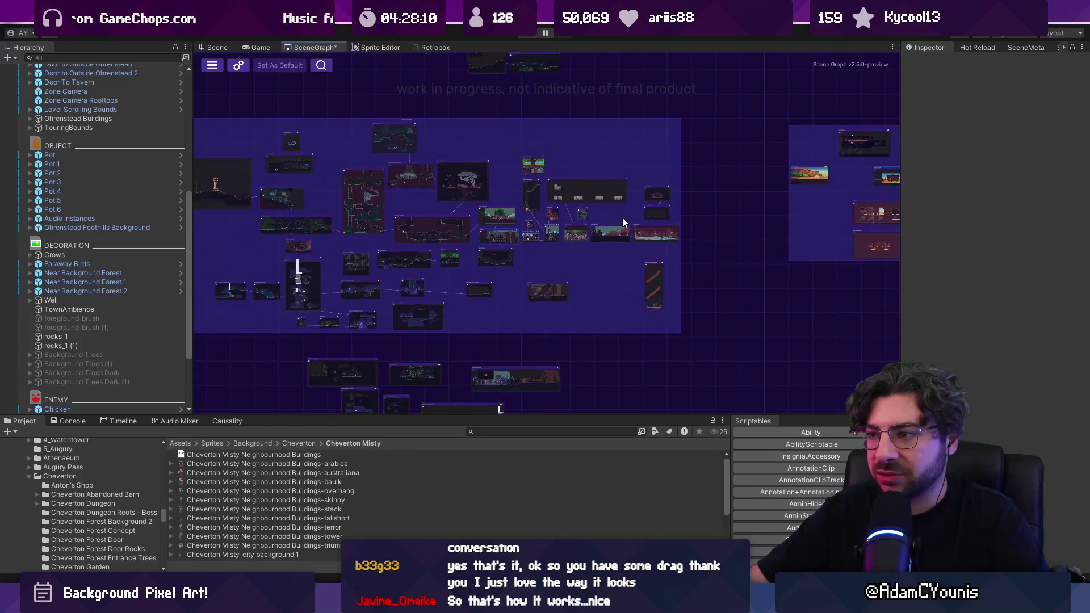
left_click_drag(485, 256, 513, 250)
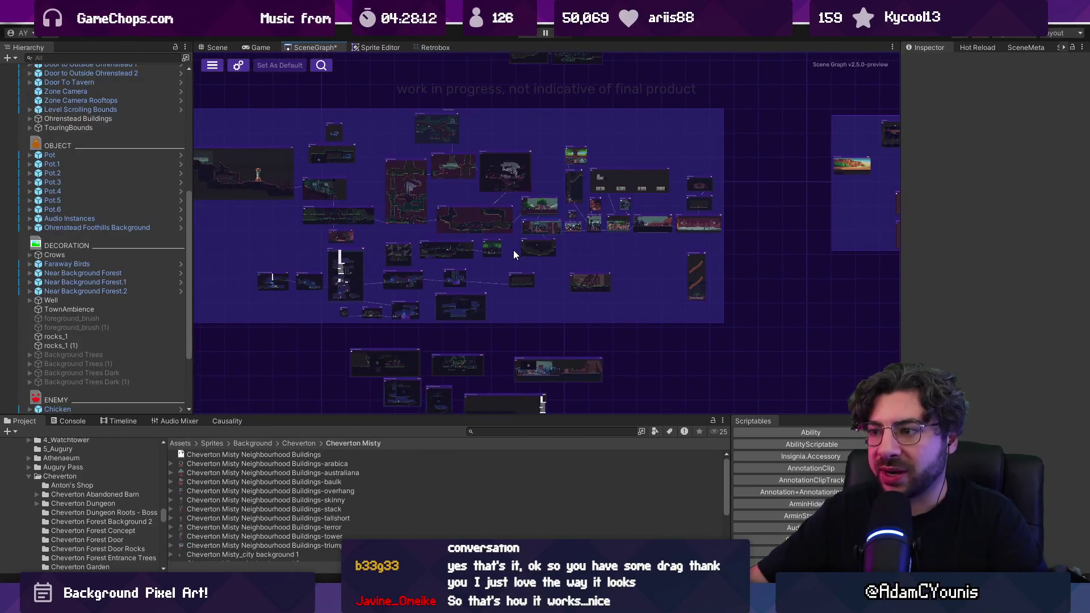
left_click_drag(498, 418, 497, 430)
left_click_drag(419, 257, 484, 276)
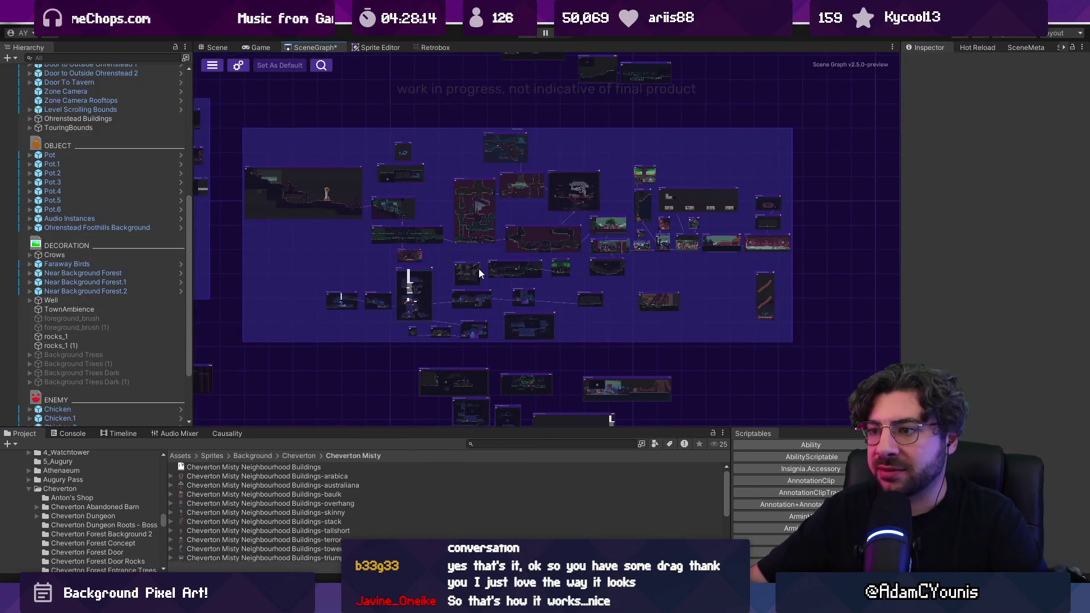
Zoom in on the Ridgelands scene with the lighthouse tower
scroll(268, 175, "up", 5)
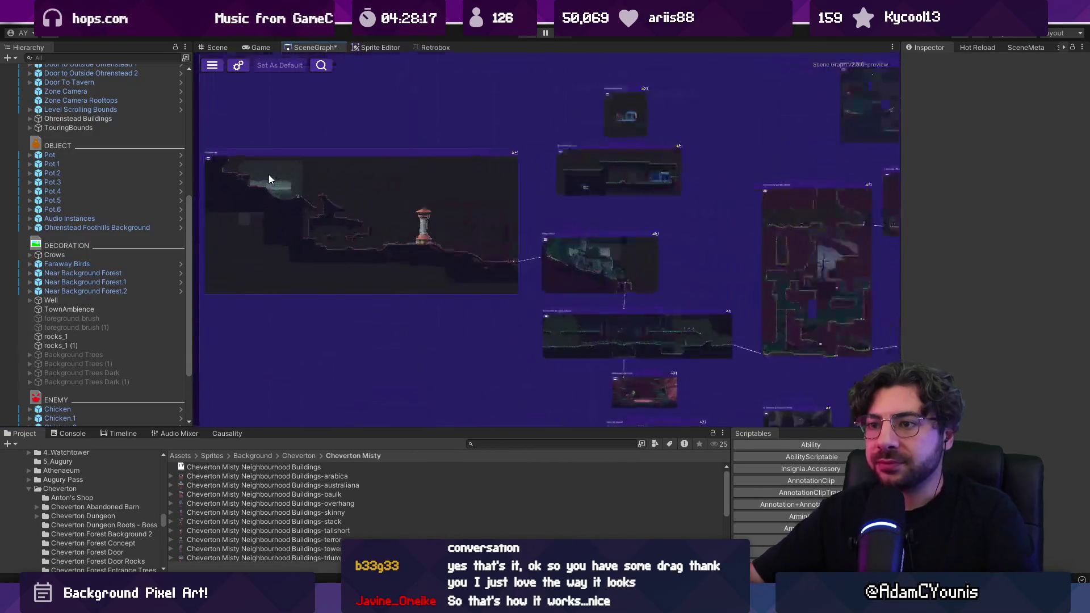
left_click_drag(268, 176, 434, 192)
scroll(434, 193, "up", 4)
scroll(463, 207, "down", 2)
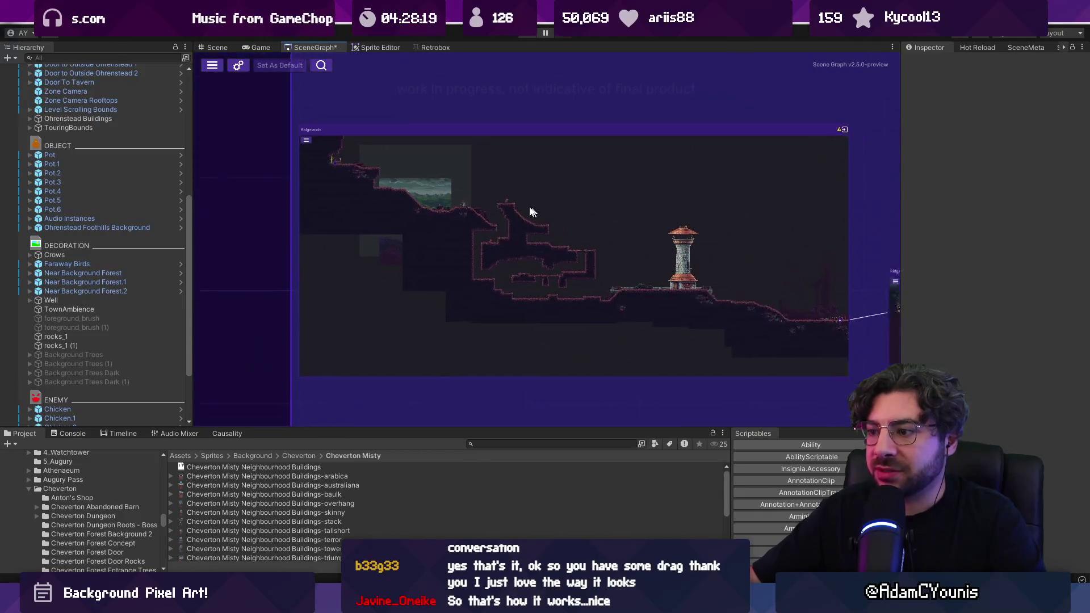
In Figma, search files for 'chapter 2 story' and open the Chapter 2 World Layout board
key("alt+Tab")
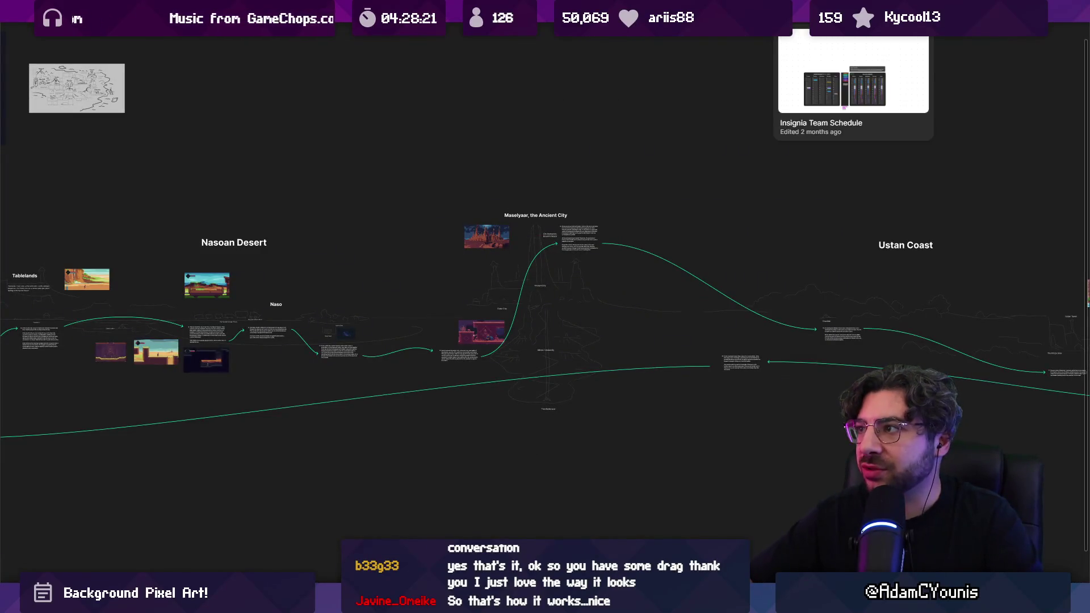
left_click(793, 63)
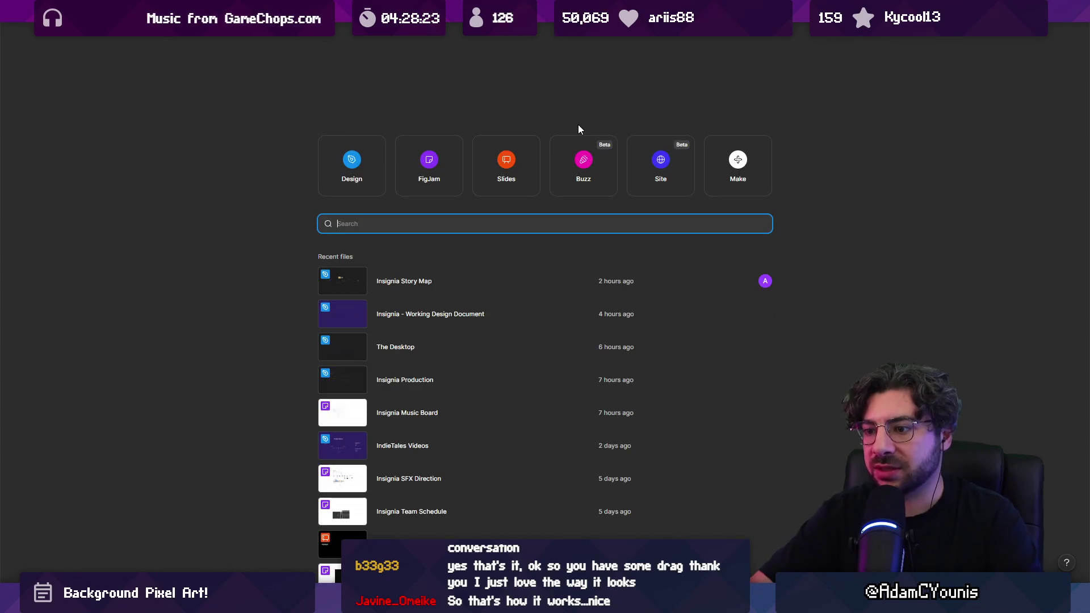
type("chapter 2 ")
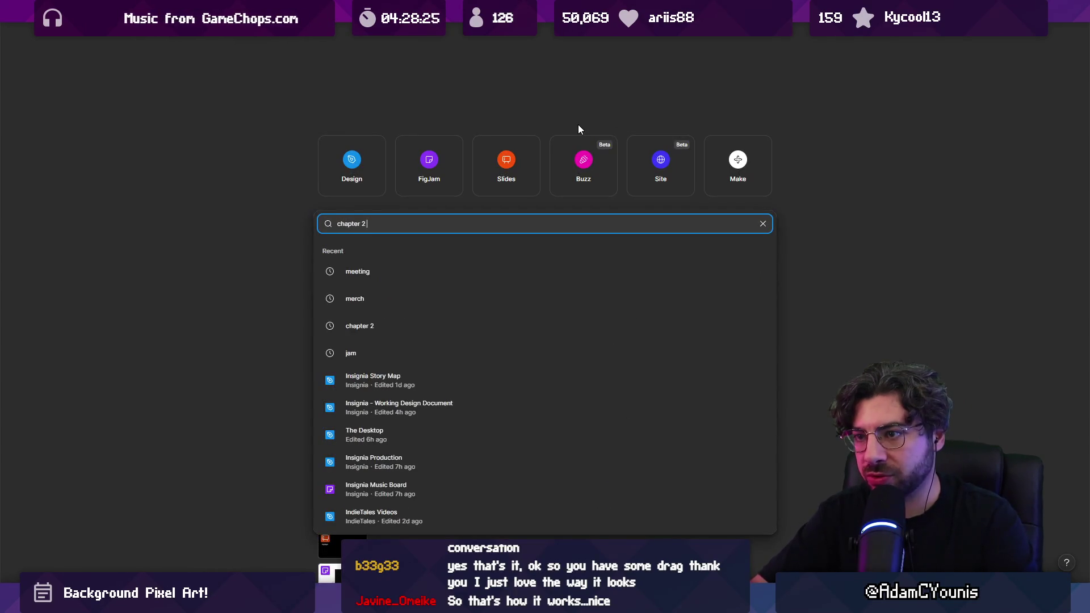
type("story")
key("Return")
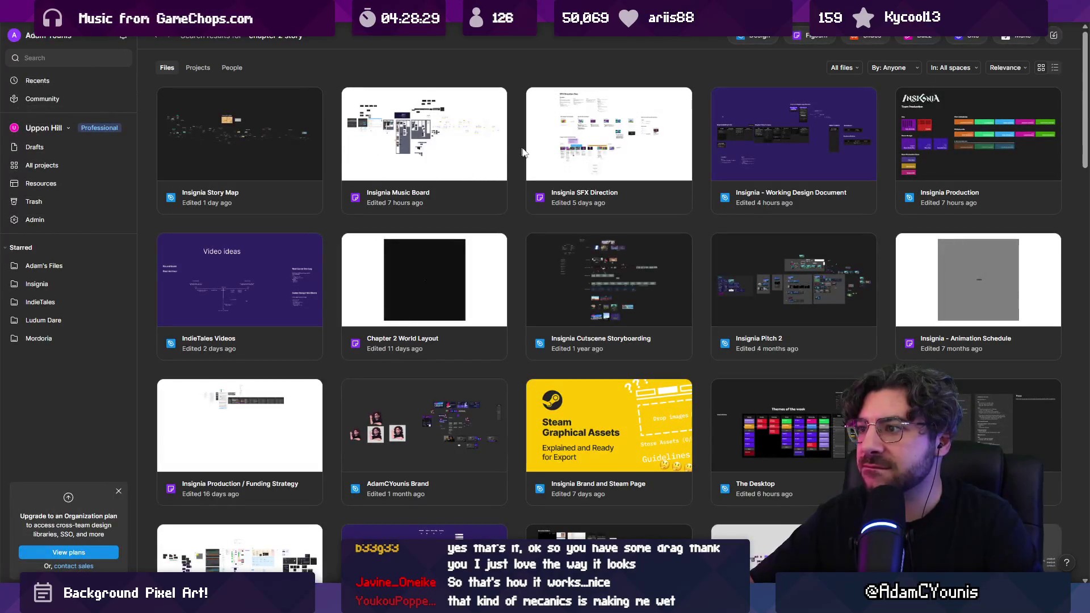
double_click(370, 250)
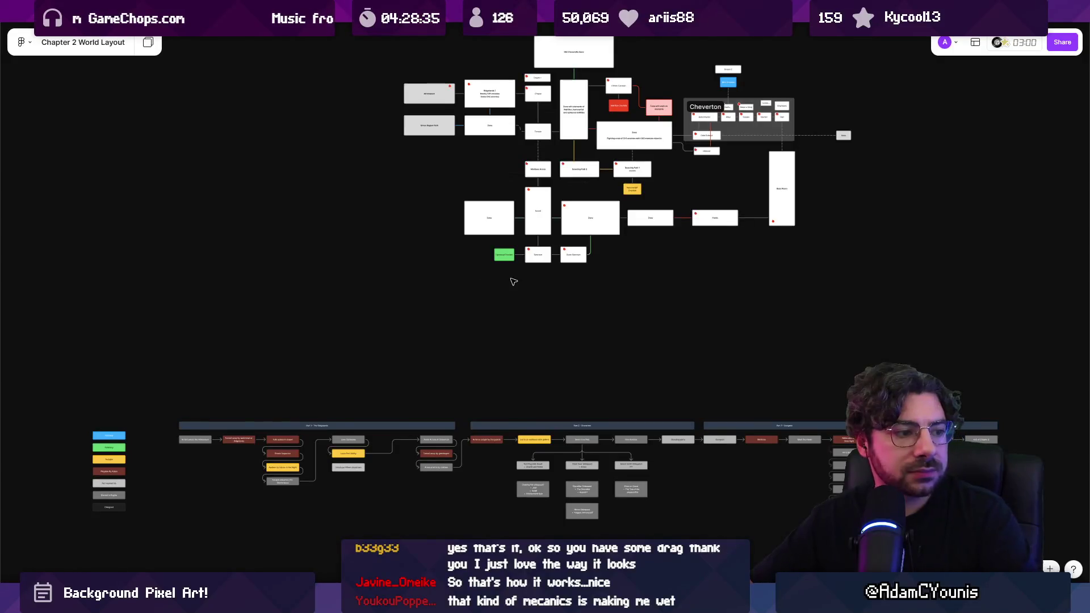
mouse_move(716, 284)
left_mouse_down()
mouse_move(708, 338)
mouse_move(872, 178)
left_mouse_up()
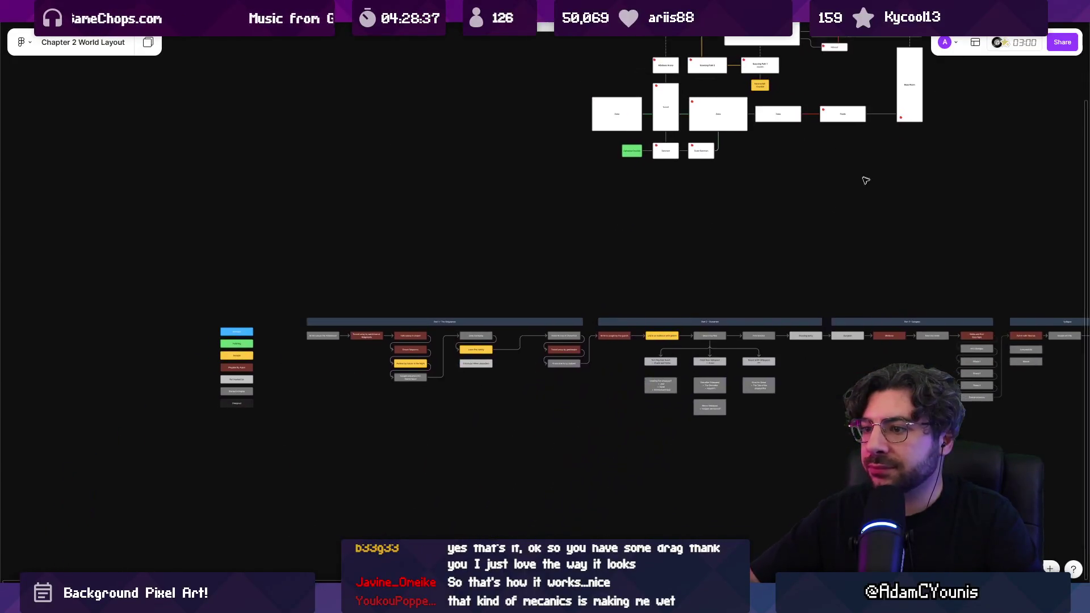
scroll(396, 389, "up", 5)
scroll(399, 326, "down", 1)
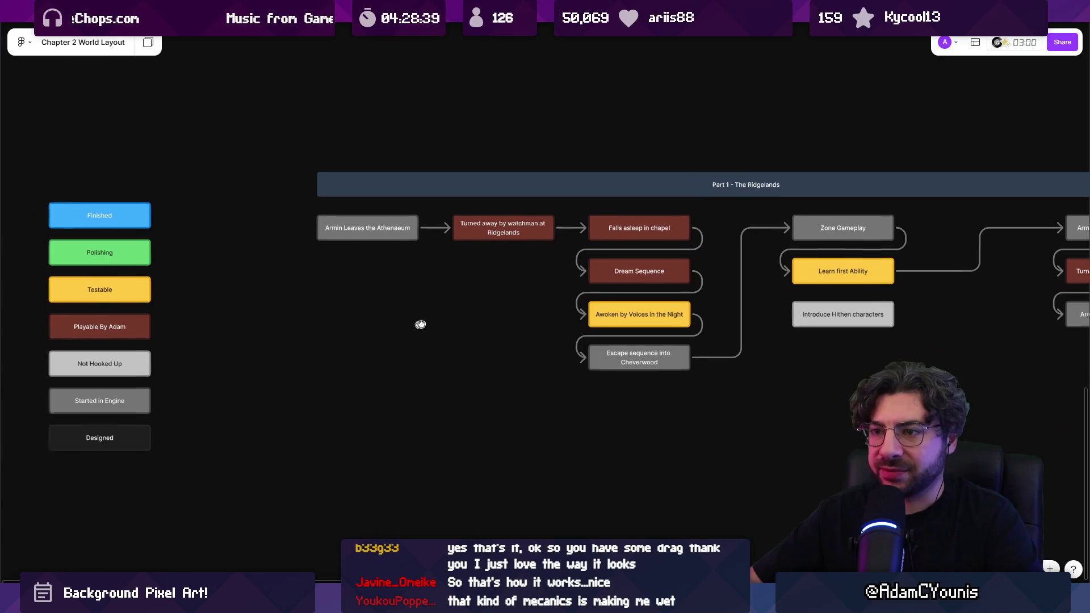
left_click_drag(426, 309, 292, 320)
scroll(293, 320, "down", 3)
scroll(763, 330, "up", 2)
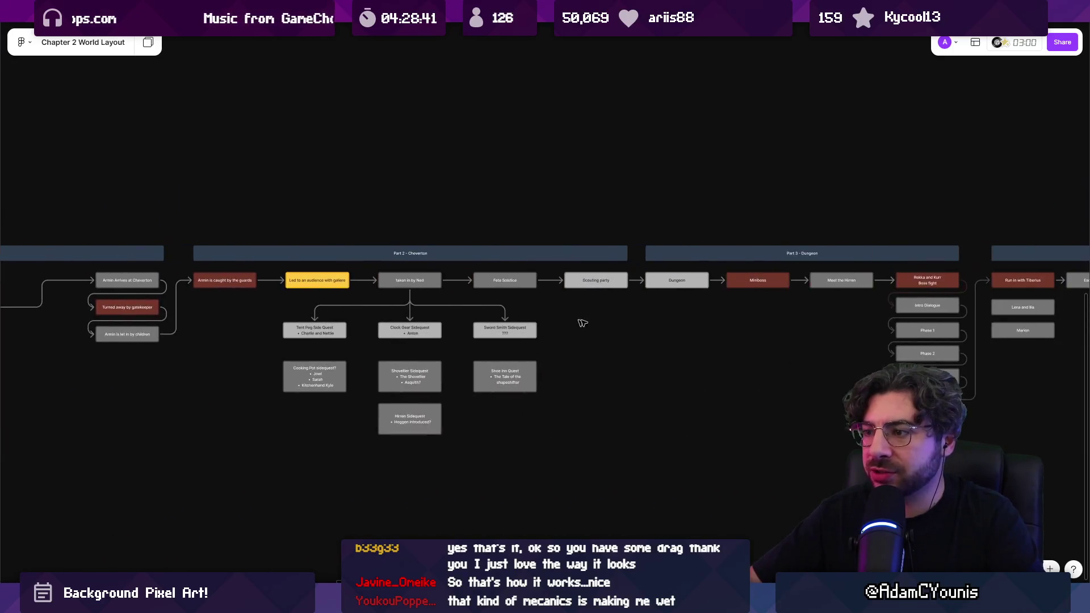
scroll(908, 284, "right", 10)
scroll(896, 319, "left", 10)
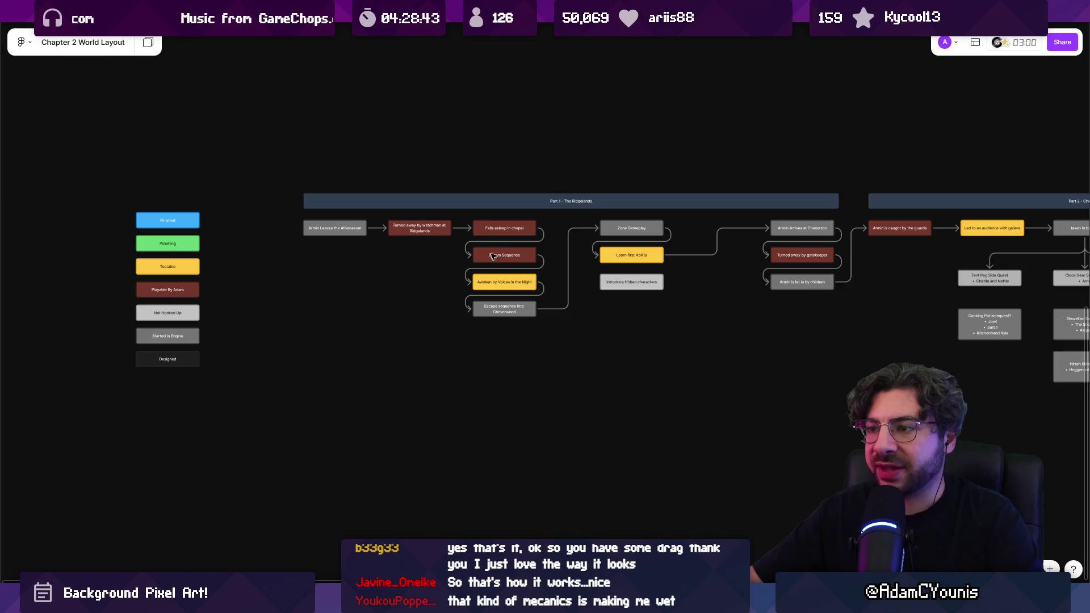
scroll(491, 259, "up", 3)
left_click_drag(489, 201, 511, 397)
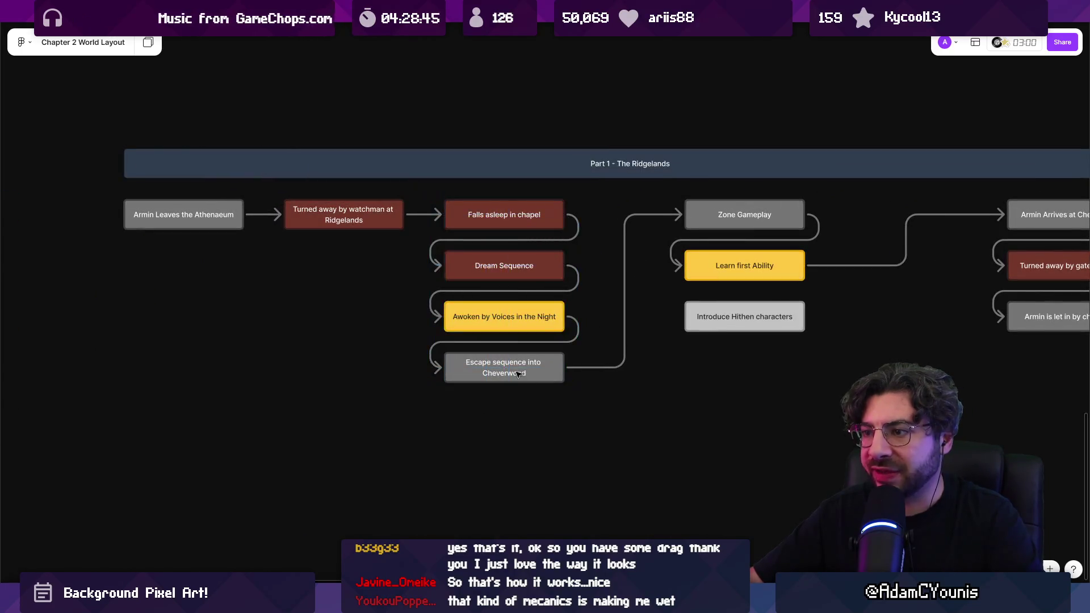
scroll(518, 350, "down", 4)
scroll(512, 348, "up", 1)
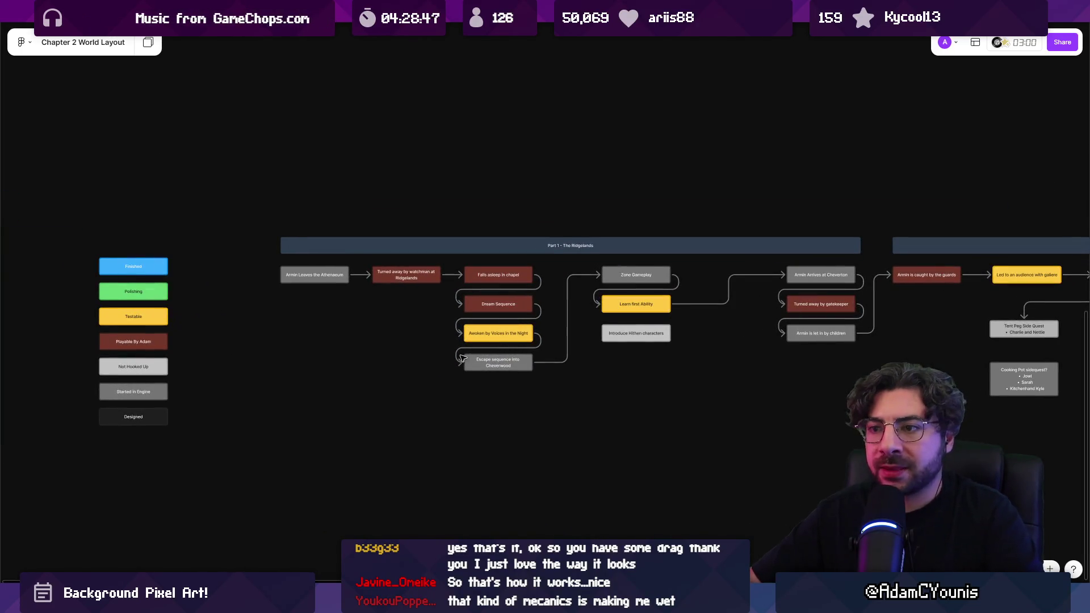
left_click_drag(464, 358, 236, 279)
scroll(335, 255, "down", 4)
scroll(163, 271, "up", 5)
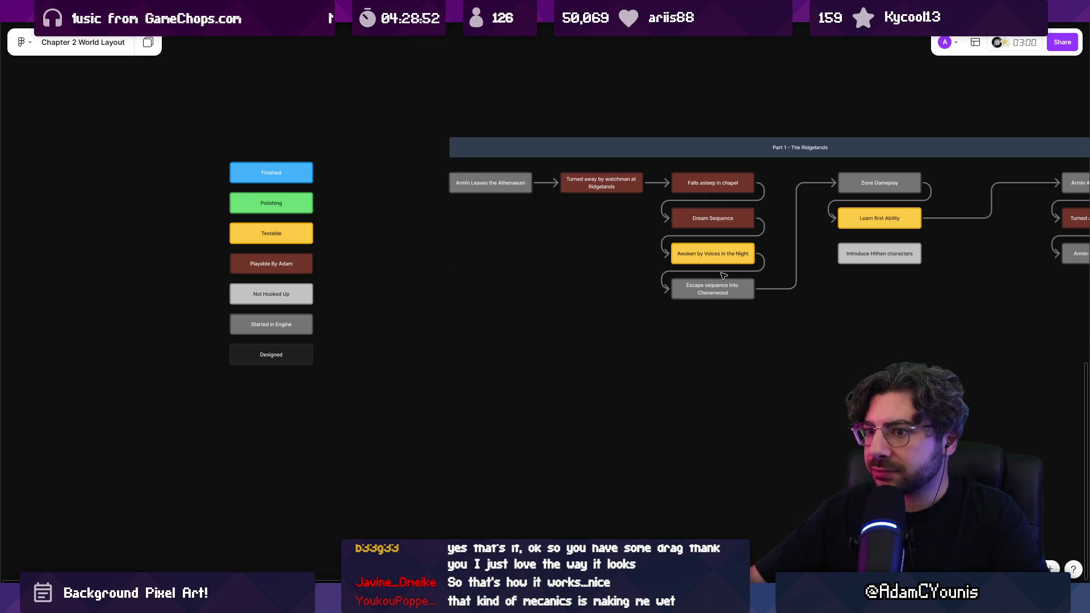
left_click_drag(718, 274, 665, 276)
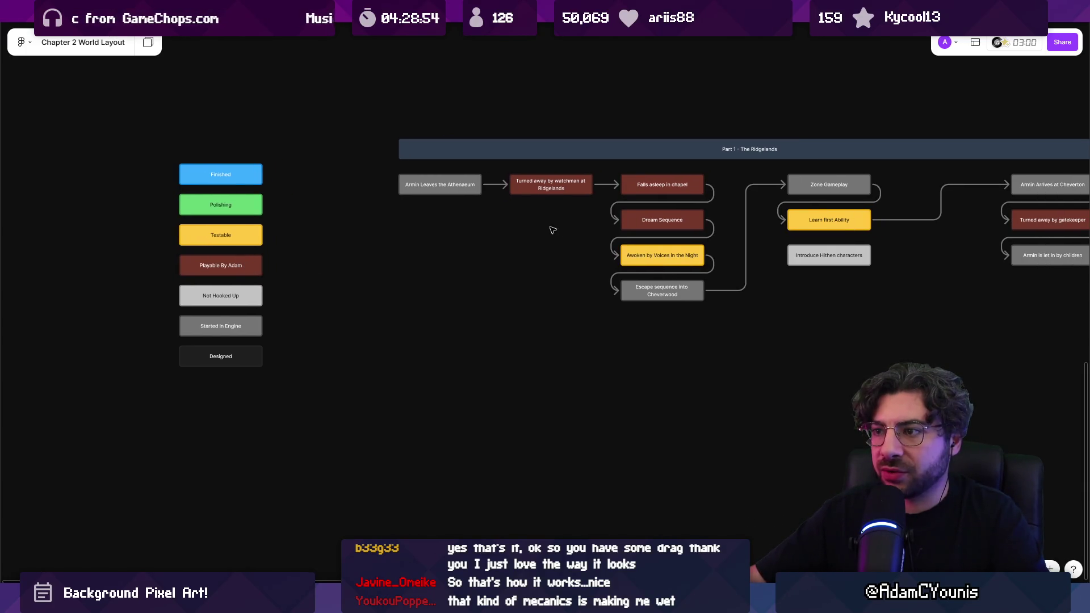
scroll(511, 242, "down", 5)
left_click_drag(618, 304, 299, 312)
scroll(80, 284, "up", 5)
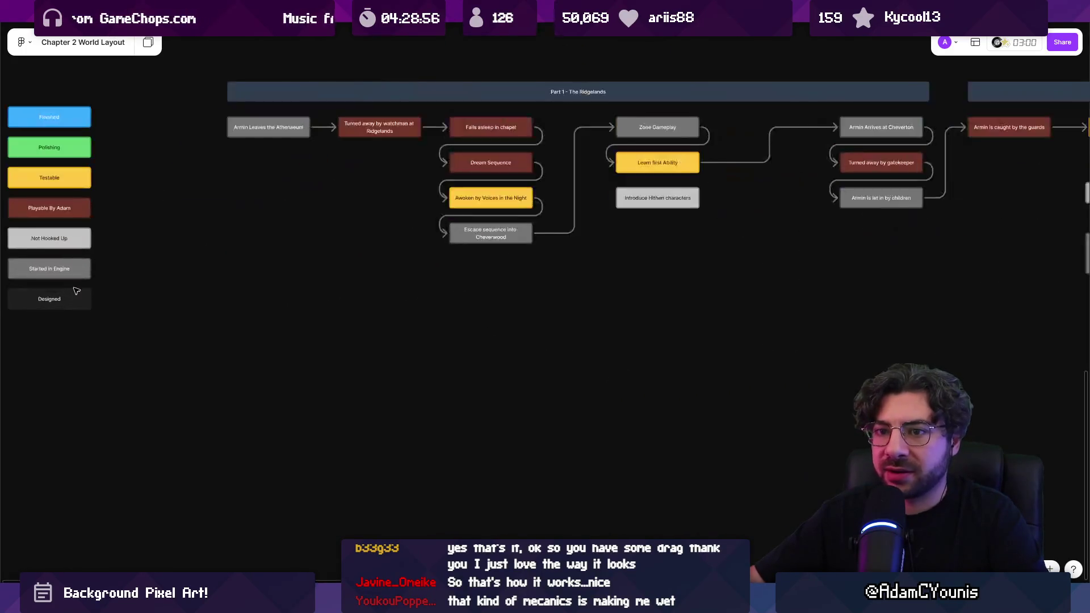
scroll(84, 274, "down", 3)
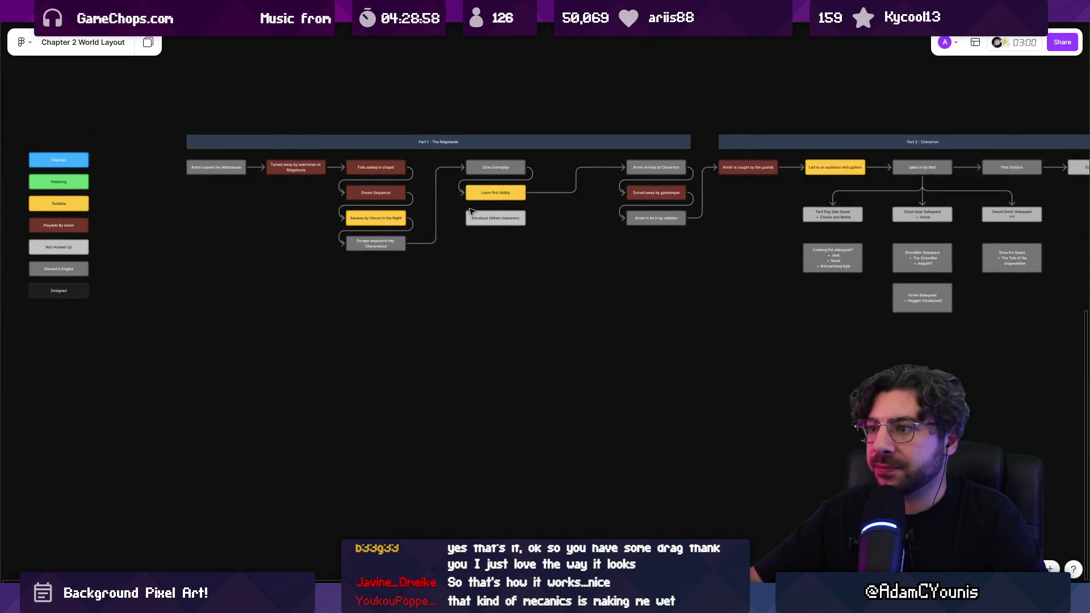
scroll(475, 180, "up", 2)
scroll(475, 179, "down", 2)
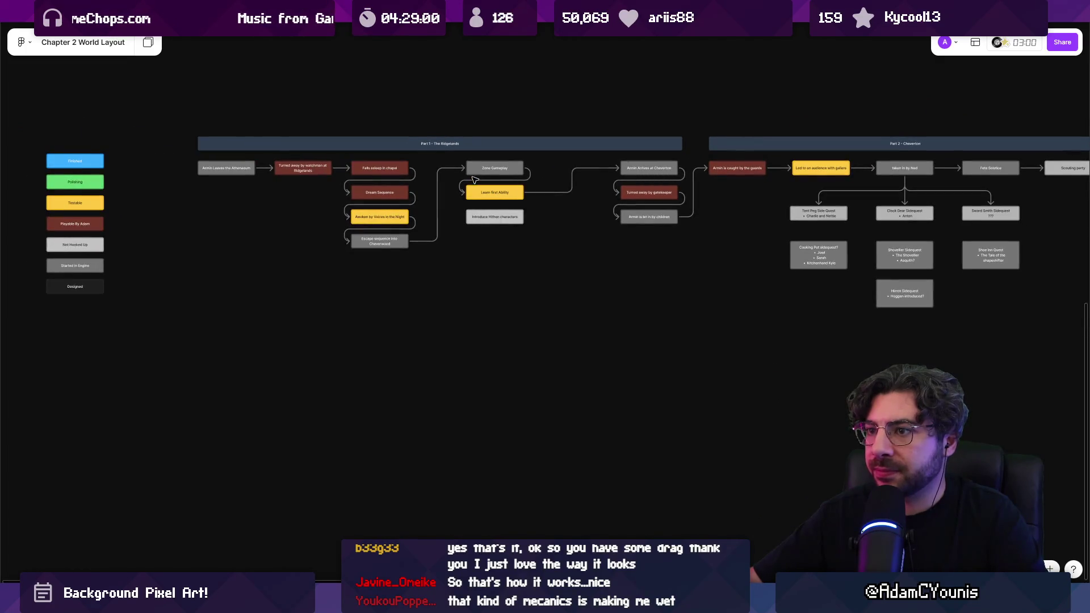
left_click(481, 167)
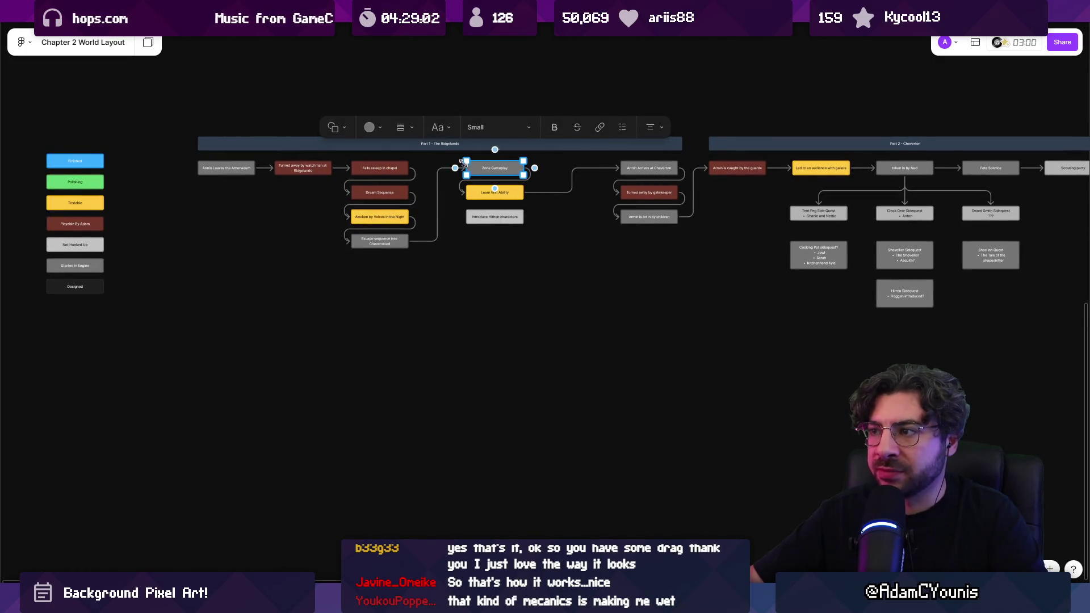
scroll(501, 176, "up", 2)
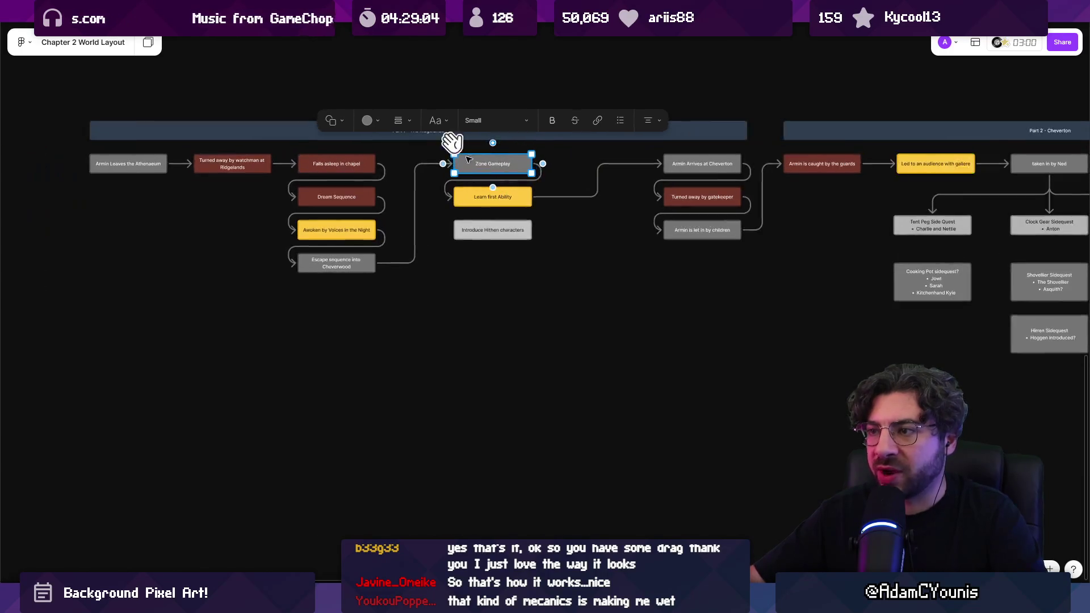
left_click(556, 184)
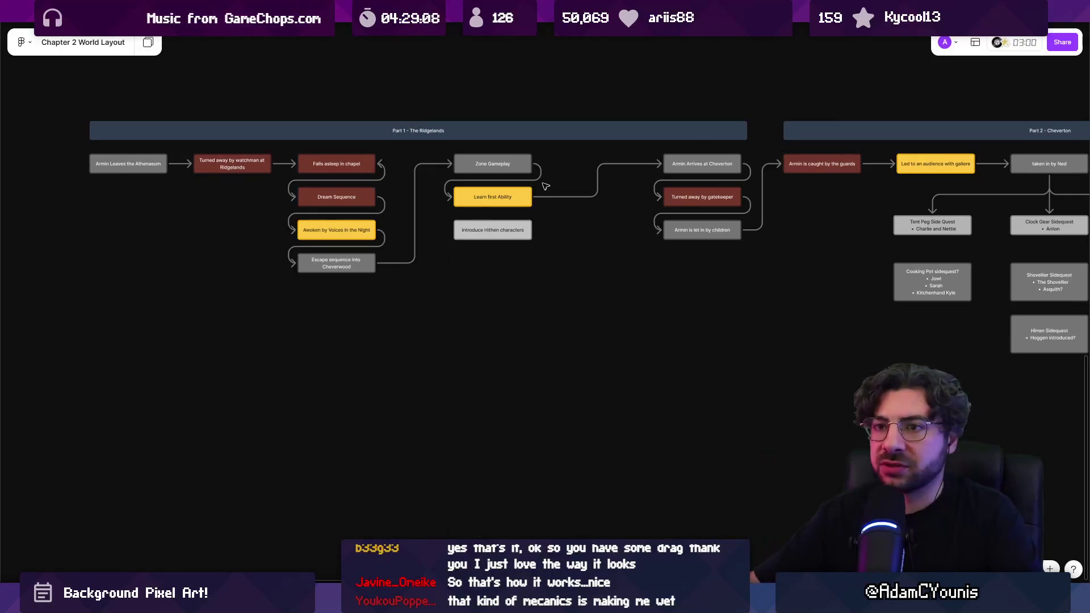
scroll(549, 187, "left", 3)
scroll(187, 170, "up", 3)
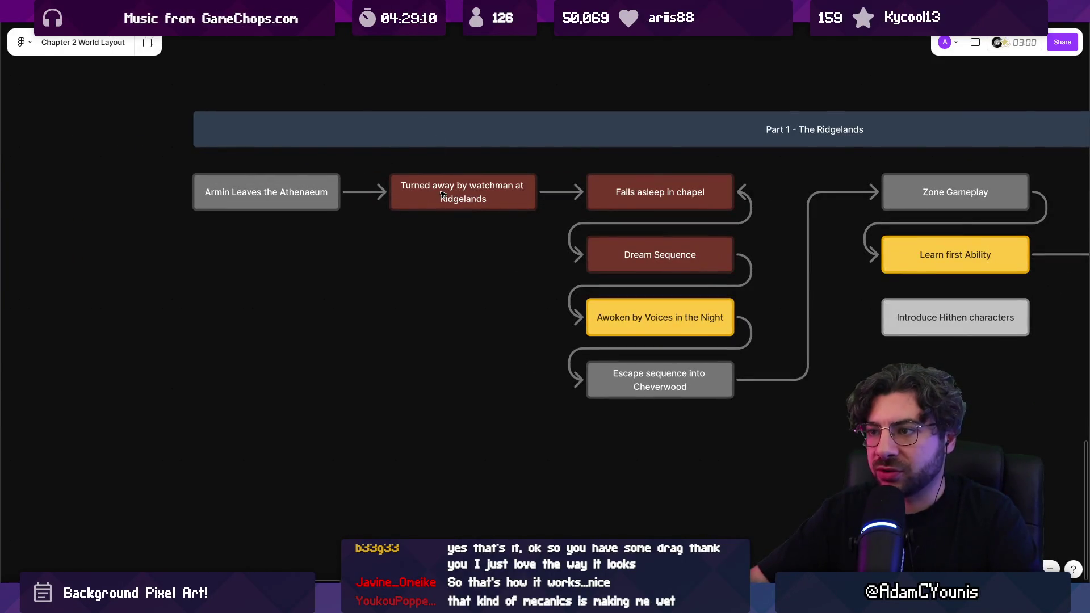
left_click_drag(685, 191, 217, 194)
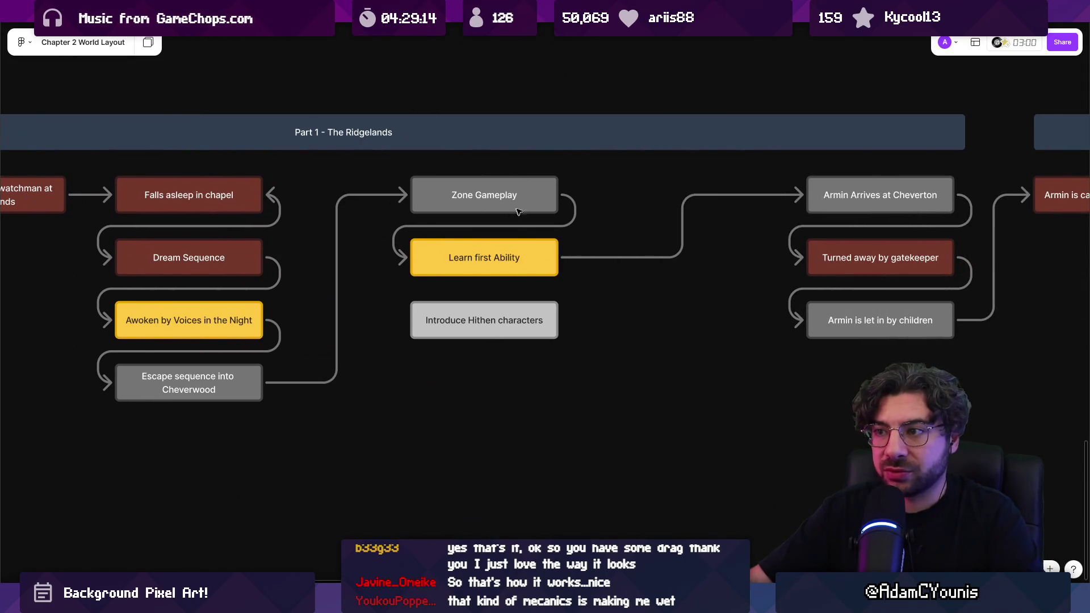
scroll(485, 199, "down", 5)
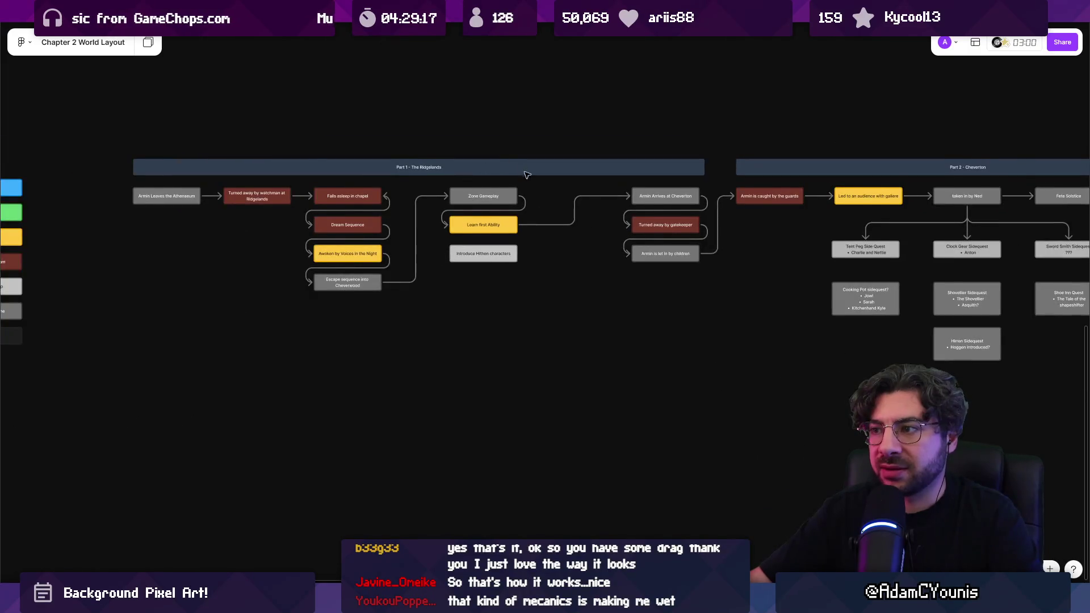
scroll(442, 233, "up", 3)
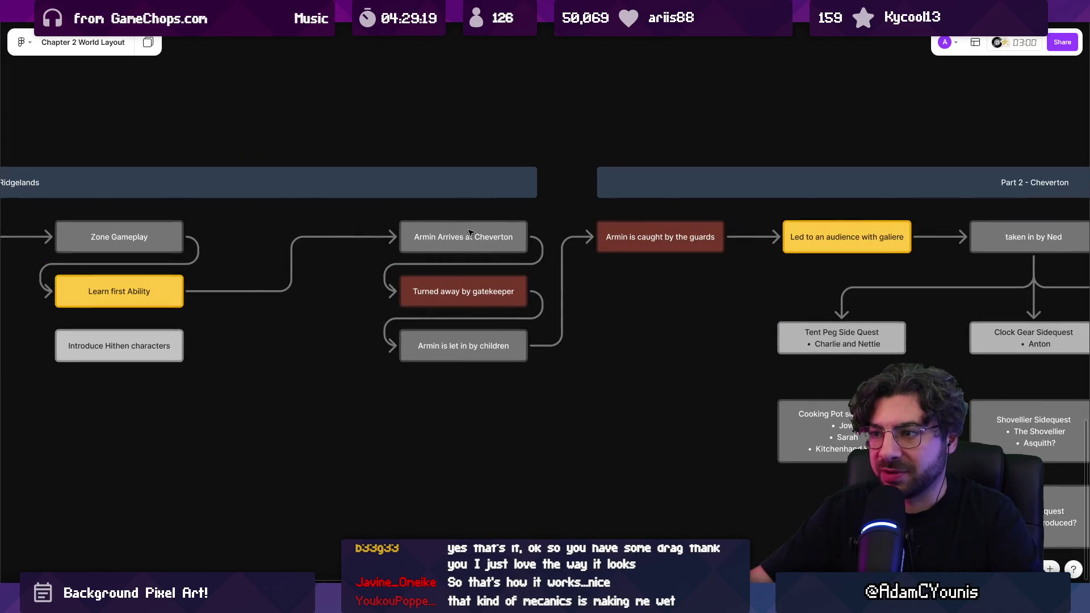
scroll(470, 233, "down", 3)
scroll(351, 219, "right", 3)
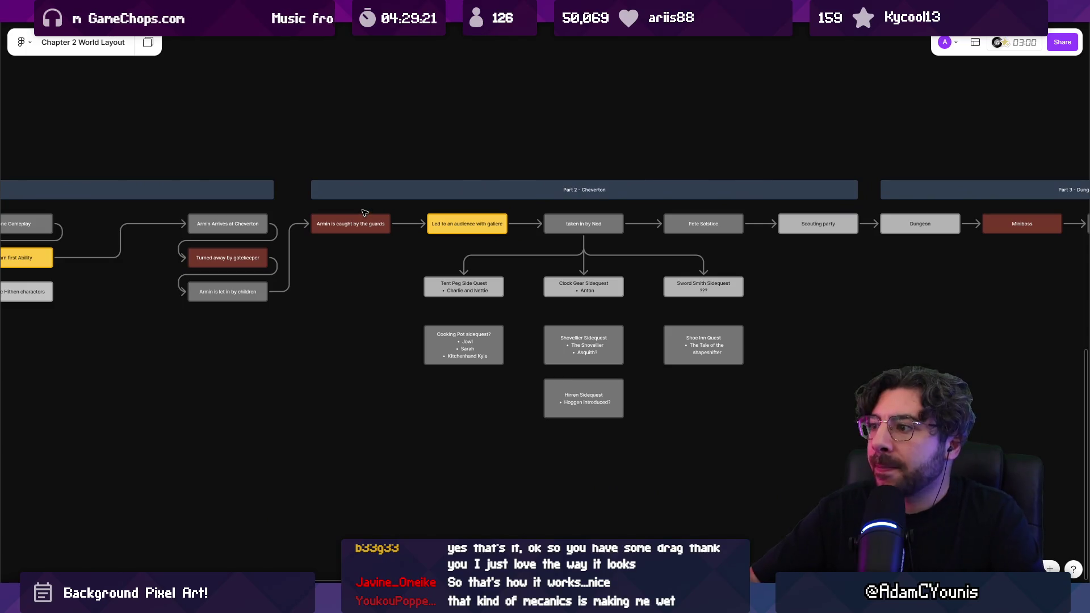
scroll(204, 228, "down", 5)
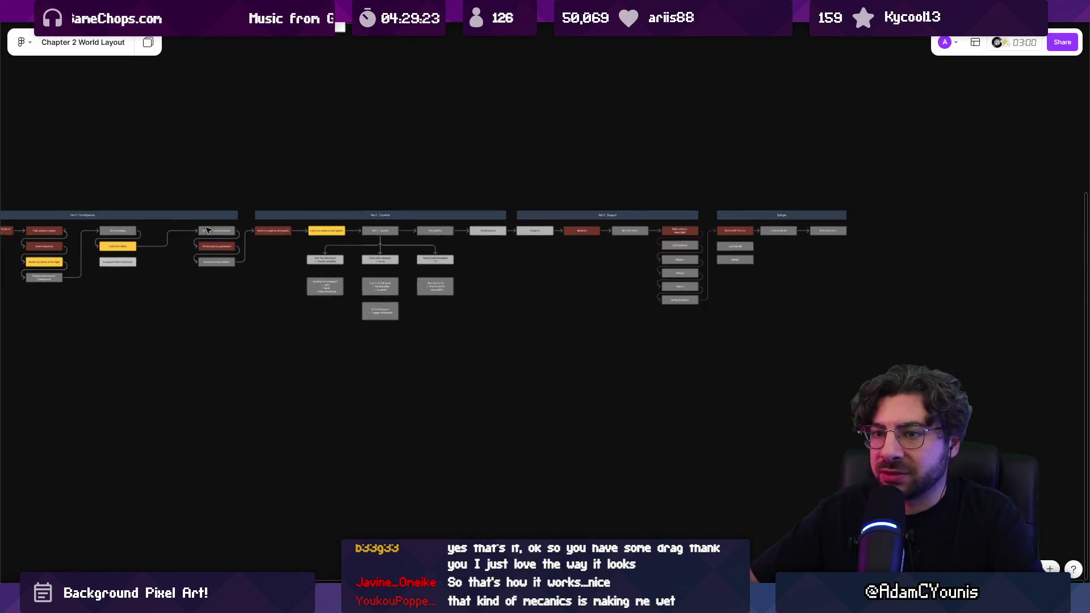
scroll(205, 228, "left", 5)
mouse_move(140, 216)
left_mouse_down()
mouse_move(487, 277)
mouse_move(1073, 277)
mouse_move(928, 241)
left_mouse_up()
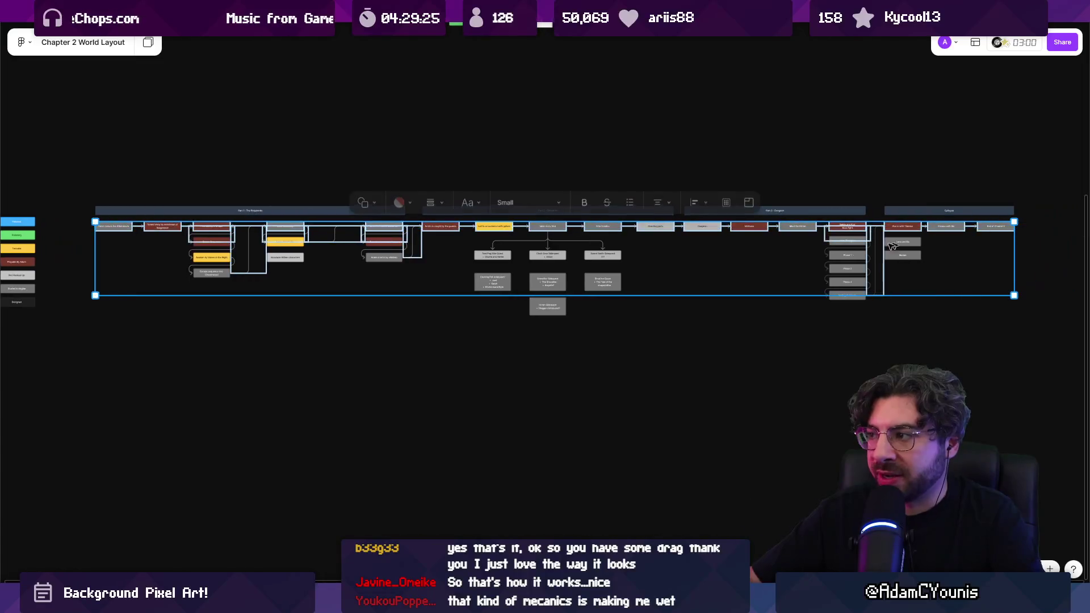
scroll(929, 240, "left", 5)
key("Escape")
scroll(317, 249, "up", 5)
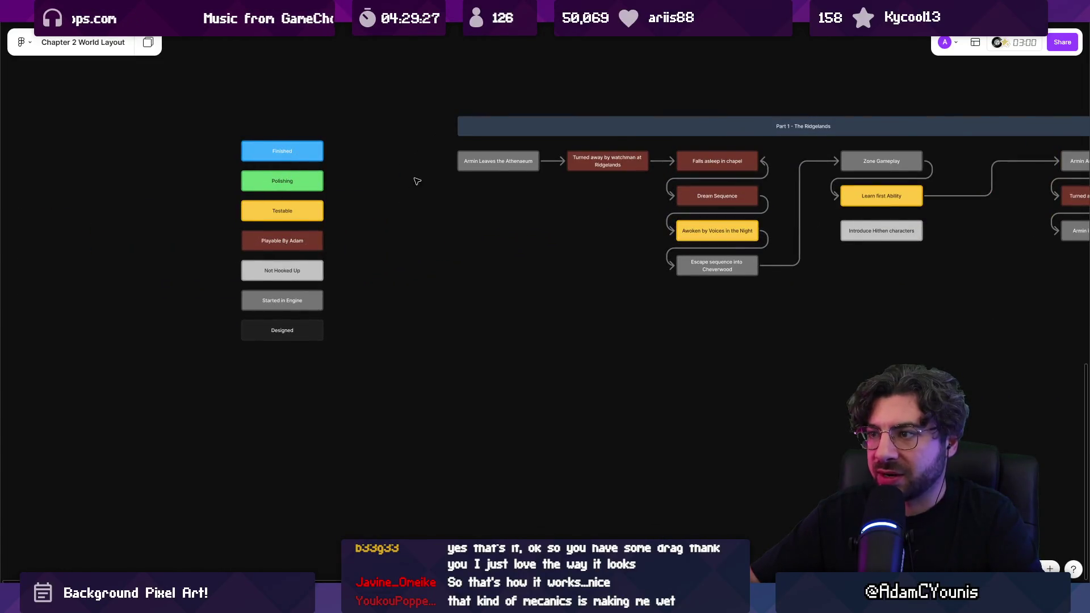
scroll(418, 180, "down", 3)
scroll(284, 227, "left", 3)
scroll(224, 252, "right", 5)
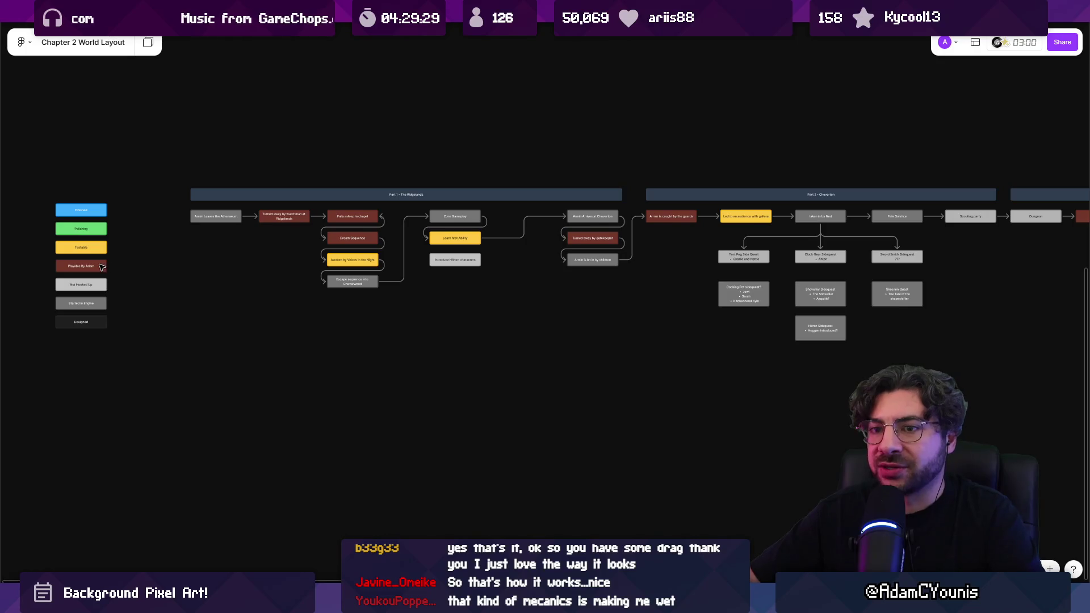
Select the Playable By Adam legend box and the dark-red nodes from Turned away by watchman to Run in with Tiberius
left_click(100, 267)
left_click(300, 213, "shift")
left_click(352, 216, "shift")
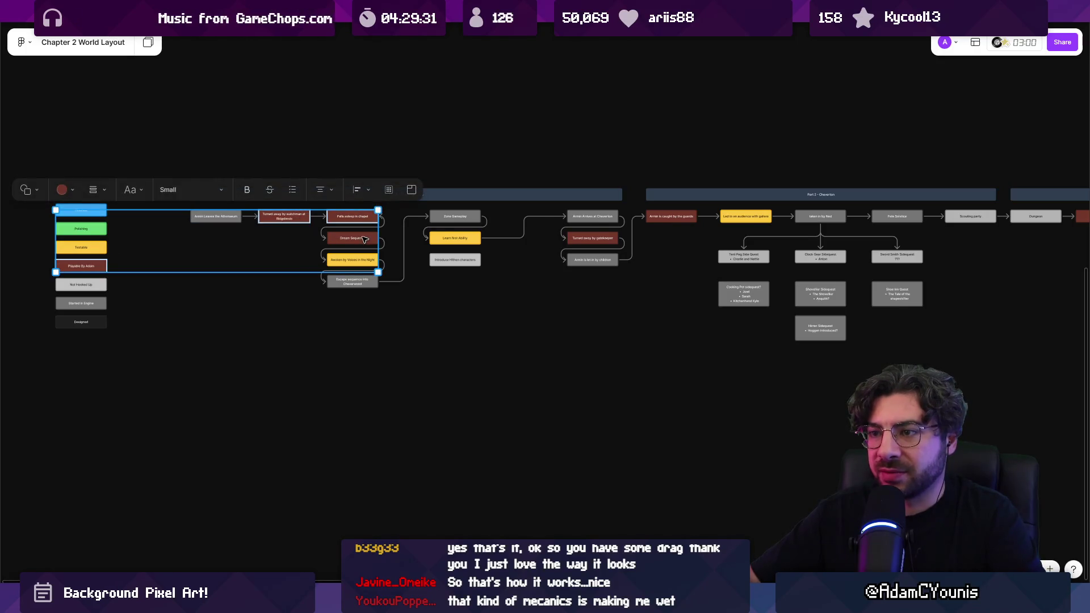
left_click(592, 237, "shift")
left_click(671, 216, "shift")
scroll(710, 238, "right", 5)
left_click(870, 227, "shift")
scroll(870, 227, "right", 6)
left_click(653, 235, "shift")
left_click(737, 237, "shift")
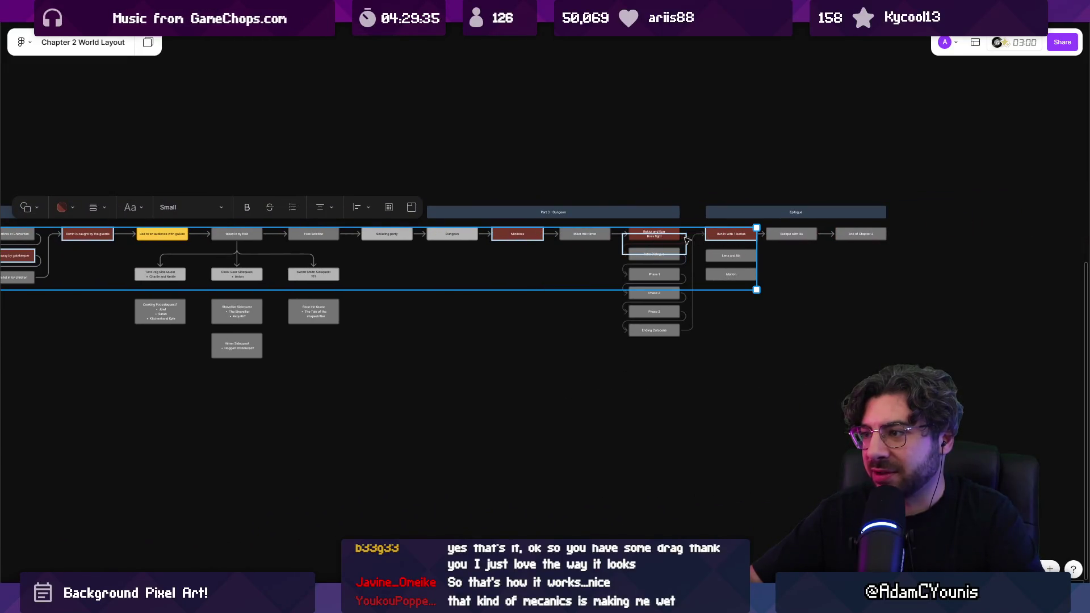
scroll(697, 238, "down", 5)
scroll(409, 317, "left", 3)
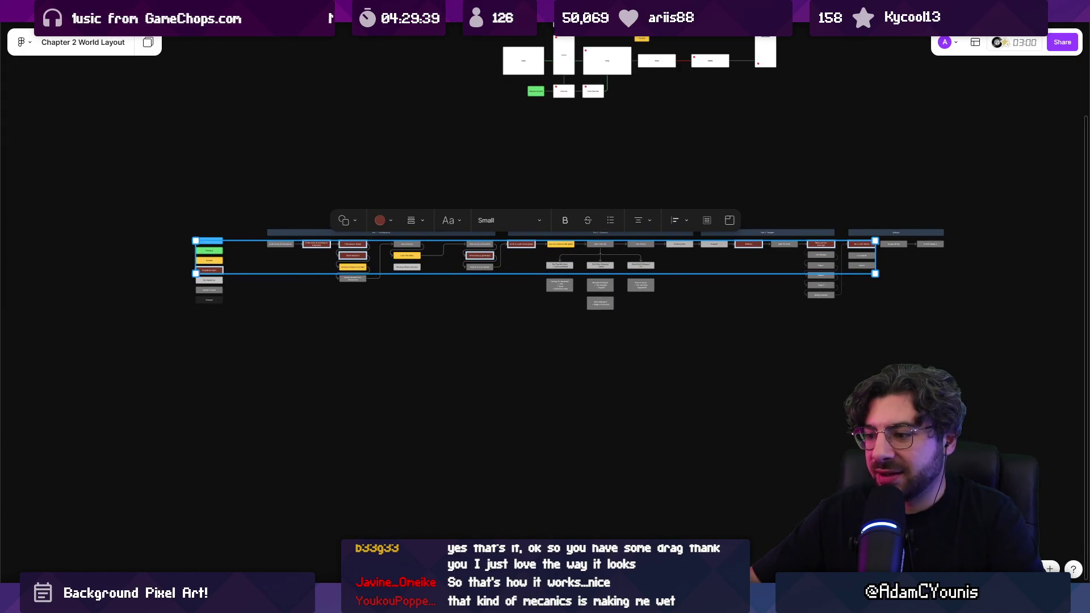
scroll(208, 264, "up", 5)
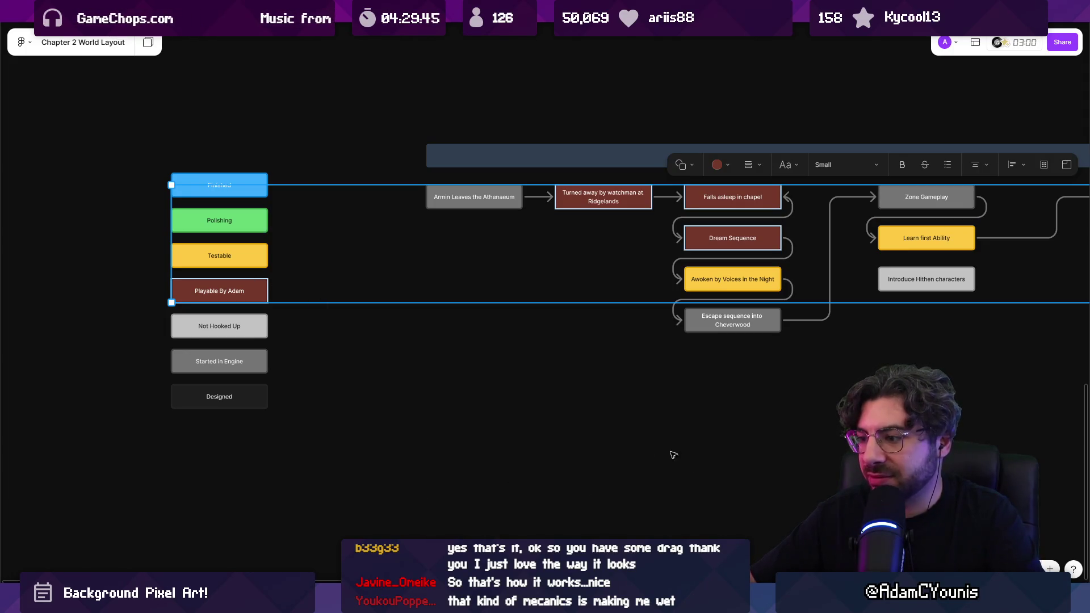
Redo the selection of the legend box and all dark-red nodes, including Miniboss and Rekka and Kurr Boss fight
left_click(247, 294)
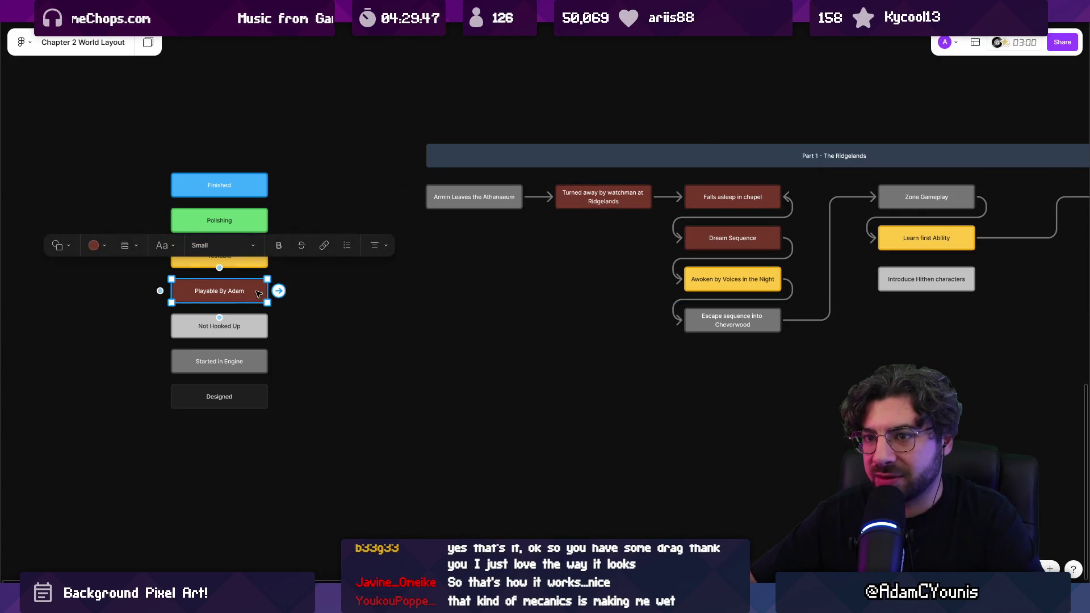
left_click(602, 205, "shift")
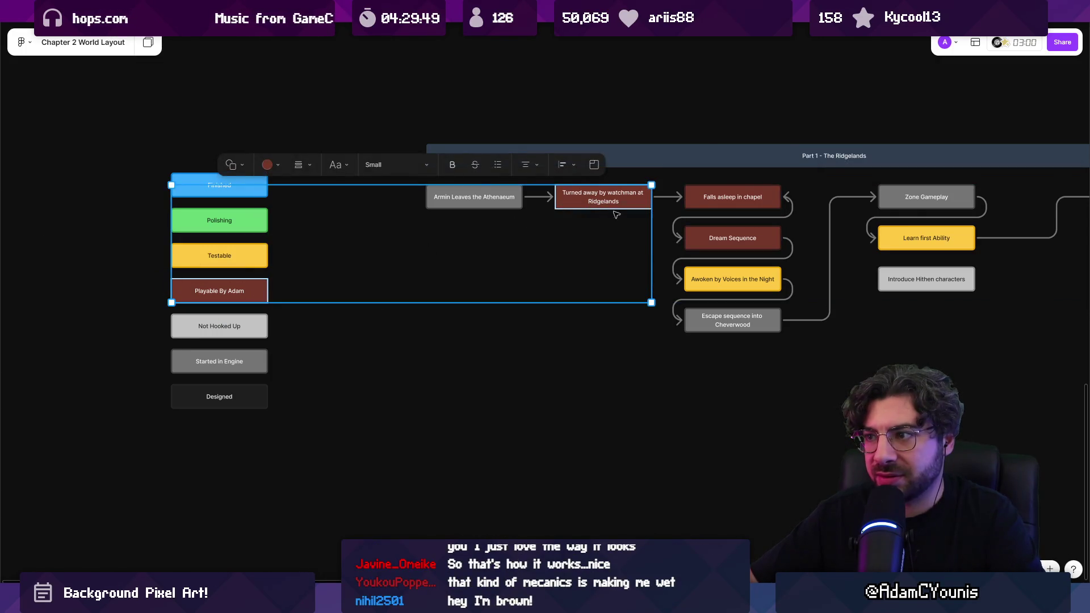
left_click_drag(679, 217, 270, 248)
left_click(330, 228, "shift")
left_click(794, 262, "shift")
left_click(933, 228, "shift")
scroll(890, 243, "right", 10)
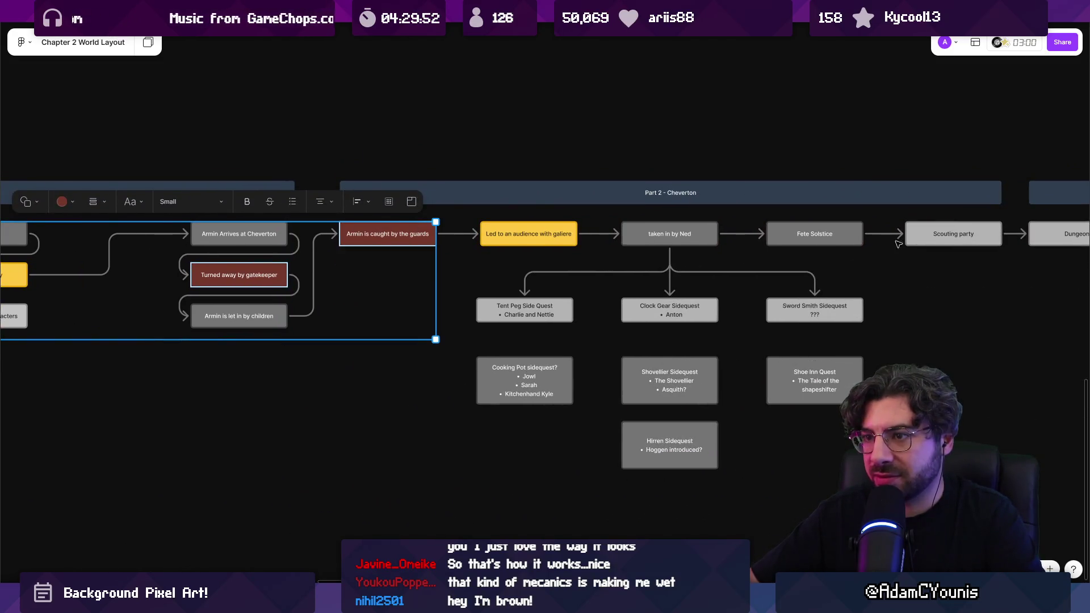
scroll(890, 243, "right", 11)
left_click(596, 240, "shift")
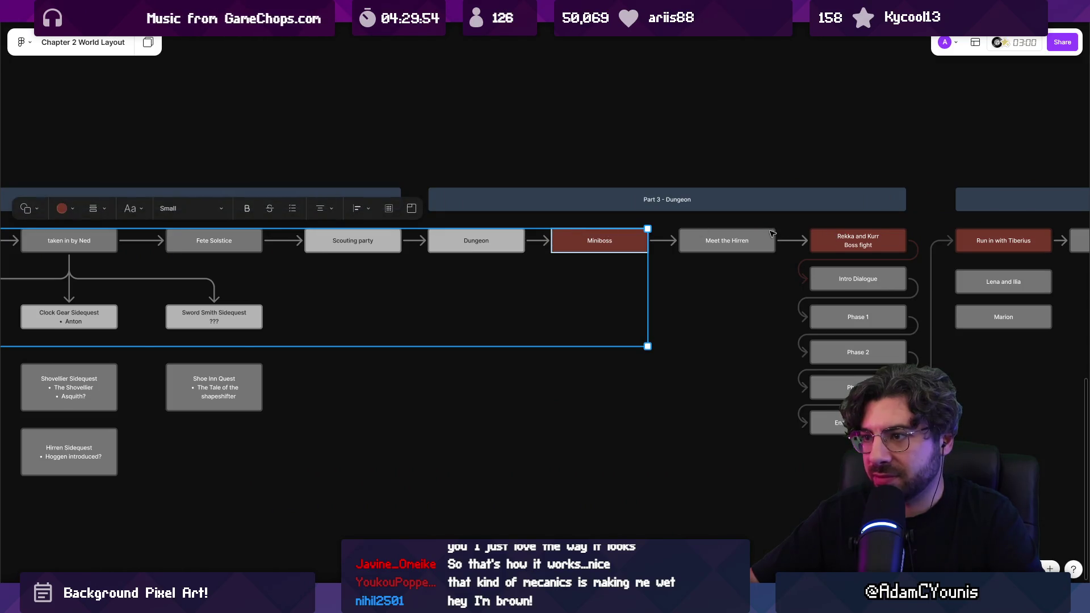
scroll(772, 233, "right", 8)
left_click(415, 245, "shift")
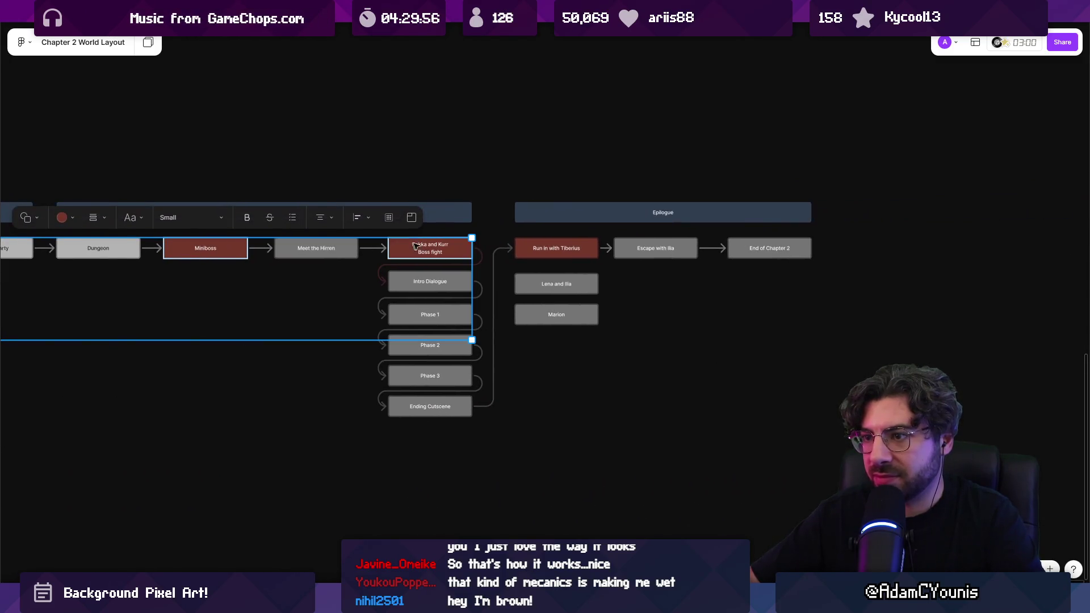
left_click(526, 246, "shift")
Fill all the selected boxes bright red, then deselect them
left_click(65, 218)
left_click(57, 173)
scroll(356, 332, "down", 6)
left_click(356, 333)
scroll(264, 297, "up", 4)
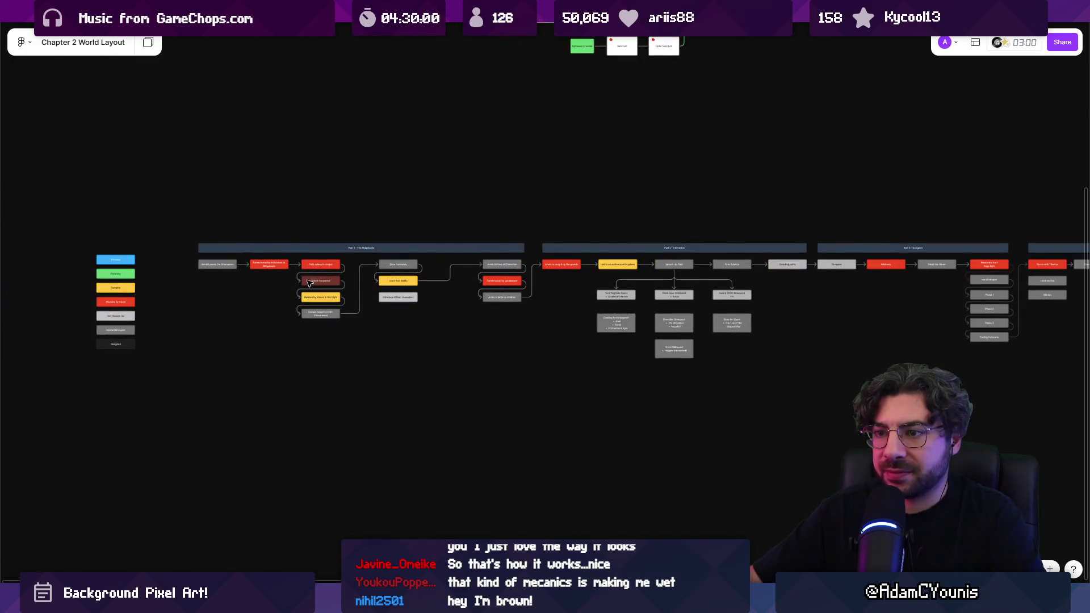
Make the Dream Sequence box bright red as well
left_click(317, 280)
left_click(202, 244)
left_click(223, 318)
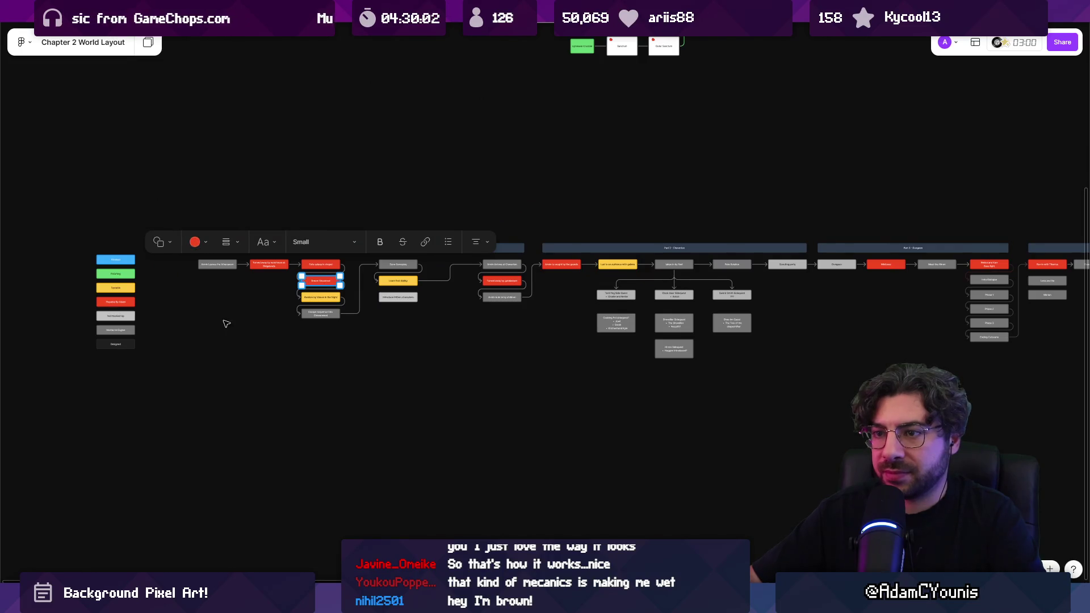
Deselect Dream Sequence and pan and zoom along the recoloured flowchart
left_click(223, 318)
mouse_move(432, 321)
left_mouse_down()
mouse_move(138, 317)
mouse_move(297, 311)
left_mouse_up()
scroll(483, 268, "up", 5)
scroll(483, 269, "up", 3)
scroll(531, 270, "down", 2)
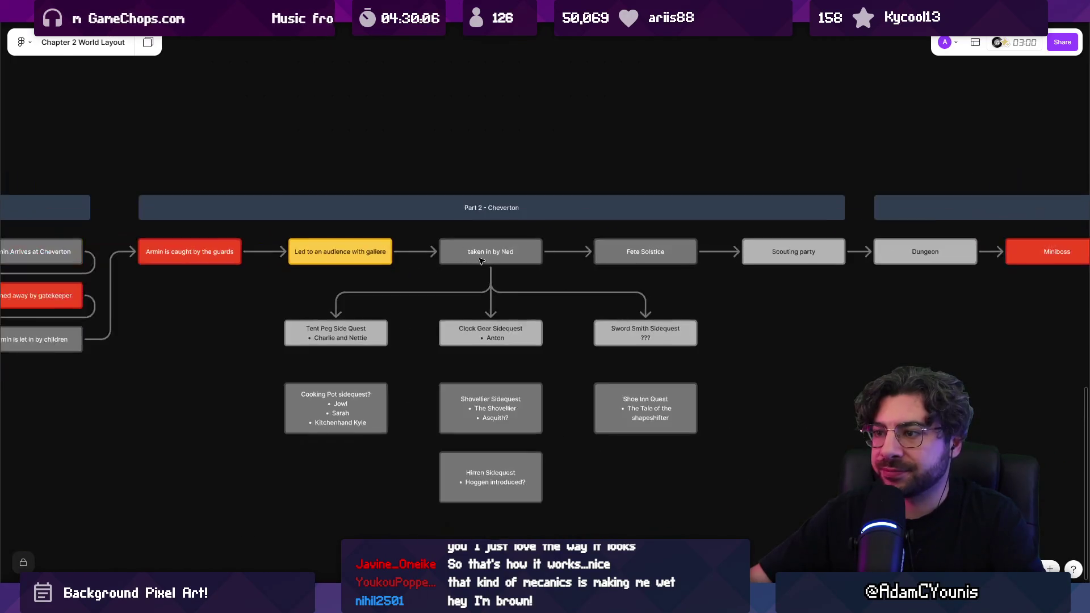
scroll(563, 256, "down", 1)
scroll(562, 256, "down", 2)
scroll(559, 258, "right", 5)
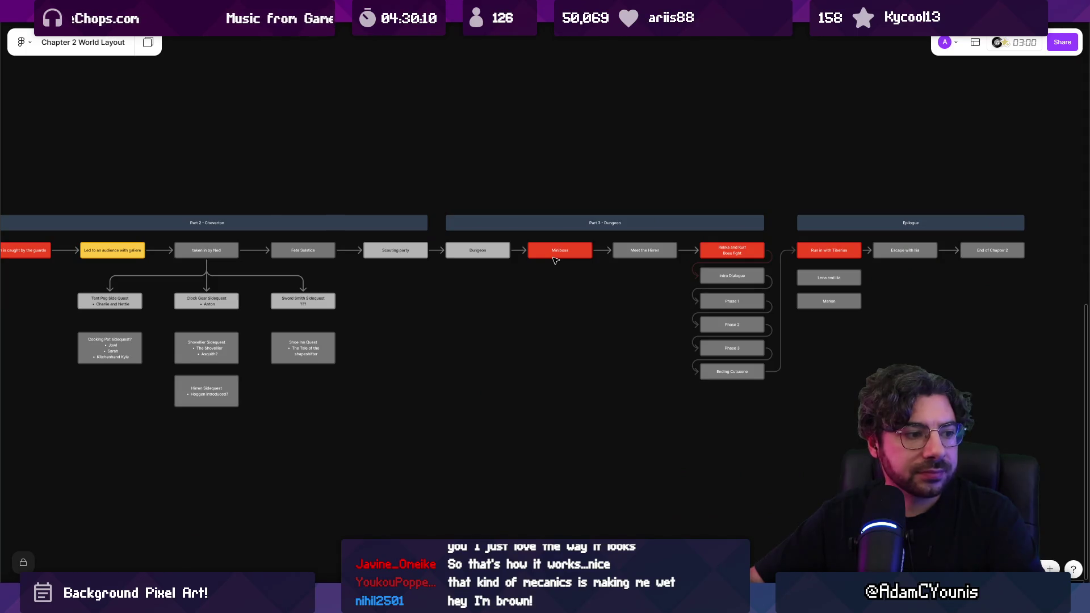
scroll(555, 260, "down", 1)
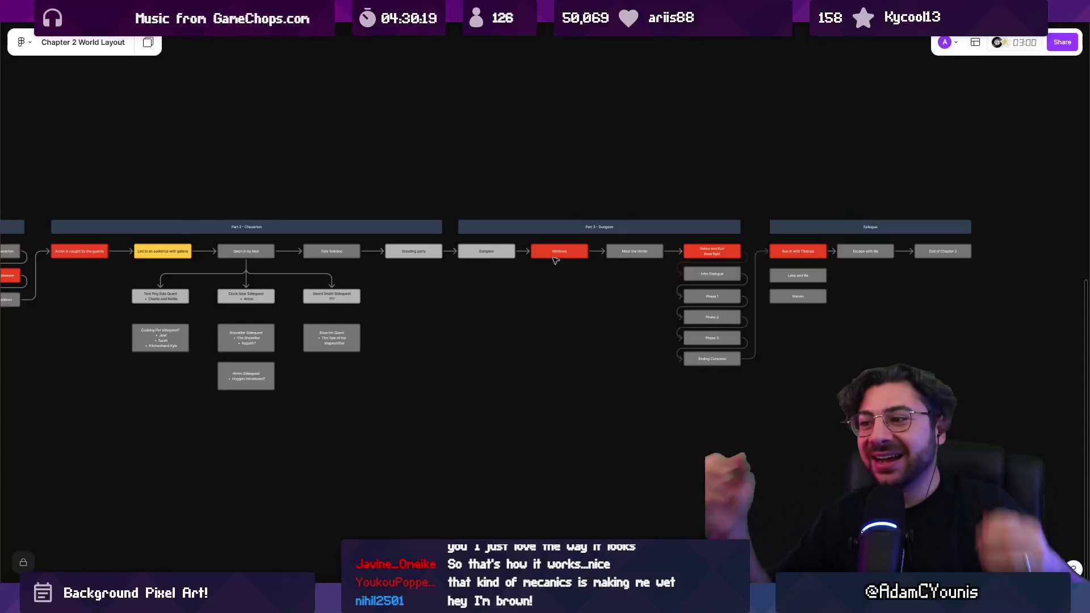
scroll(622, 316, "down", 3)
scroll(664, 312, "up", 5)
scroll(484, 322, "down", 2)
scroll(429, 256, "up", 1)
scroll(429, 256, "right", 1)
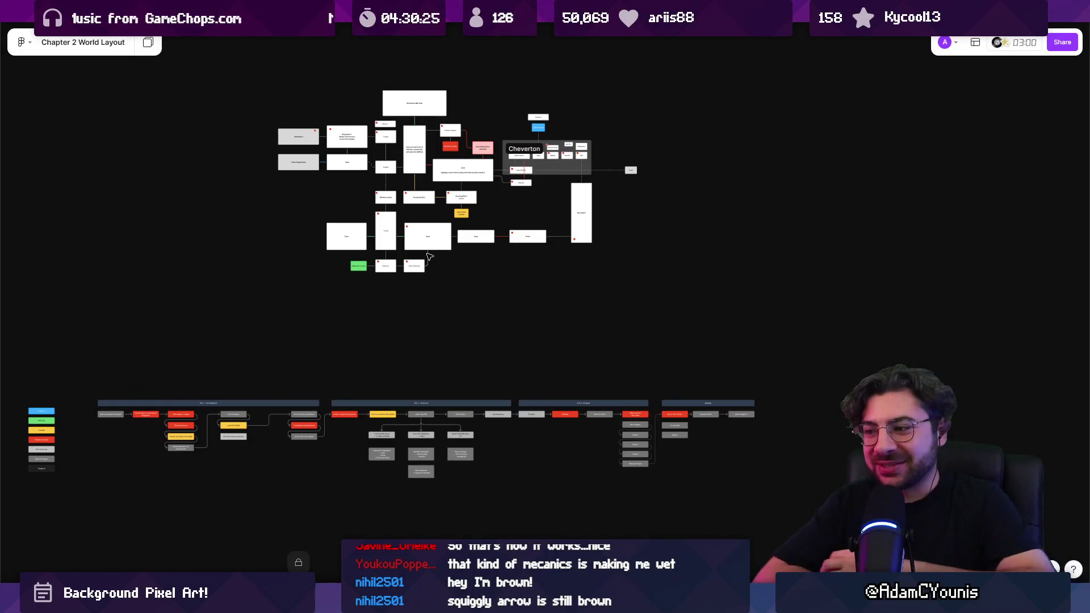
scroll(475, 166, "up", 3)
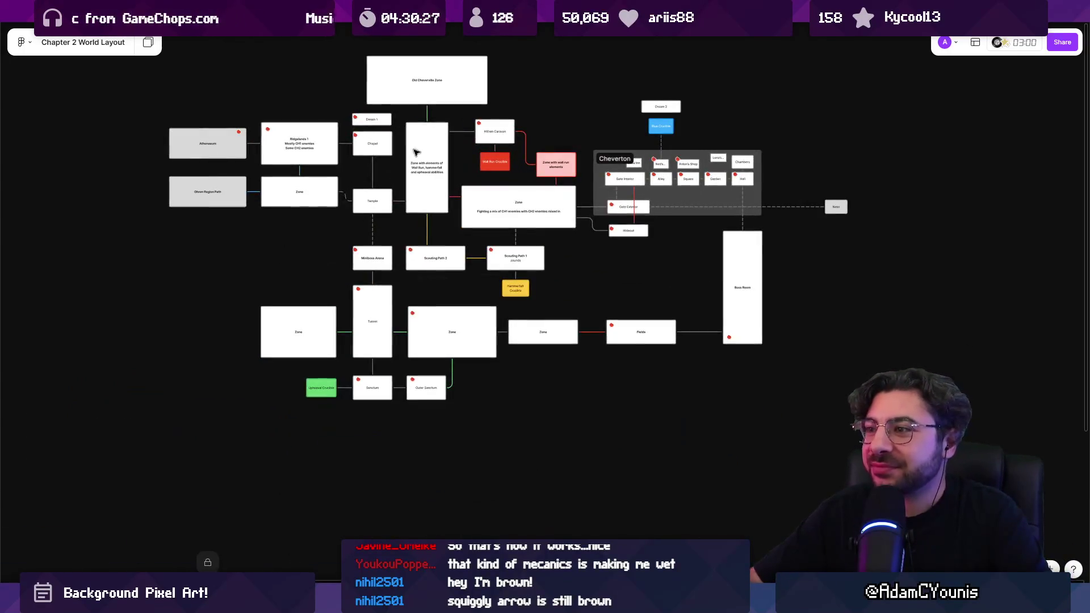
Finish scanning the flowchart and switch to the Unity Editor's SceneGraph
scroll(475, 165, "down", 3)
scroll(488, 152, "down", 2)
scroll(437, 276, "up", 3)
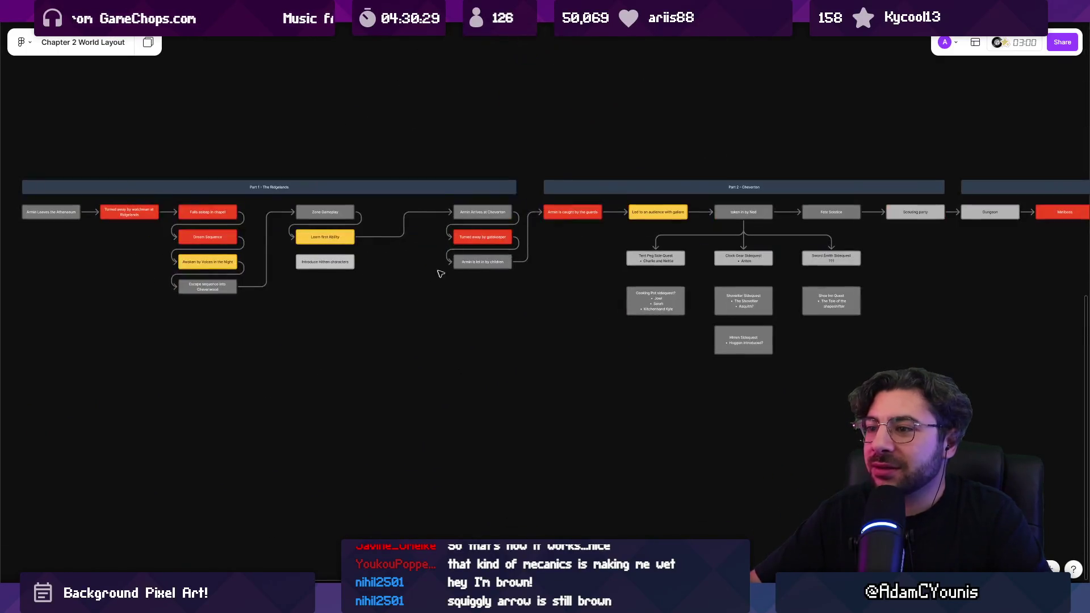
scroll(491, 212, "up", 5)
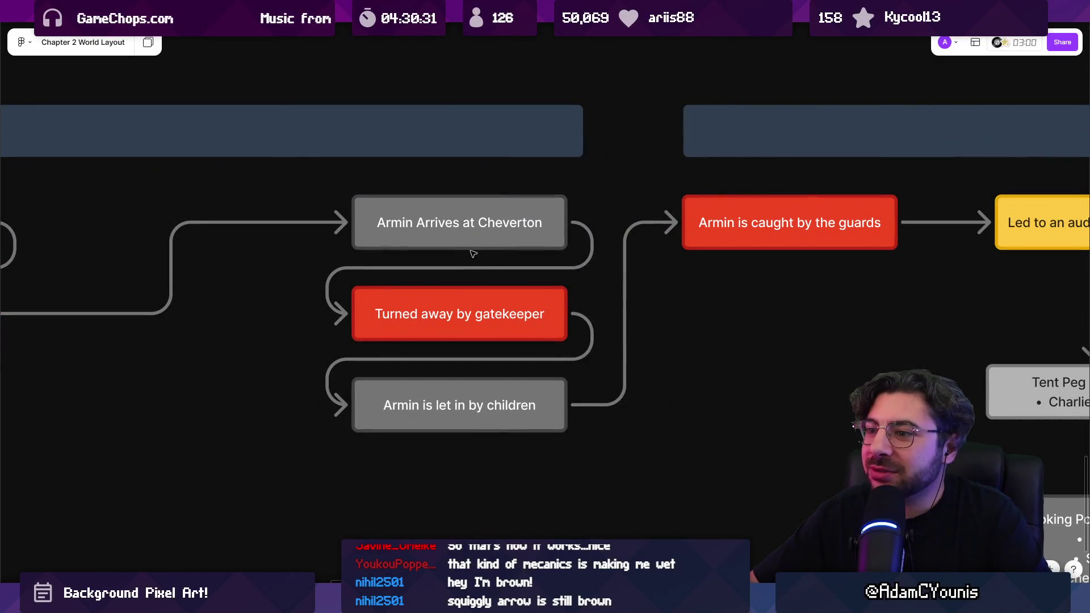
scroll(492, 247, "down", 5)
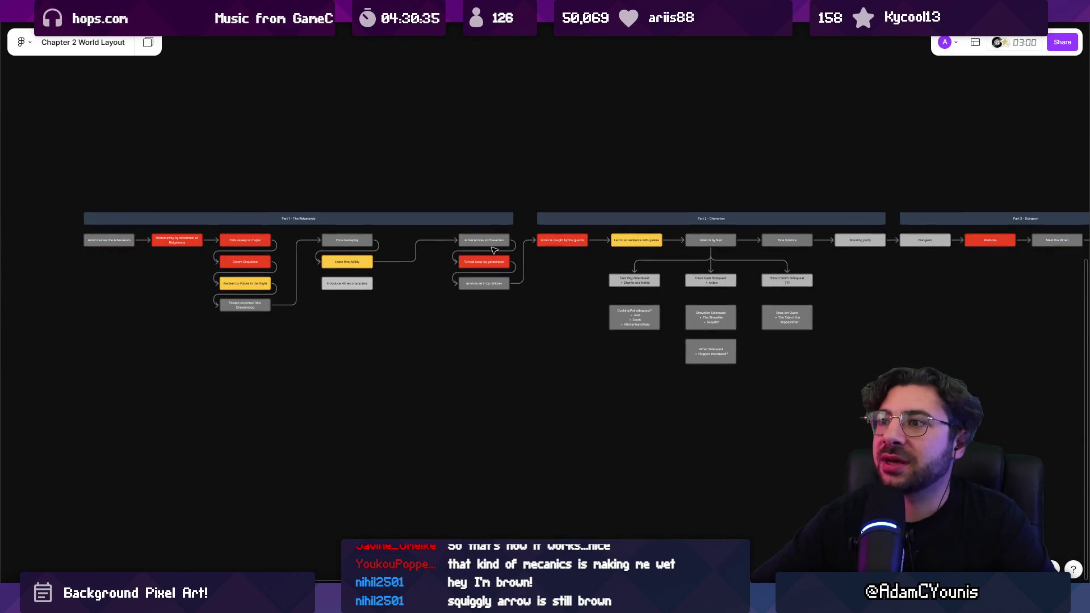
key("alt+Tab")
scroll(431, 186, "down", 3)
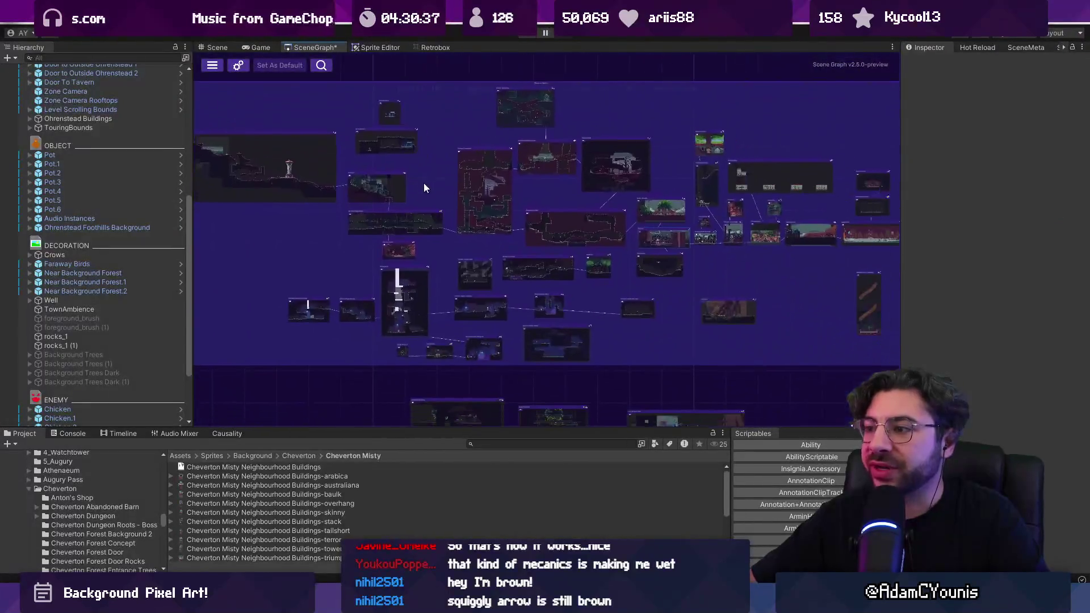
Pan the SceneGraph sideways and back, zooming in on the connected level rooms
left_click_drag(580, 204, 470, 216)
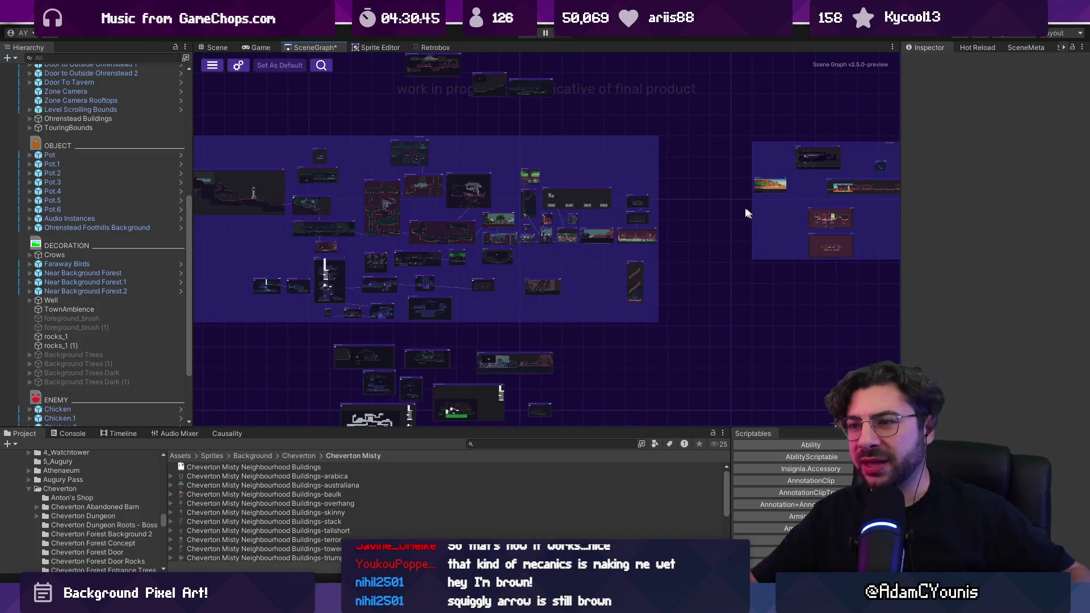
mouse_move(447, 226)
left_mouse_down()
mouse_move(595, 217)
mouse_move(545, 237)
left_mouse_up()
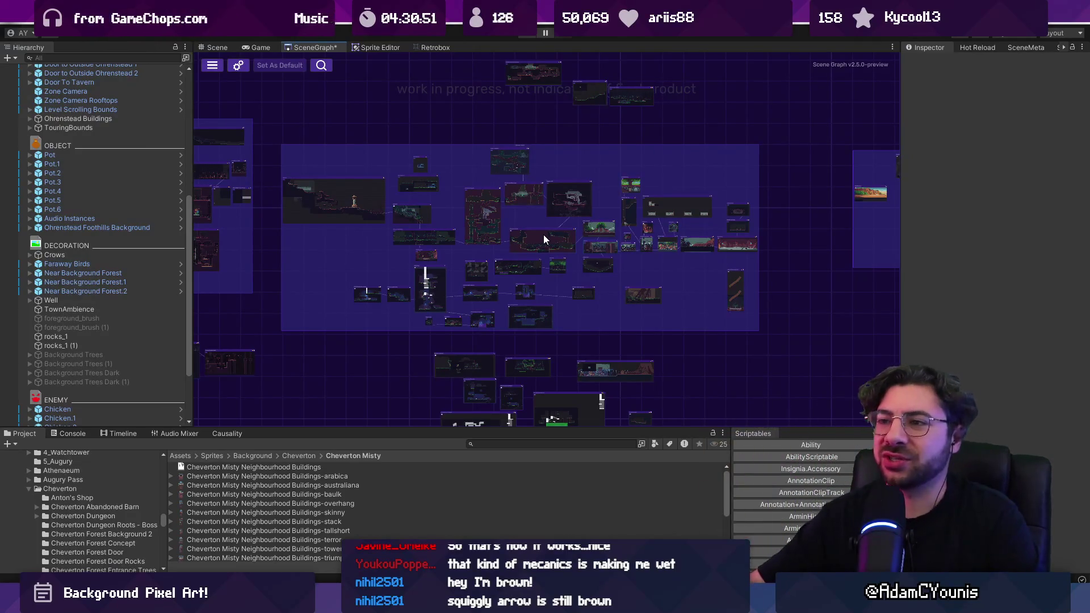
scroll(409, 227, "up", 3)
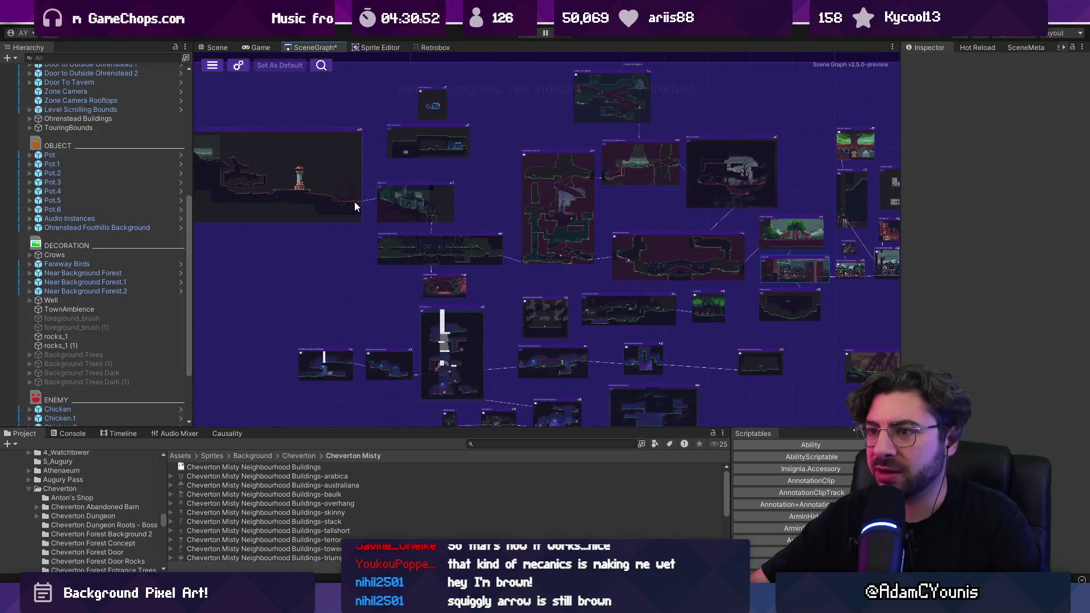
scroll(352, 201, "up", 4)
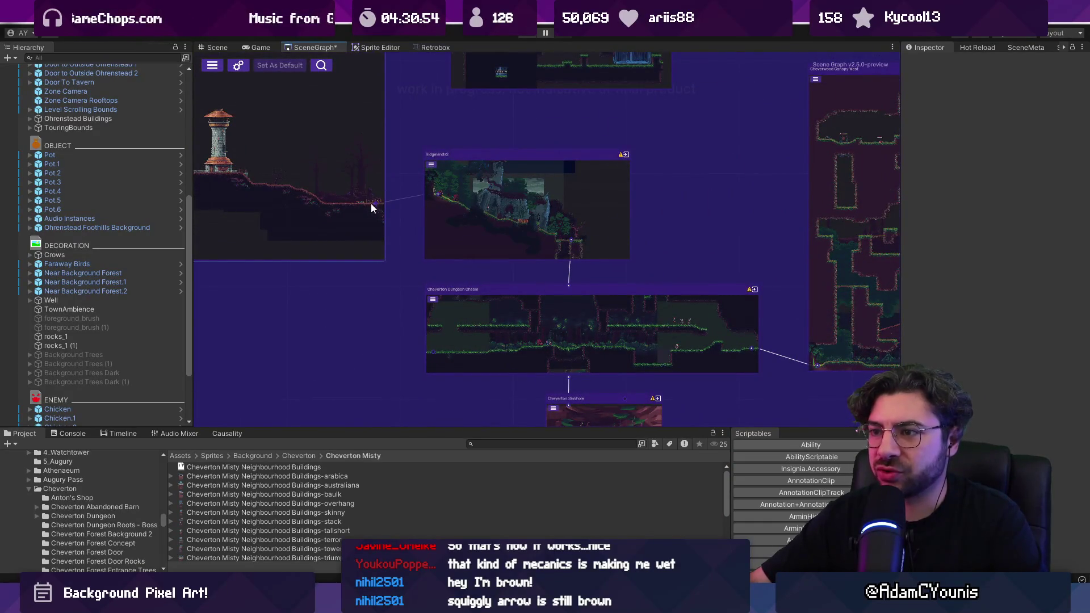
scroll(411, 213, "up", 4)
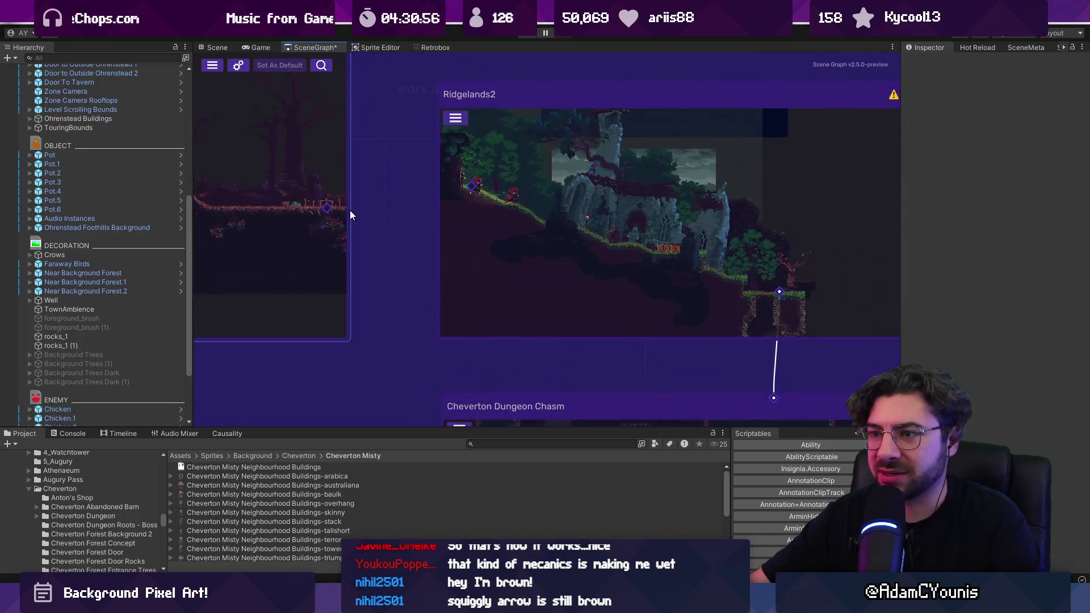
scroll(474, 190, "down", 8)
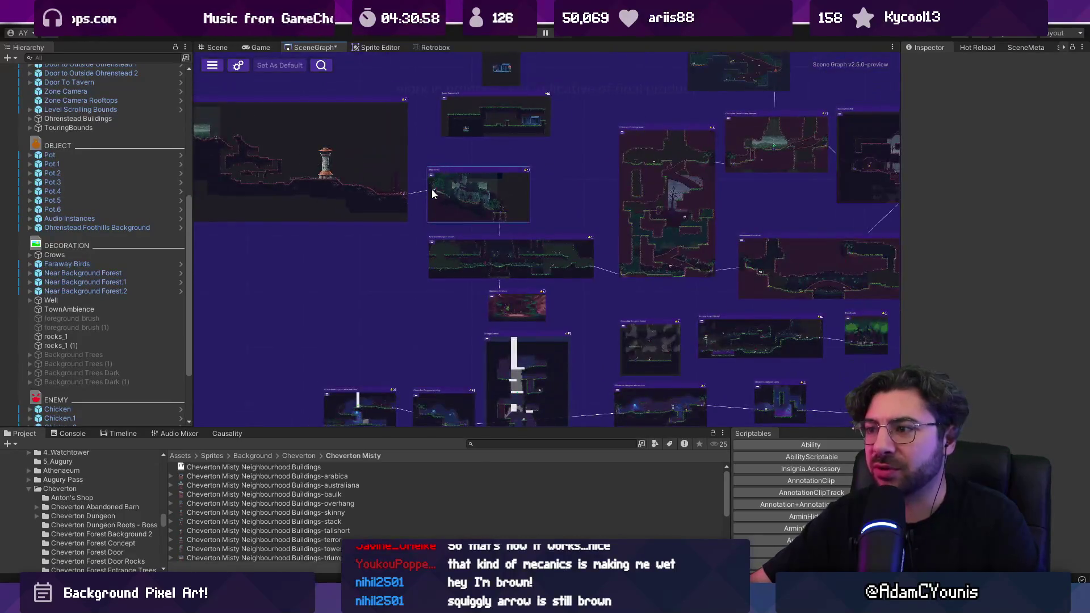
Bring the right-hand level nodes to centre, then return to the Chapter 2 World Layout board
left_click_drag(393, 195, 256, 173)
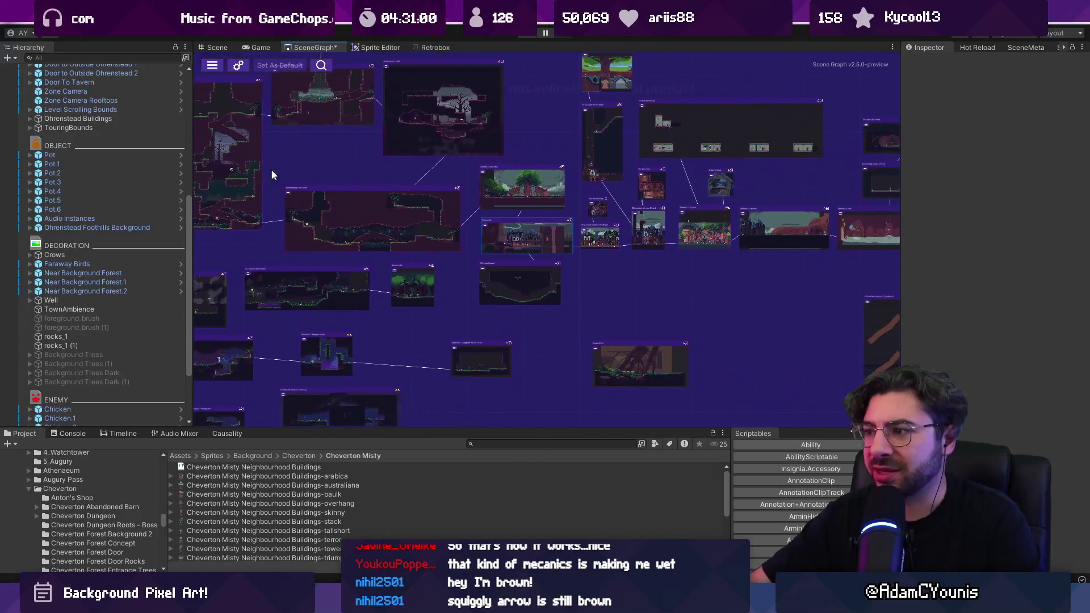
scroll(468, 180, "up", 6)
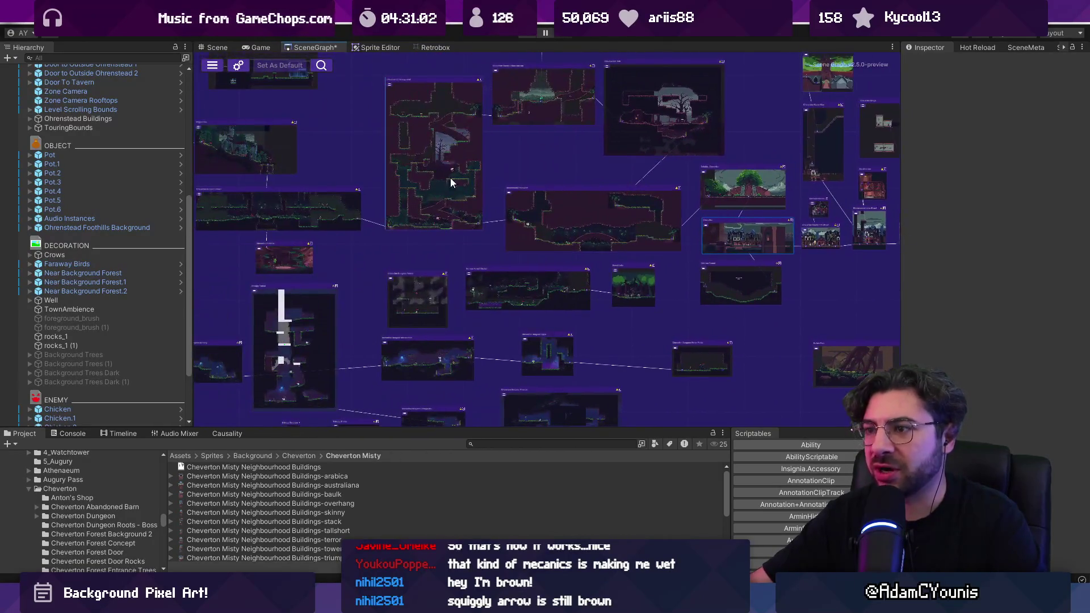
scroll(400, 208, "down", 1)
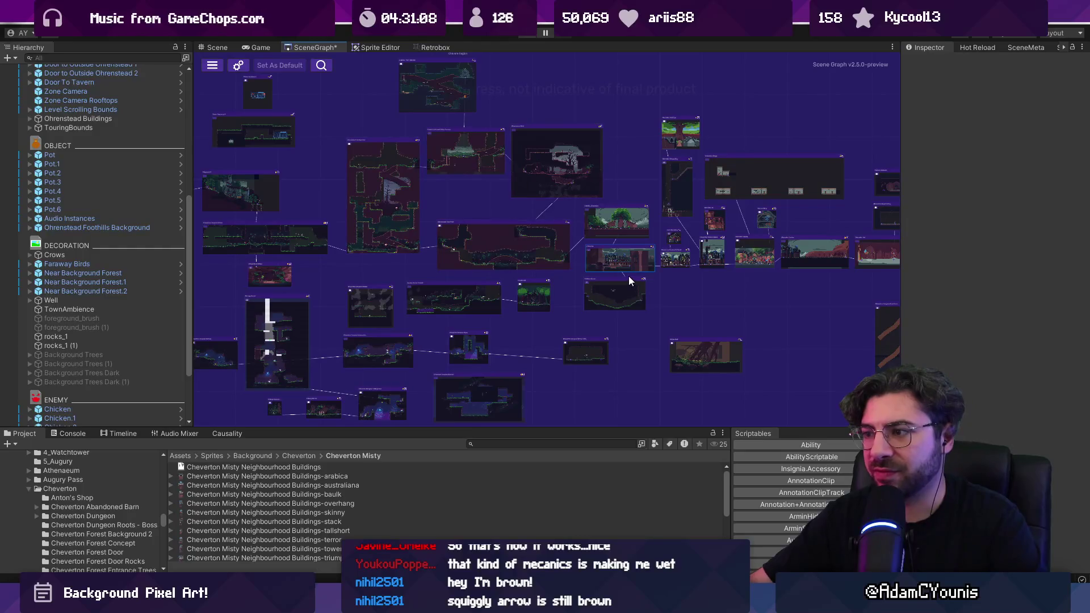
scroll(367, 227, "up", 3)
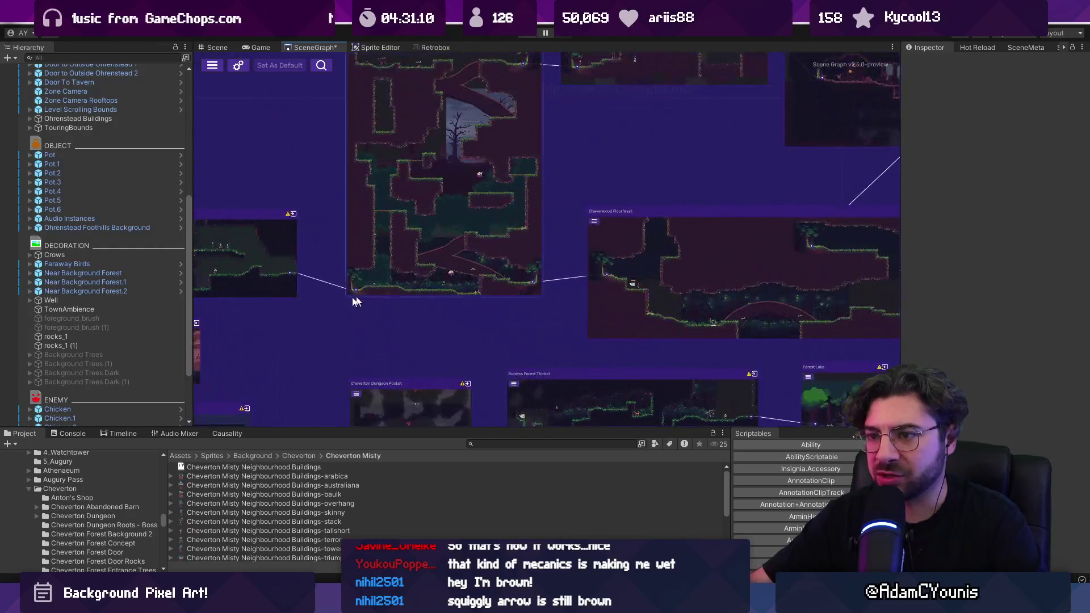
scroll(352, 238, "down", 5)
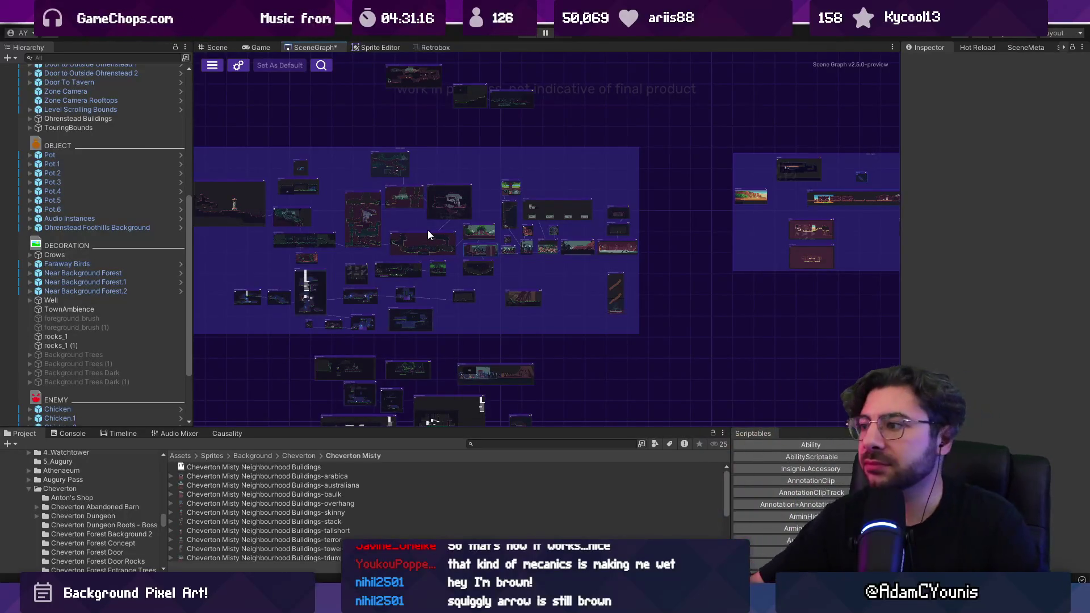
left_click_drag(681, 234, 310, 235)
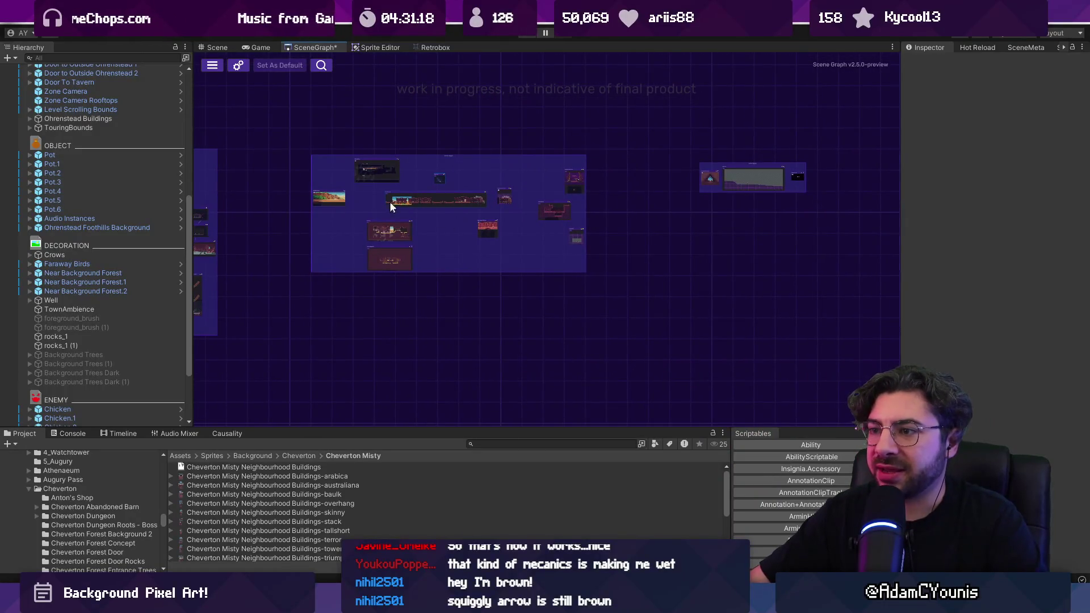
scroll(397, 201, "up", 3)
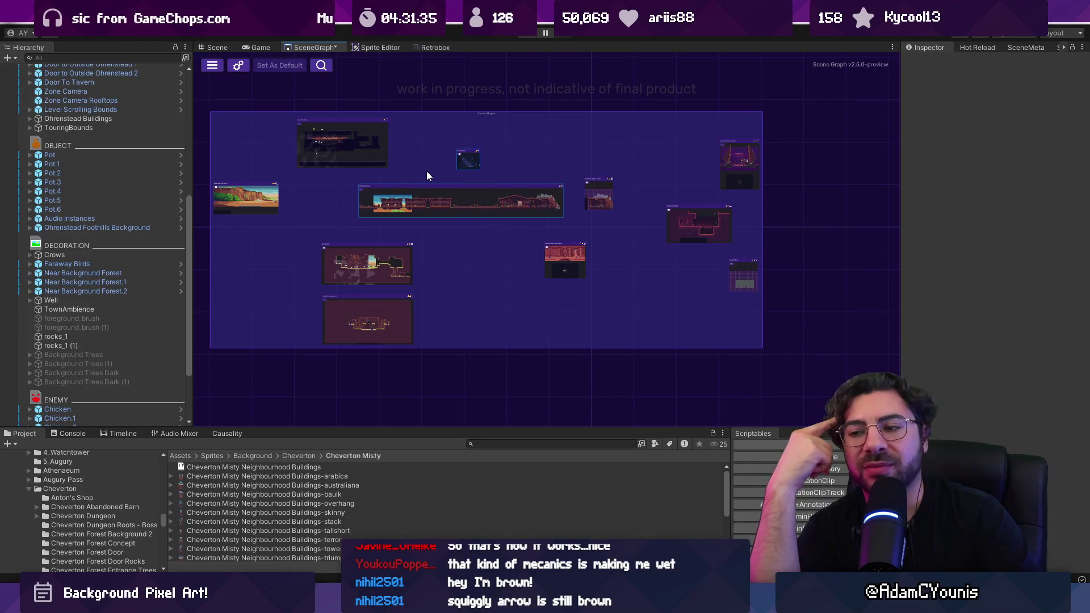
left_click(770, 602)
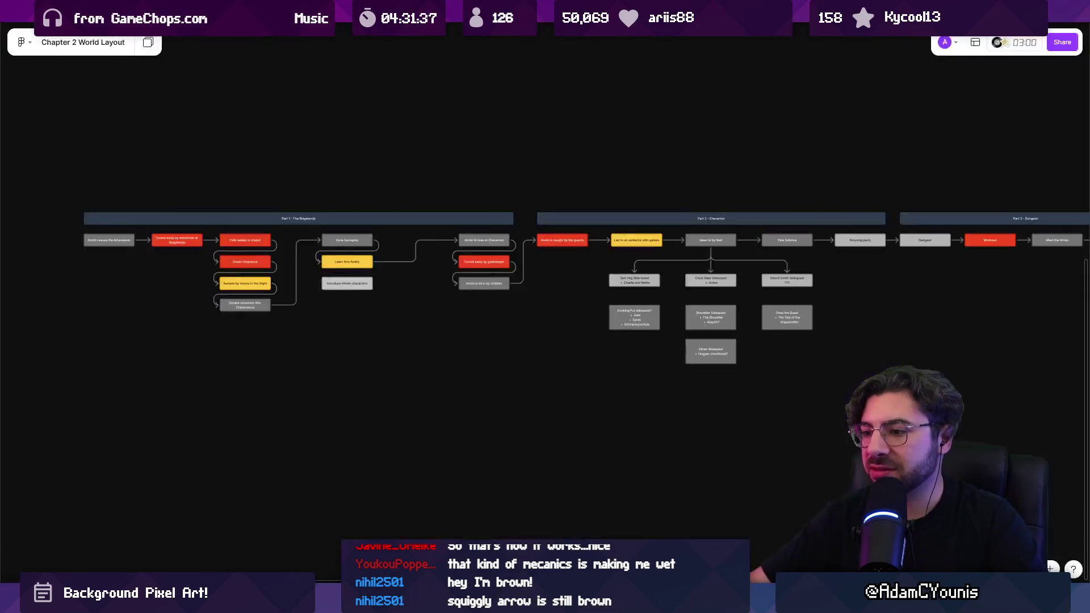
Glance at Unity again and return to the Chapter 2 World Layout board
scroll(495, 353, "down", 6)
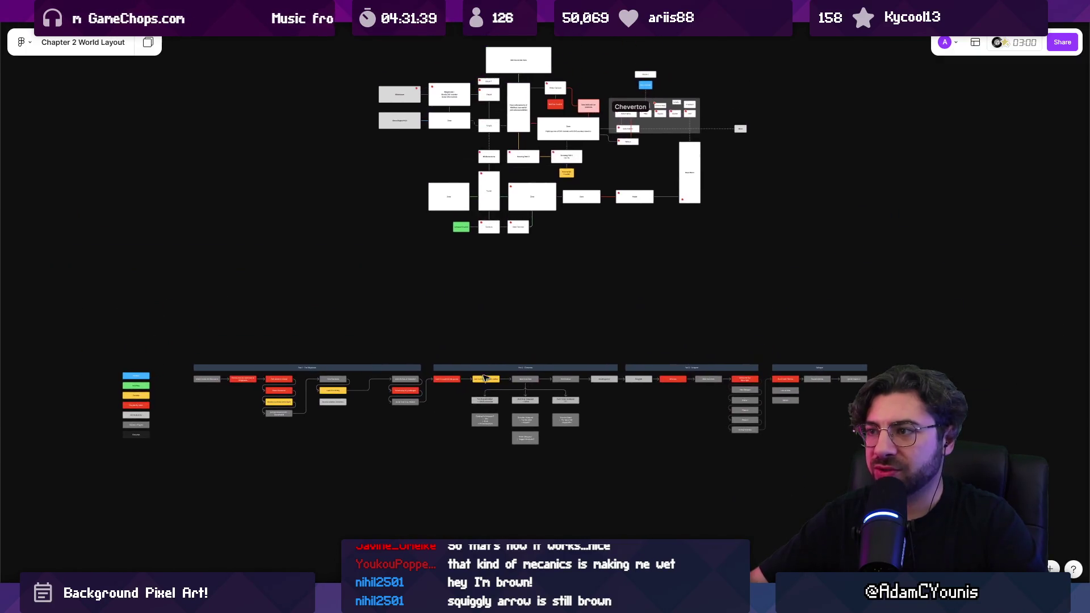
key("alt+Tab")
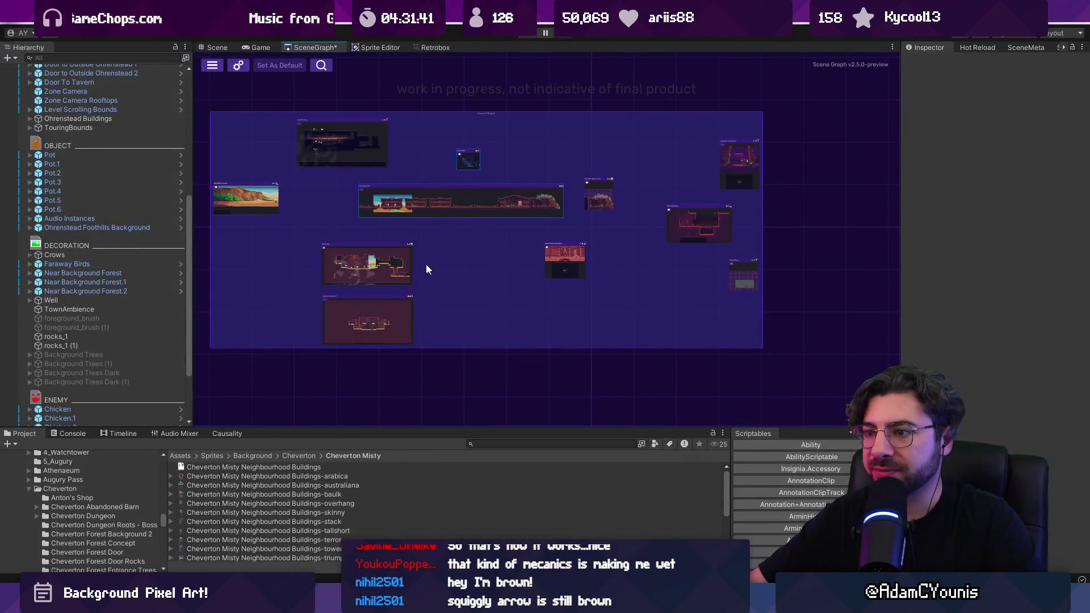
scroll(343, 224, "up", 3)
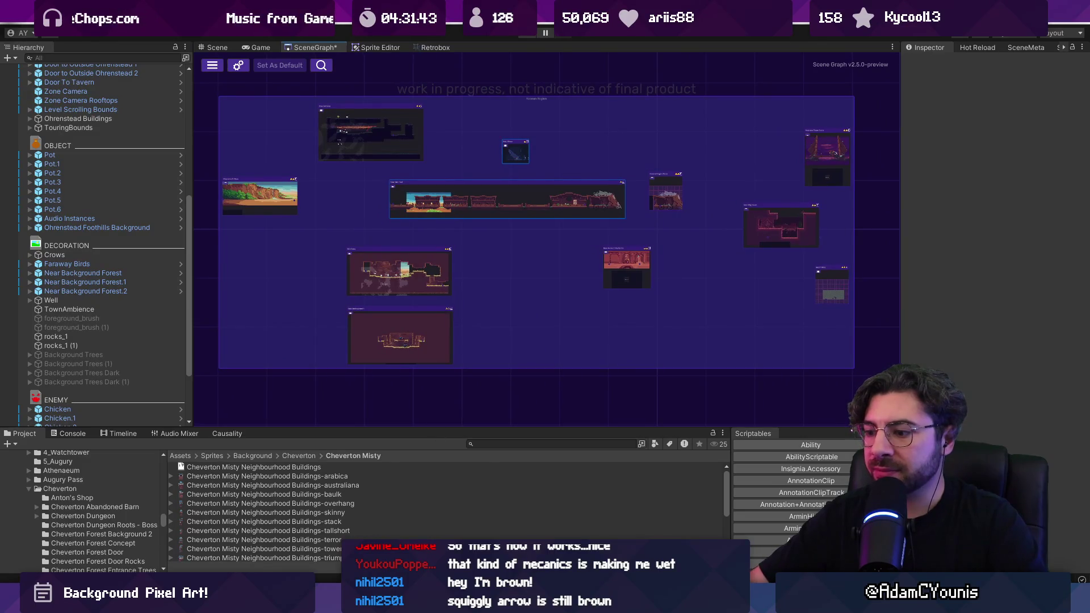
key("alt+Tab")
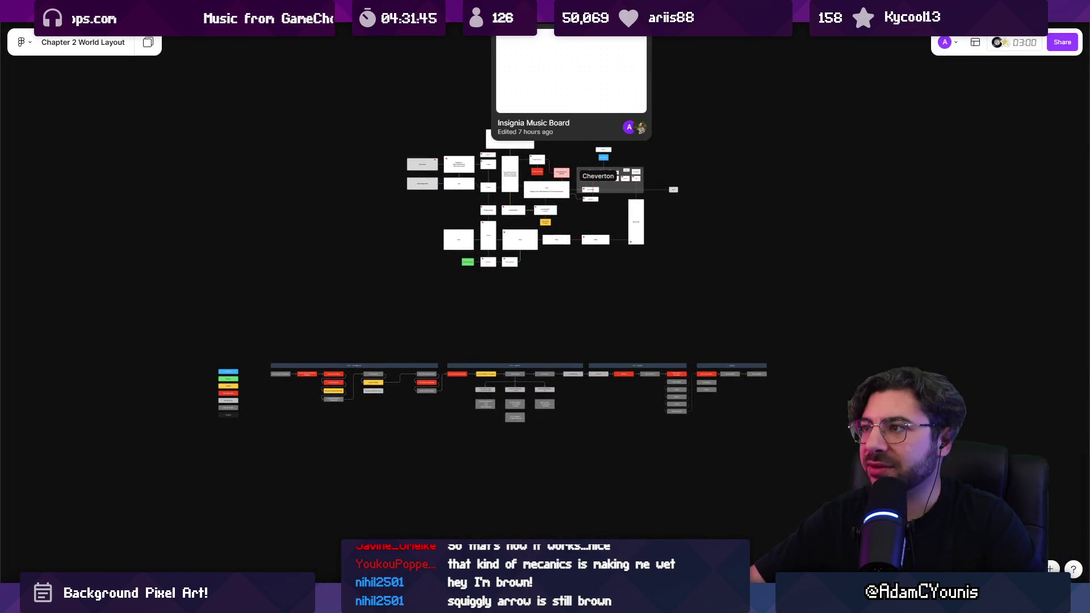
Open the Insignia Story Map file, zoom to Chevere Forest, and restore the interface panels
left_click(400, 11)
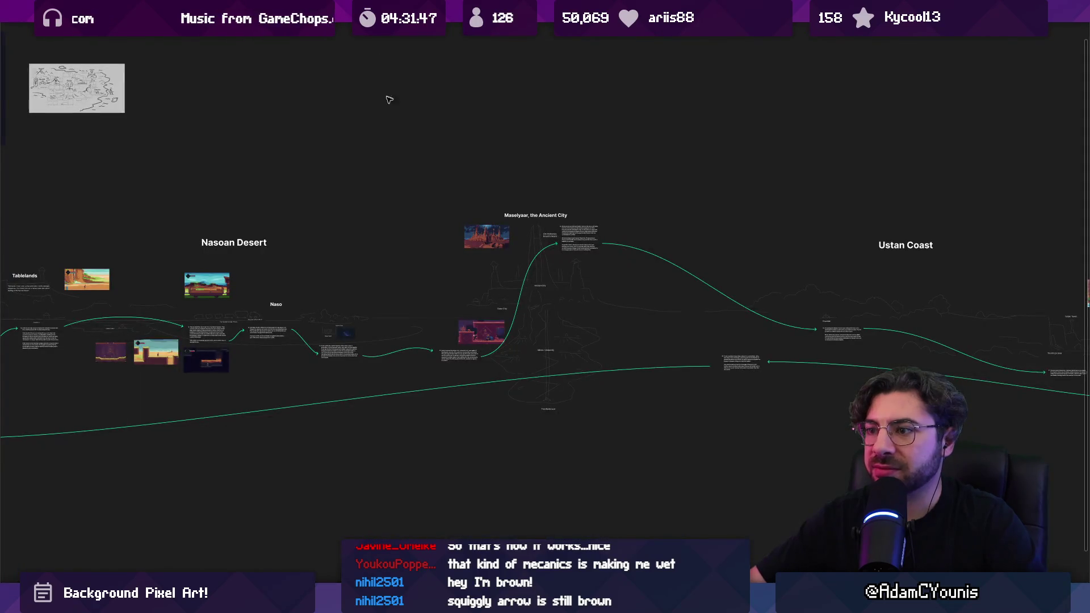
scroll(221, 97, "down", 3)
scroll(293, 241, "left", 3)
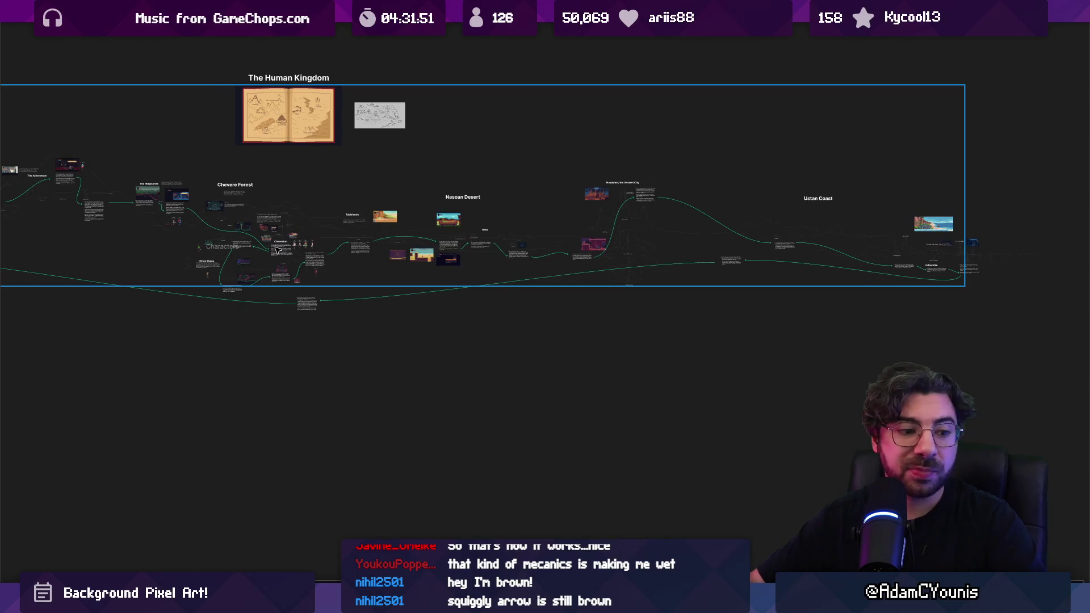
scroll(277, 250, "up", 3)
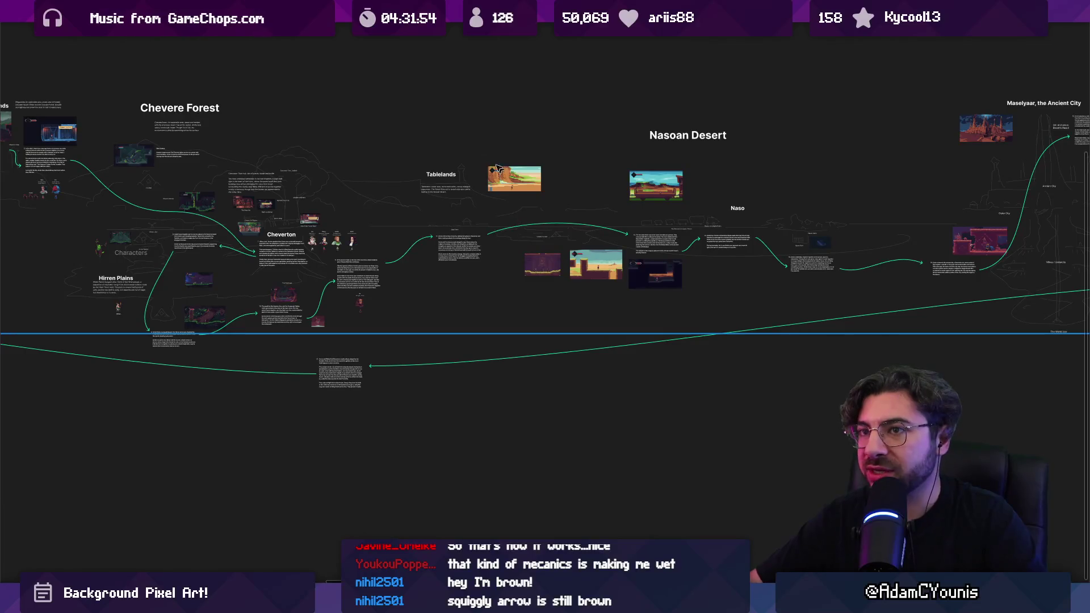
key("ctrl+backslash")
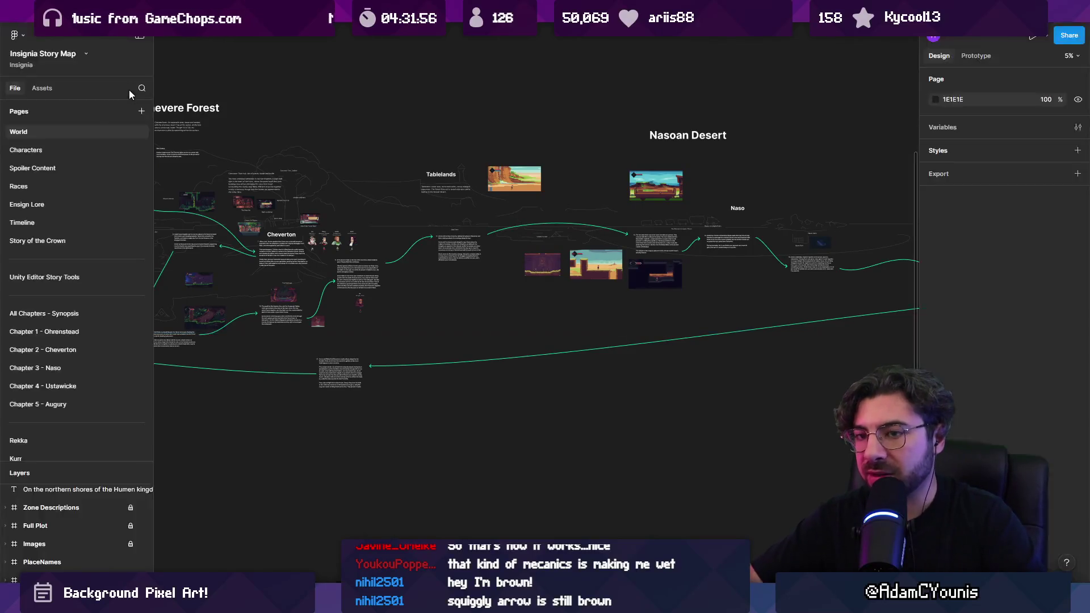
Open the Chapter 3 - Naso page, hide the UI, and select the Part 1 - Into The Desert card row
left_click(35, 368)
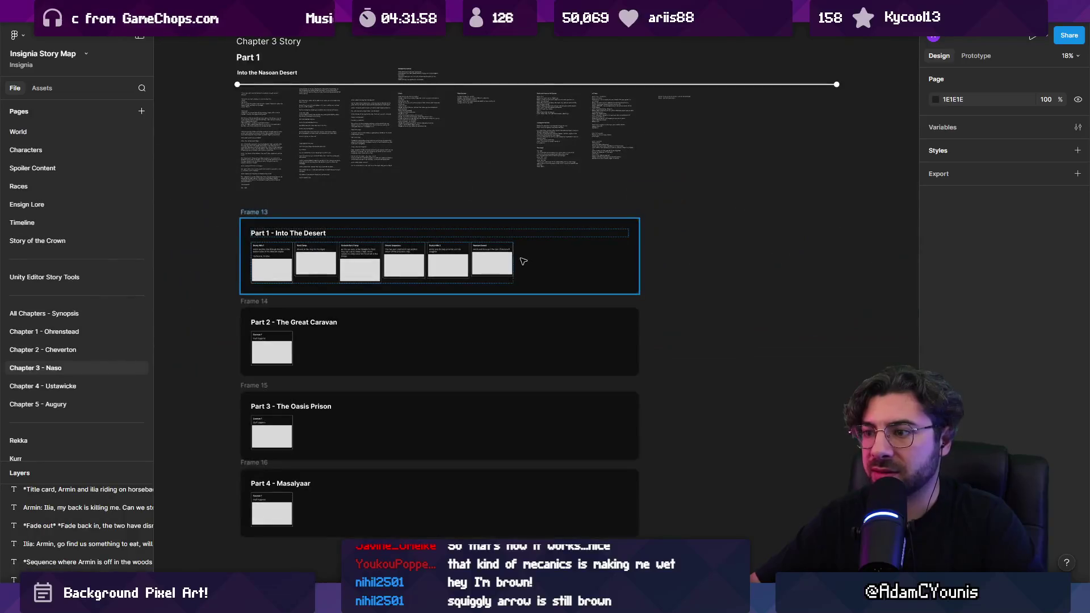
scroll(231, 189, "up", 3)
scroll(231, 189, "down", 2)
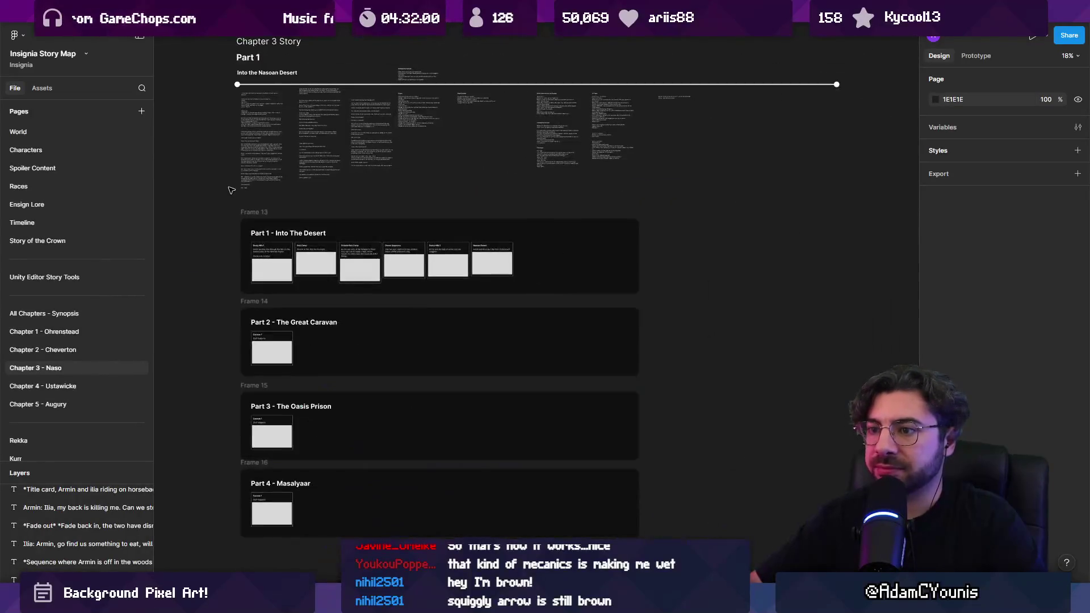
scroll(280, 259, "up", 5)
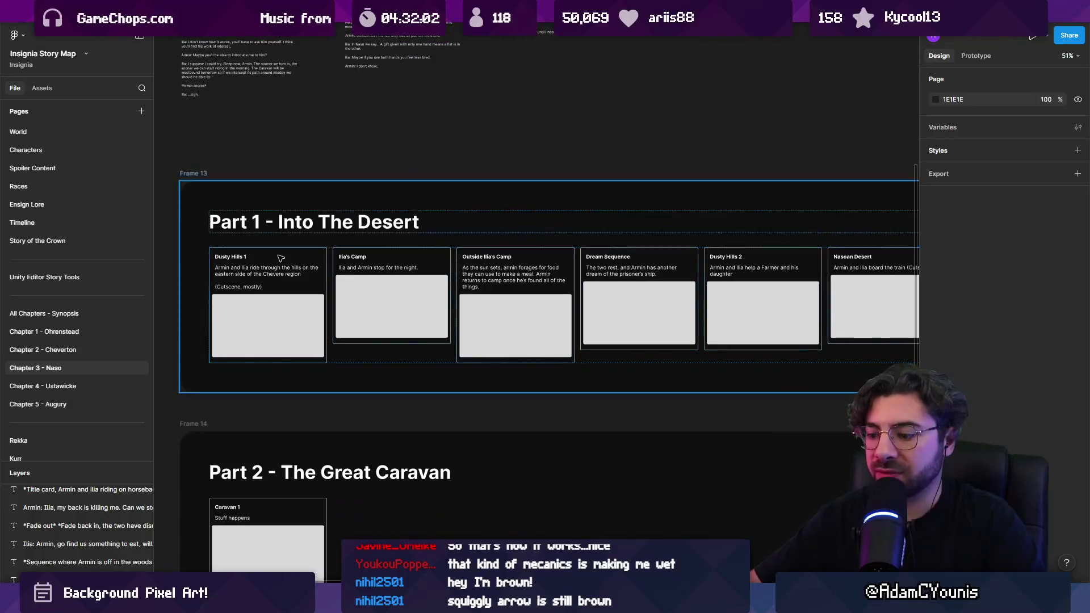
key("ctrl+backslash")
scroll(330, 212, "down", 2)
left_click(330, 211)
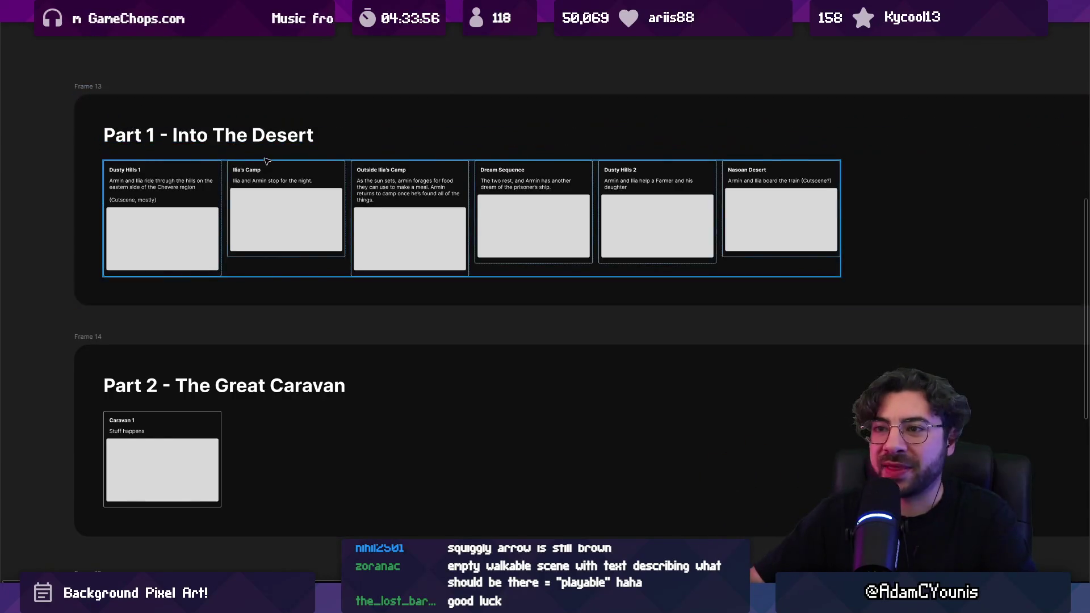
Select and deselect the Part 1 frame, panning to show the script text above it
scroll(413, 224, "down", 3)
left_click(416, 225)
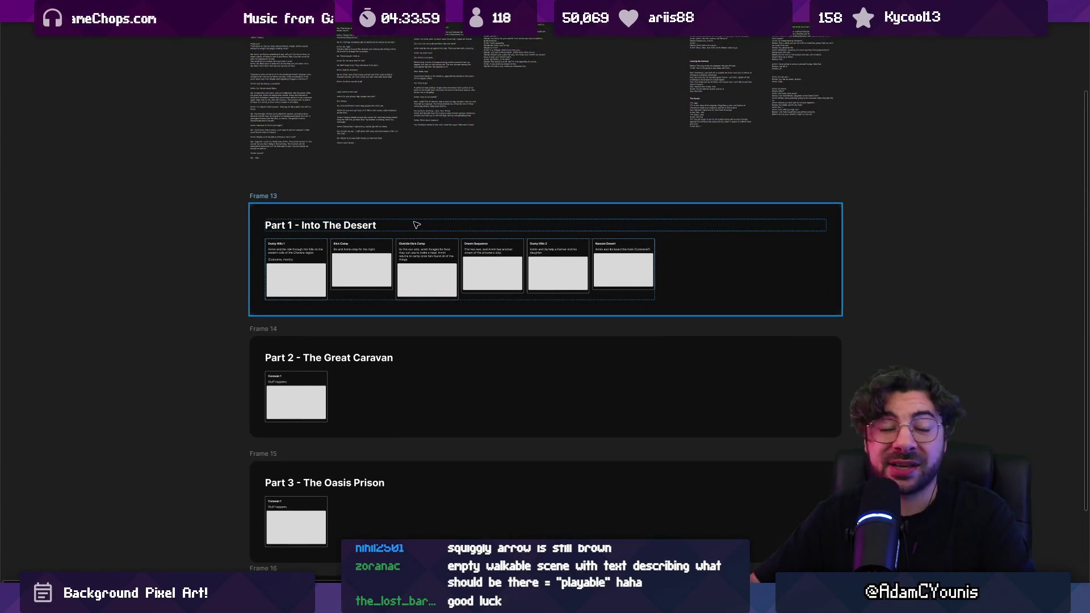
left_click(409, 185)
left_click_drag(408, 185, 400, 254)
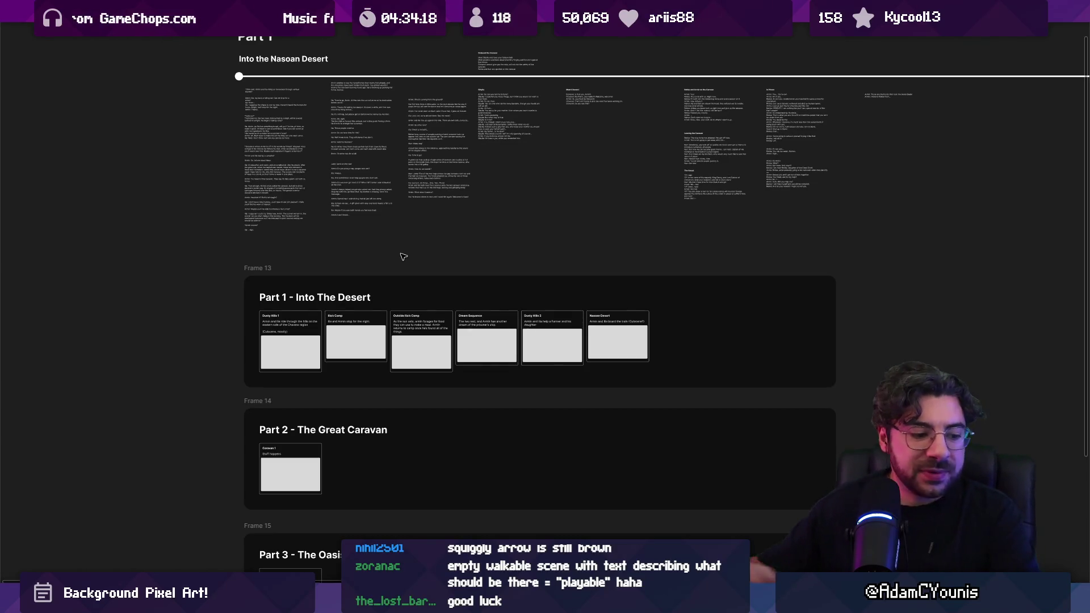
Reselect the Part 1 - Into The Desert frame, zoom around it, and switch to Unity
left_click(409, 284)
scroll(406, 307, "up", 2)
scroll(406, 318, "down", 3)
scroll(407, 318, "up", 3)
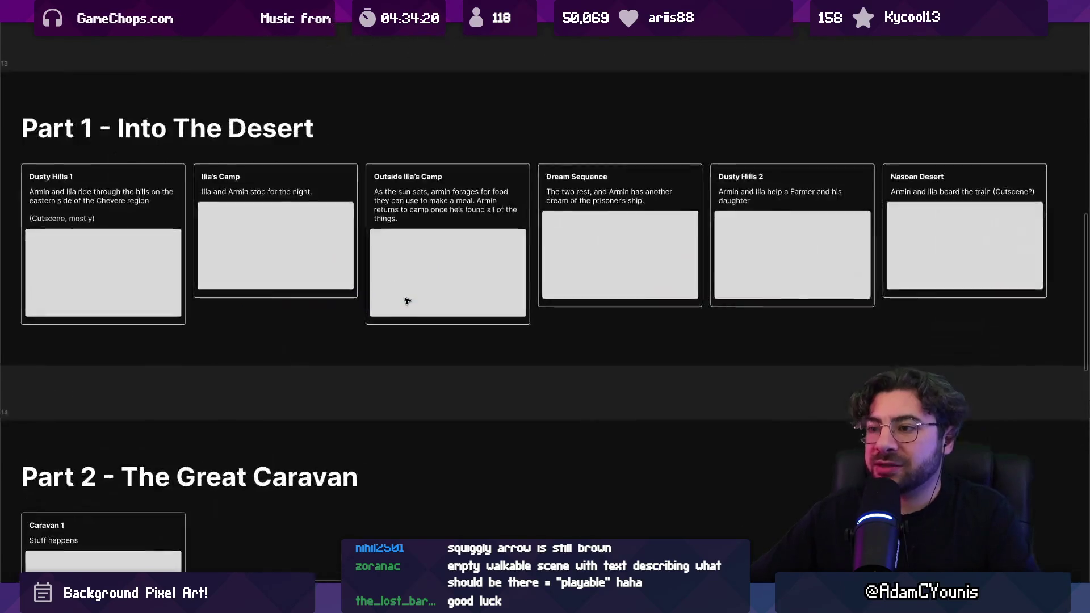
scroll(450, 475, "down", 2)
scroll(450, 474, "up", 2)
key("super+e")
key("alt+Tab")
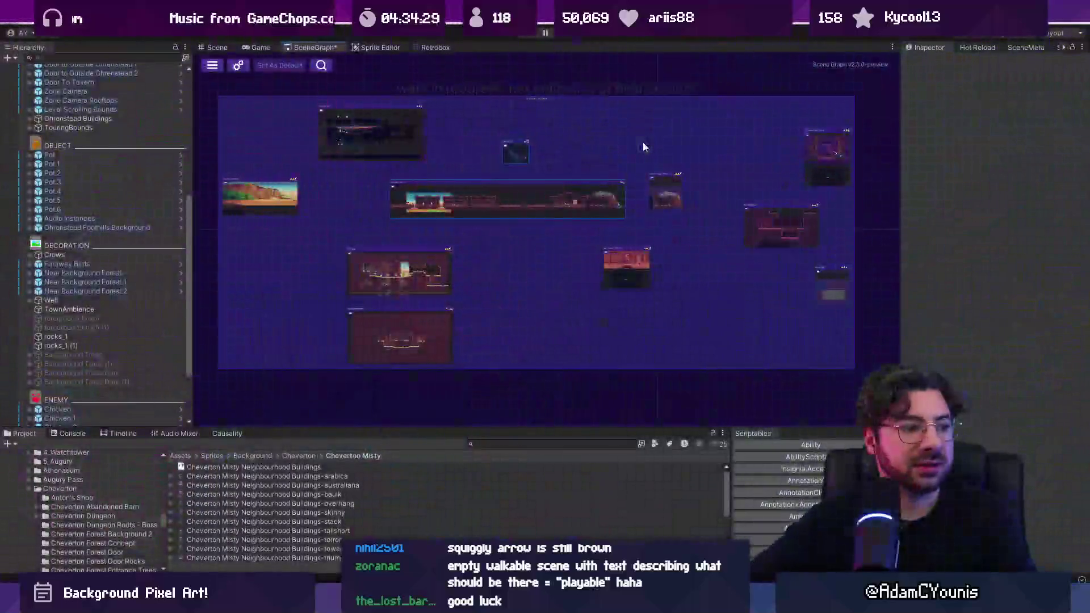
Pan and zoom across the SceneGraph's left, right and lower level groups, then return to Figma
scroll(641, 181, "down", 3)
mouse_move(638, 219)
left_mouse_down()
mouse_move(704, 165)
mouse_move(857, 219)
mouse_move(819, 230)
left_mouse_up()
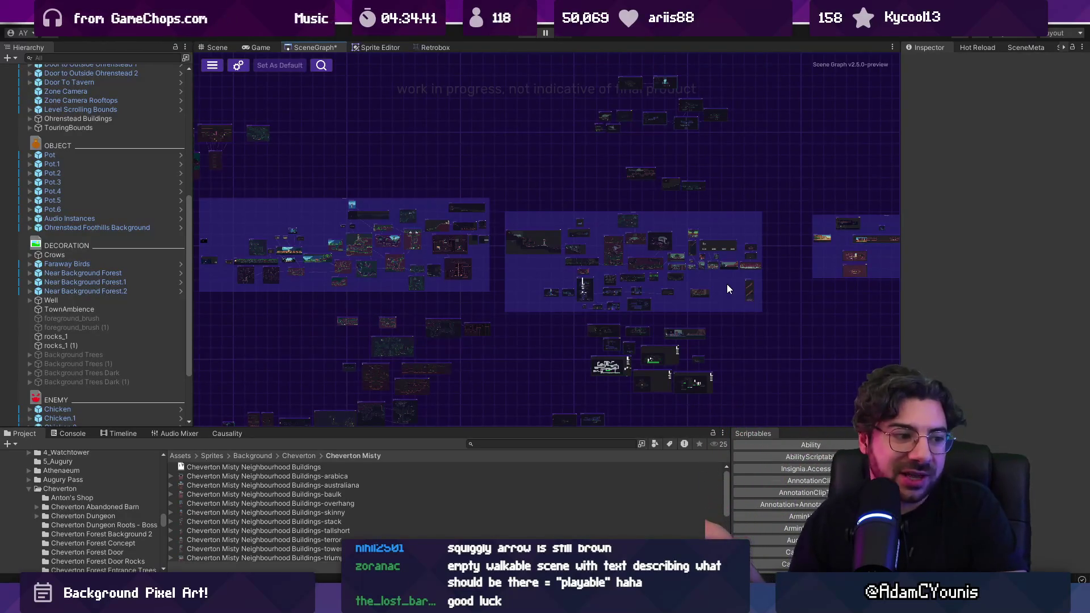
left_click_drag(774, 247, 430, 230)
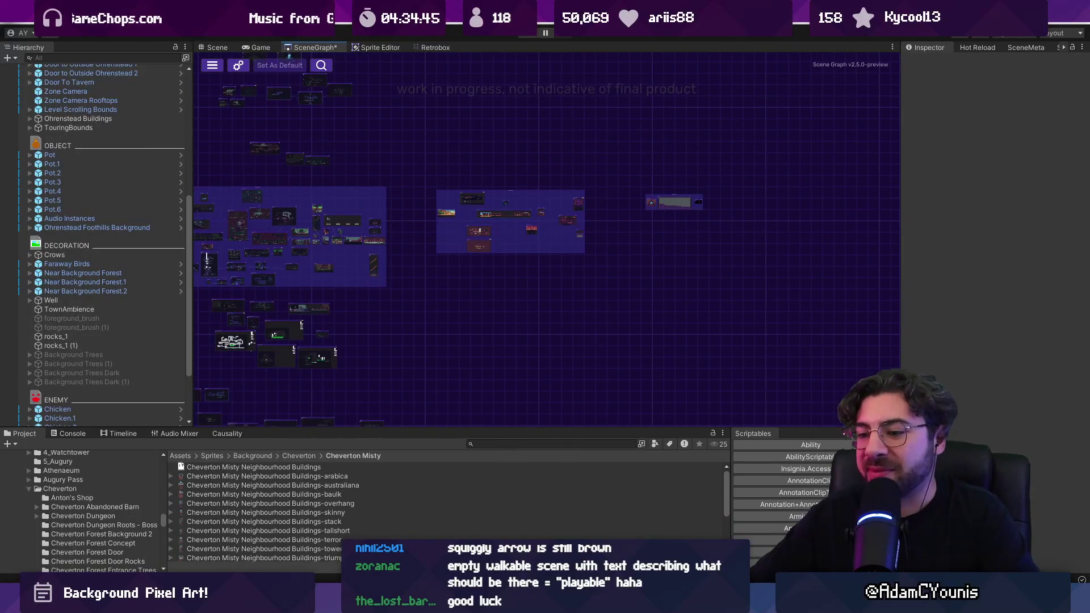
scroll(495, 236, "up", 5)
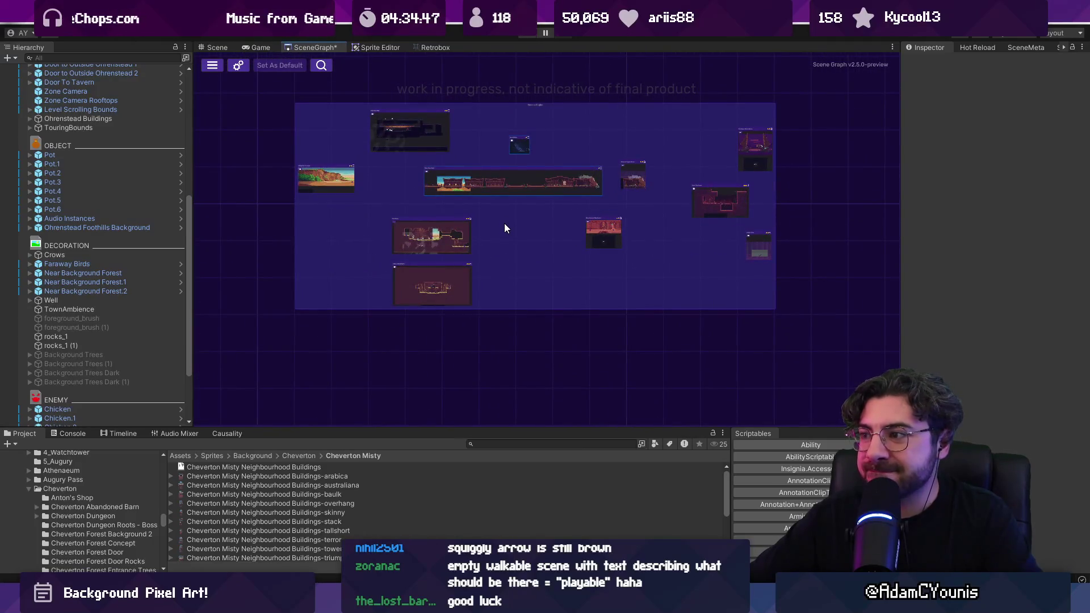
scroll(505, 225, "down", 3)
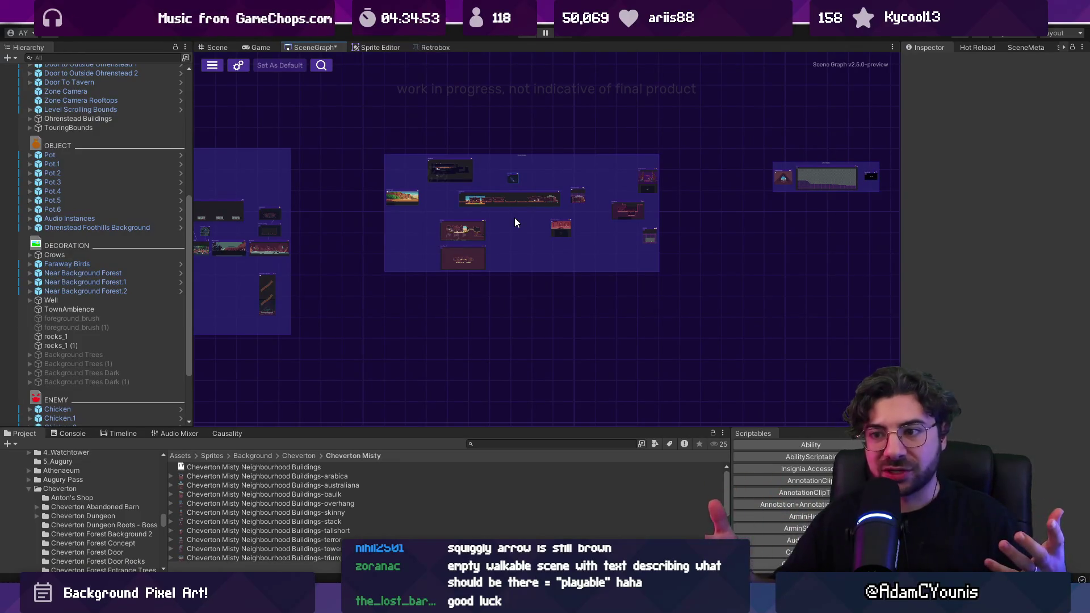
scroll(550, 258, "down", 3)
mouse_move(550, 258)
left_mouse_down()
mouse_move(660, 186)
mouse_move(802, 216)
mouse_move(871, 208)
mouse_move(859, 226)
mouse_move(555, 302)
left_mouse_up()
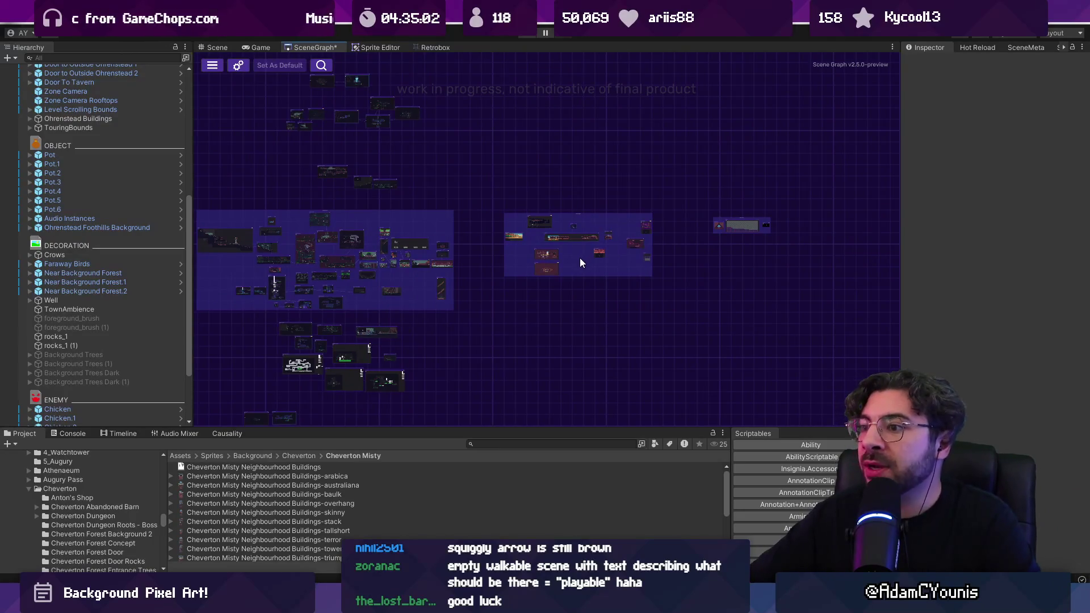
scroll(581, 258, "up", 3)
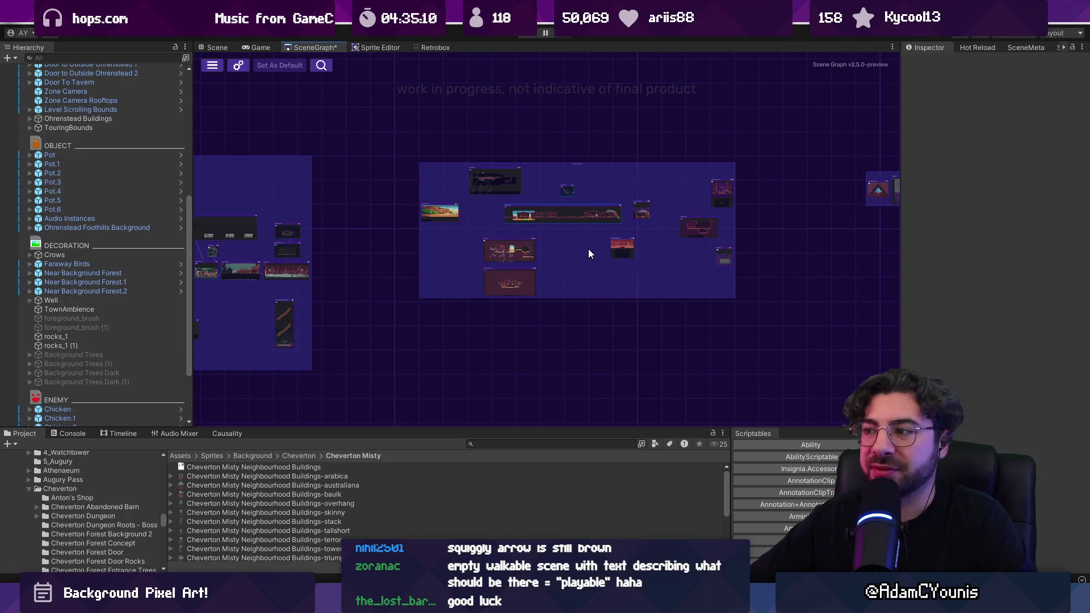
scroll(590, 246, "up", 2)
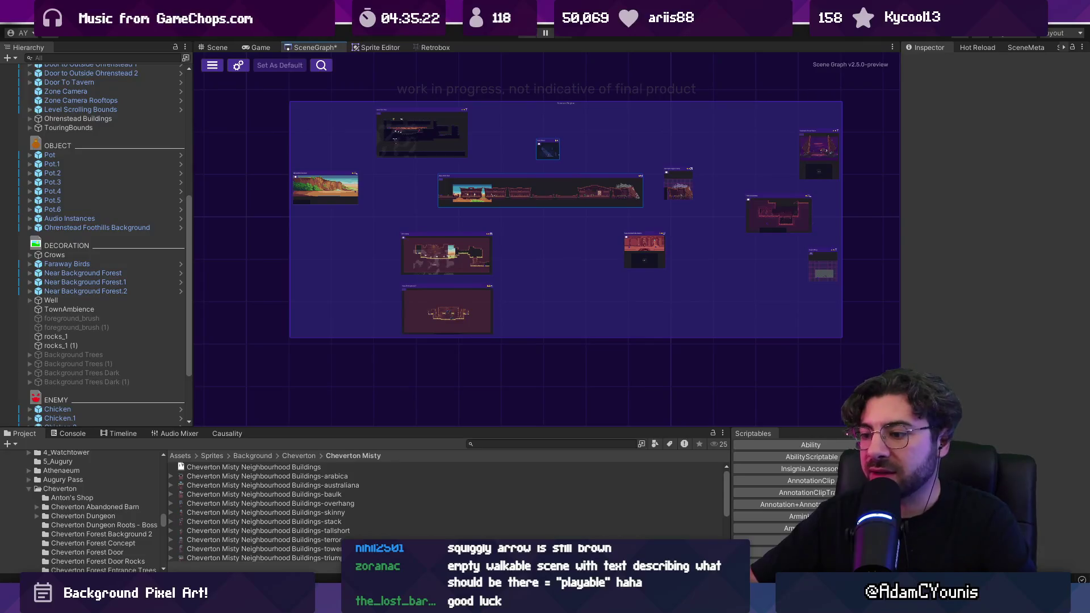
key("alt+Tab")
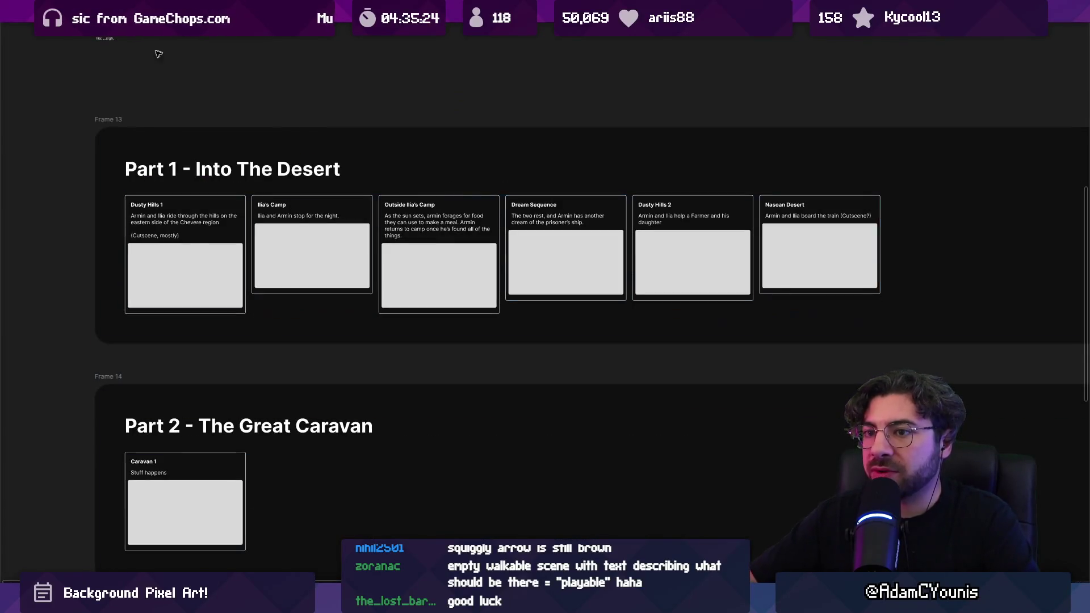
left_click(190, 243)
left_click(318, 238)
left_click(449, 234)
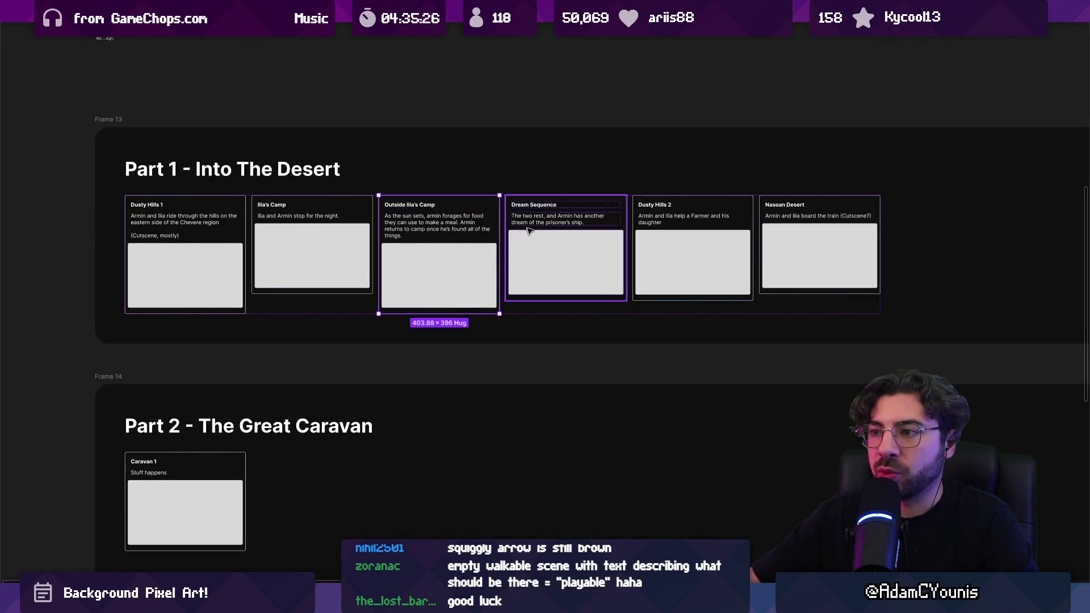
left_click(522, 230)
left_click(682, 227)
left_click(818, 227)
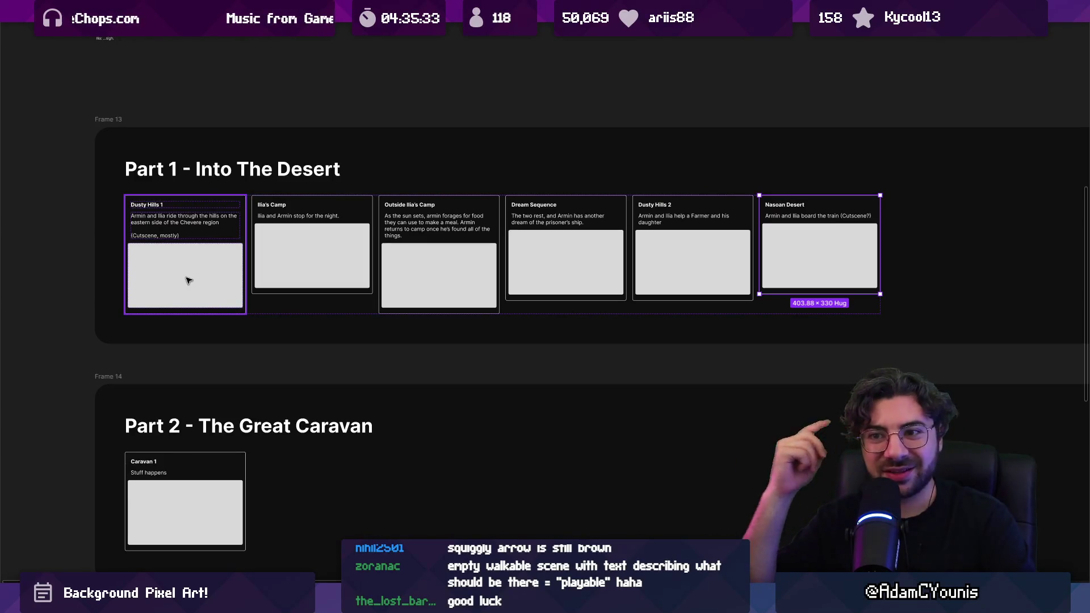
scroll(188, 279, "up", 5)
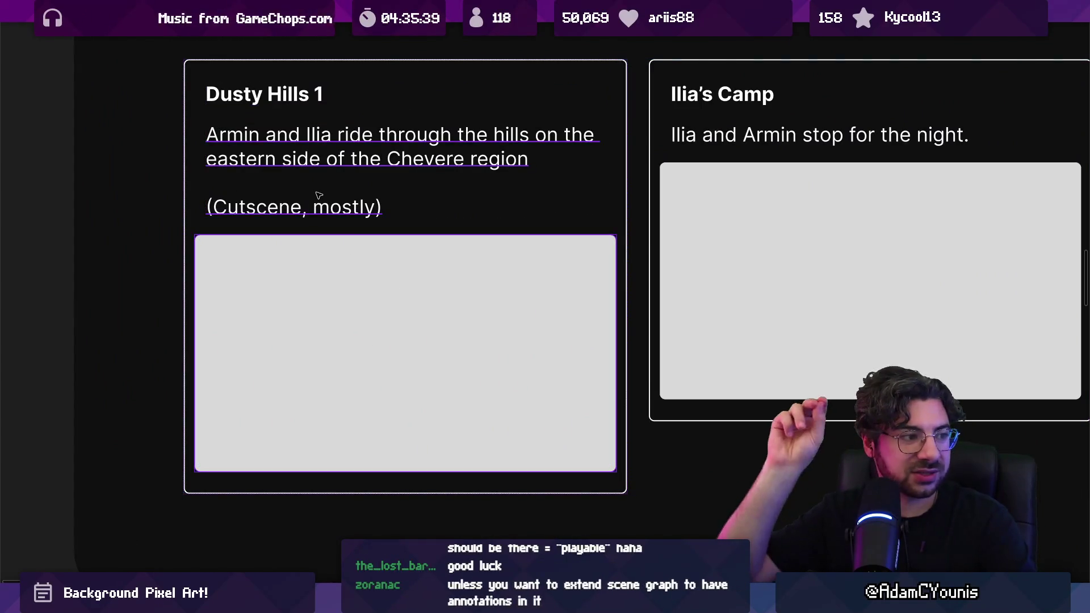
scroll(322, 195, "down", 2)
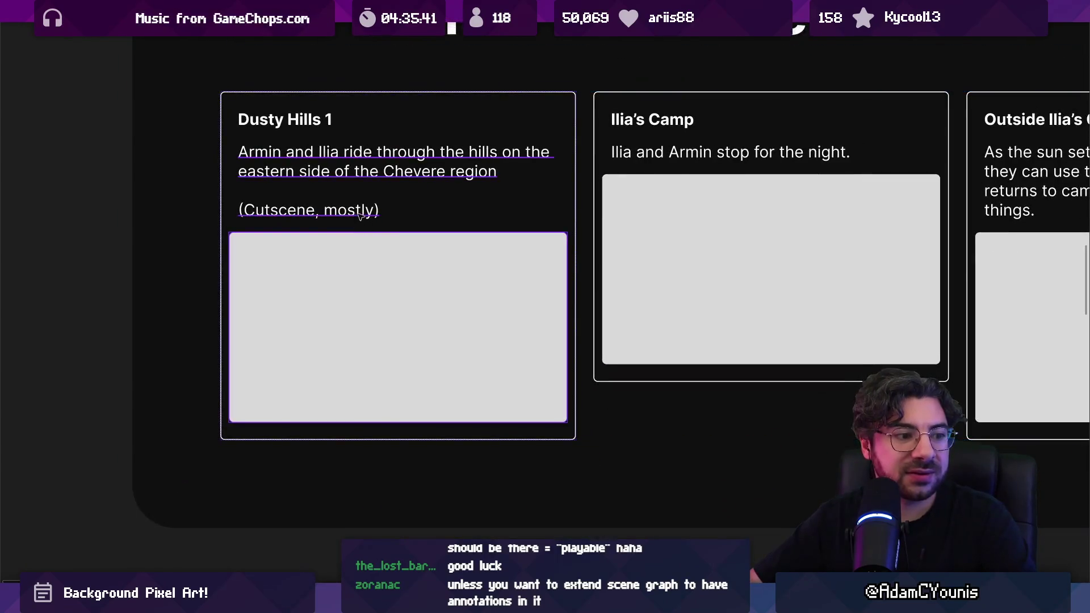
left_click(362, 243)
scroll(360, 245, "down", 3)
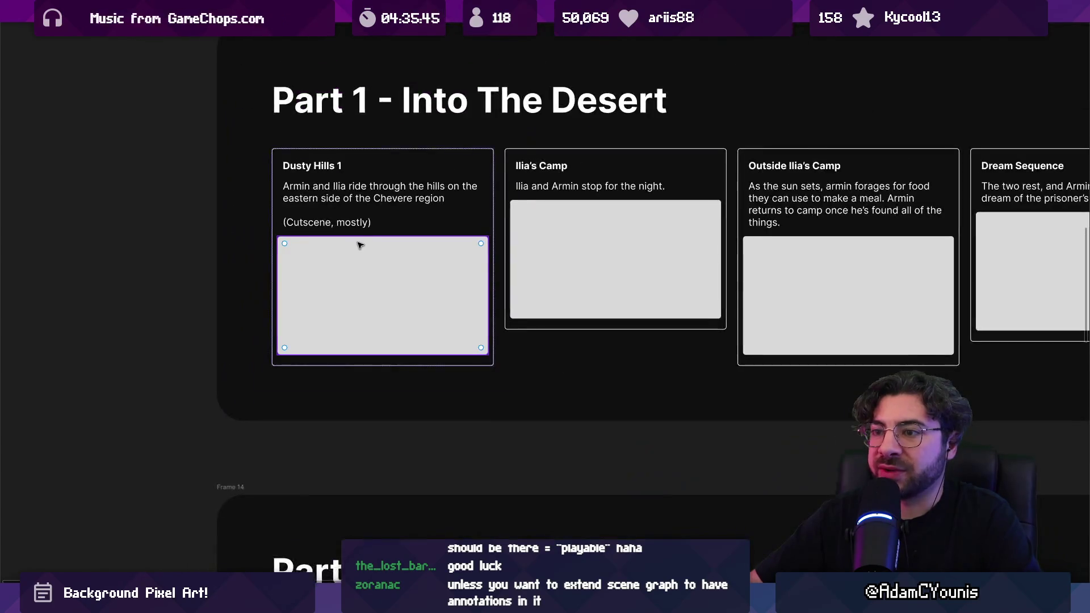
left_click(445, 347)
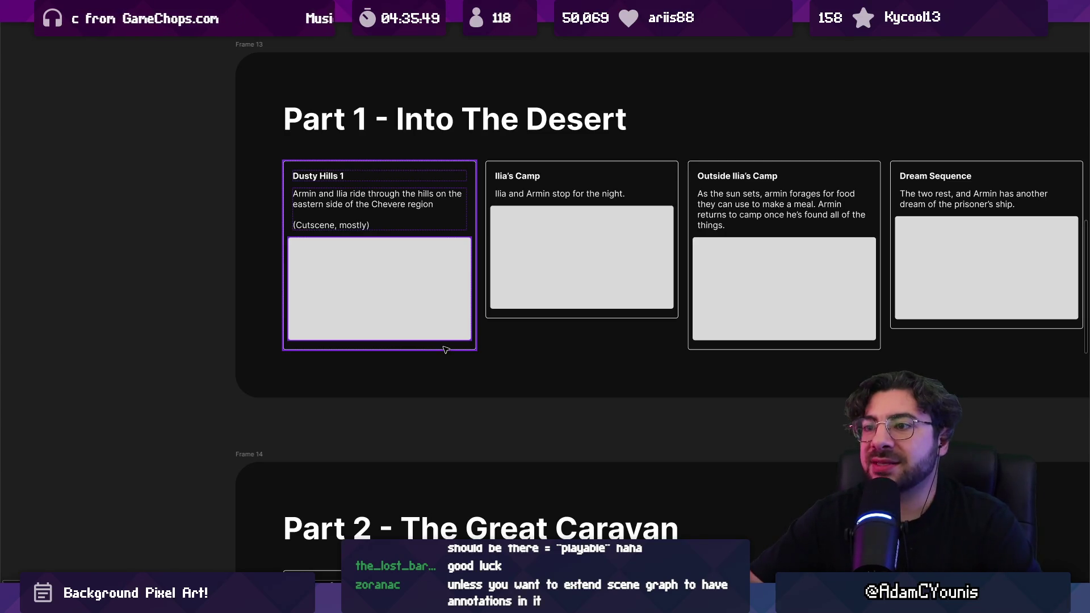
left_click(444, 348)
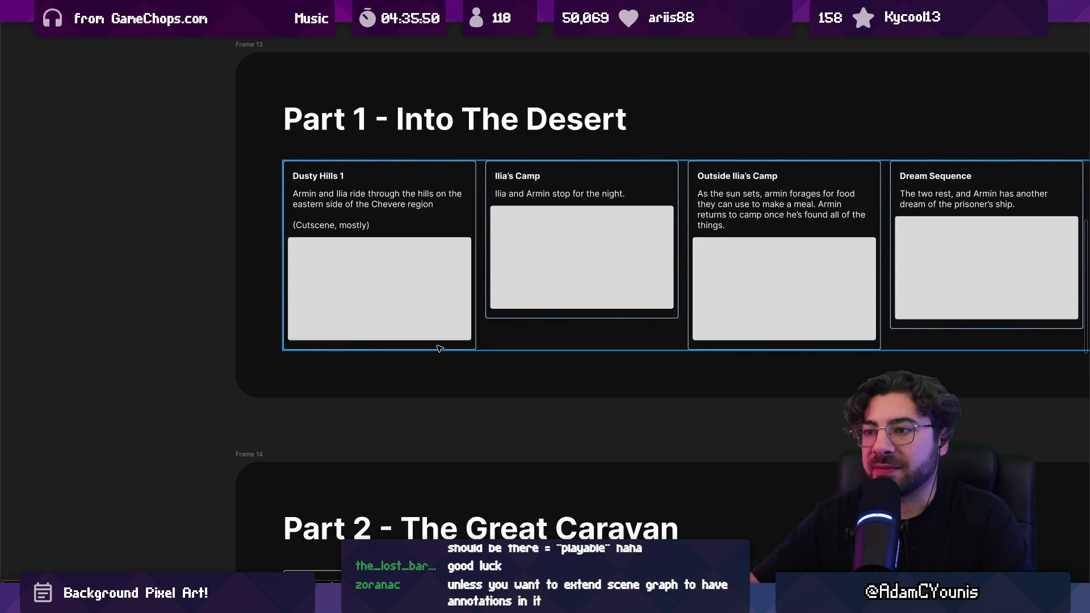
left_click(358, 302)
scroll(352, 290, "down", 5)
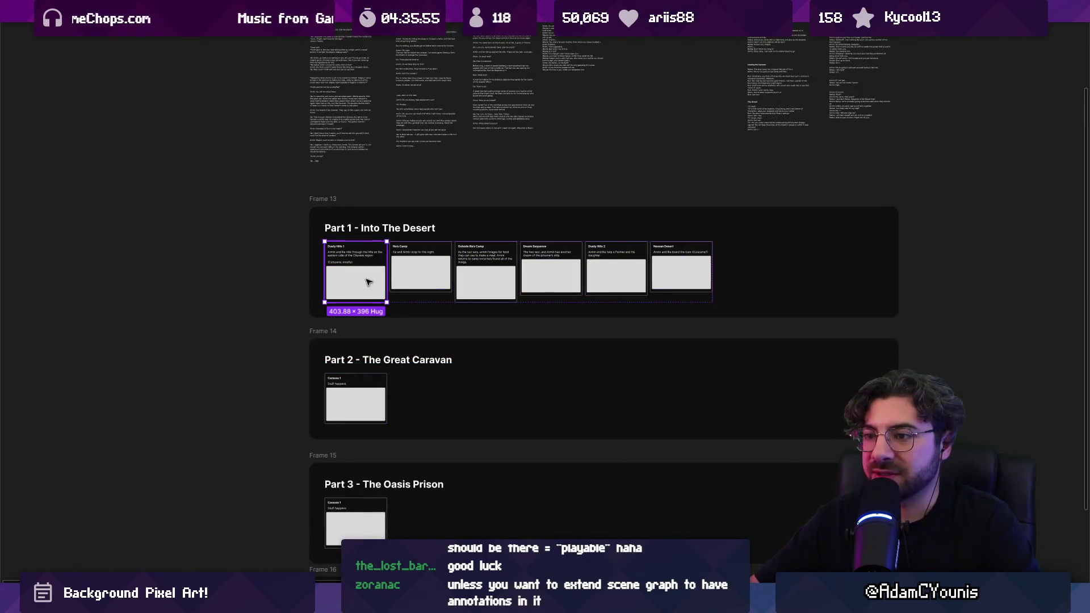
scroll(363, 282, "up", 1)
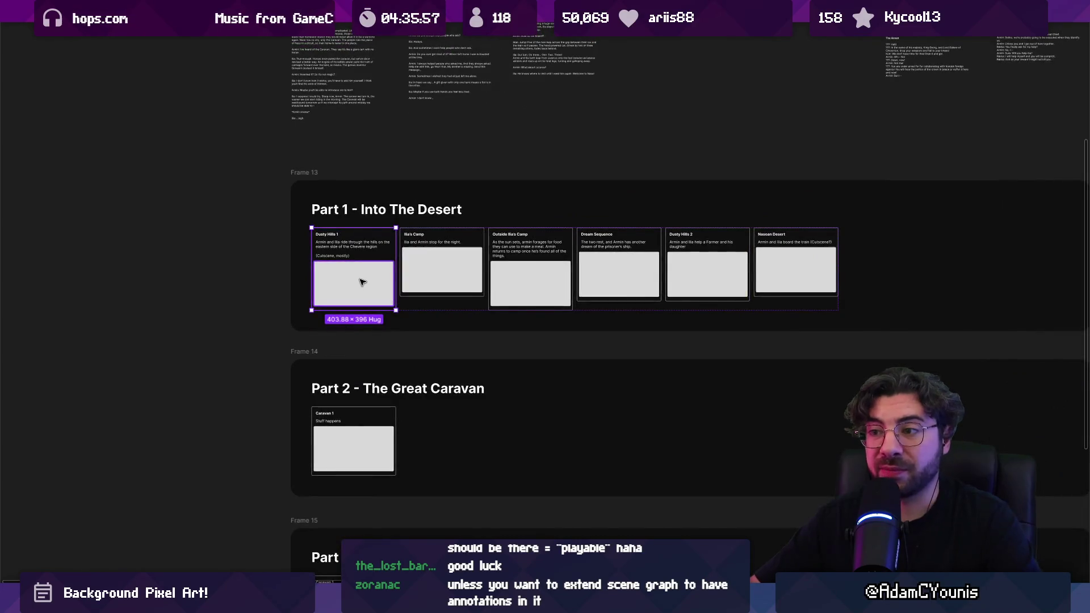
scroll(359, 262, "up", 2)
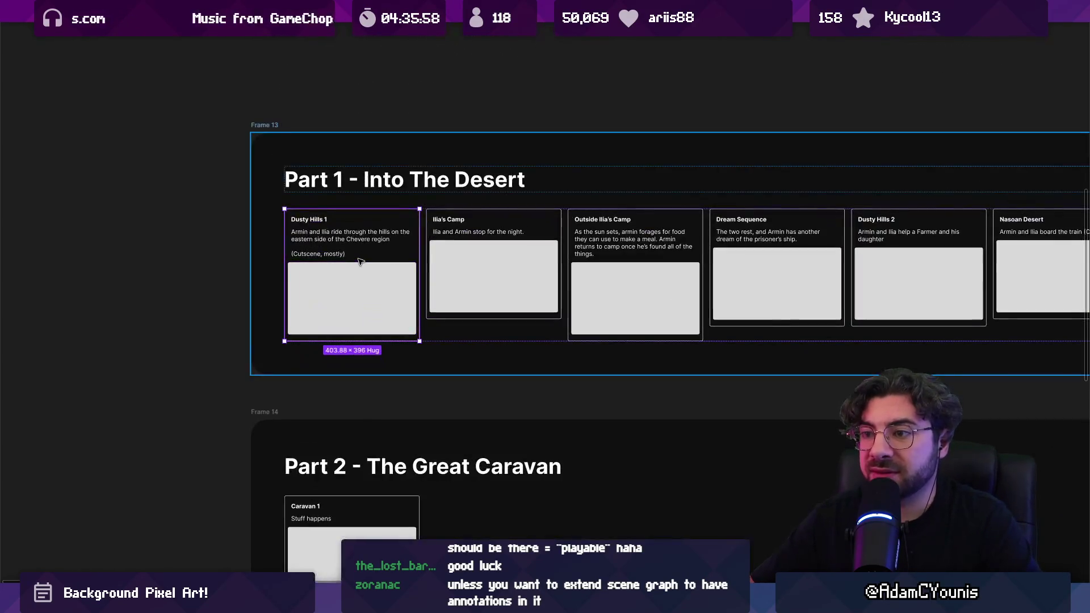
Jump from the Dusty Hills 1 card to its main component via the context menu
right_click(360, 261)
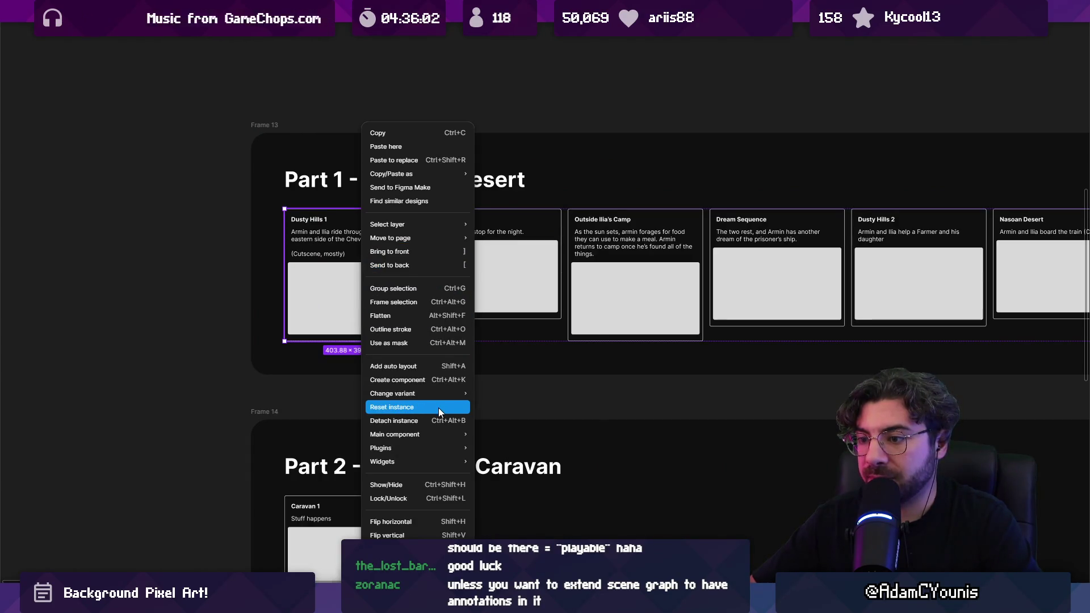
mouse_move(441, 431)
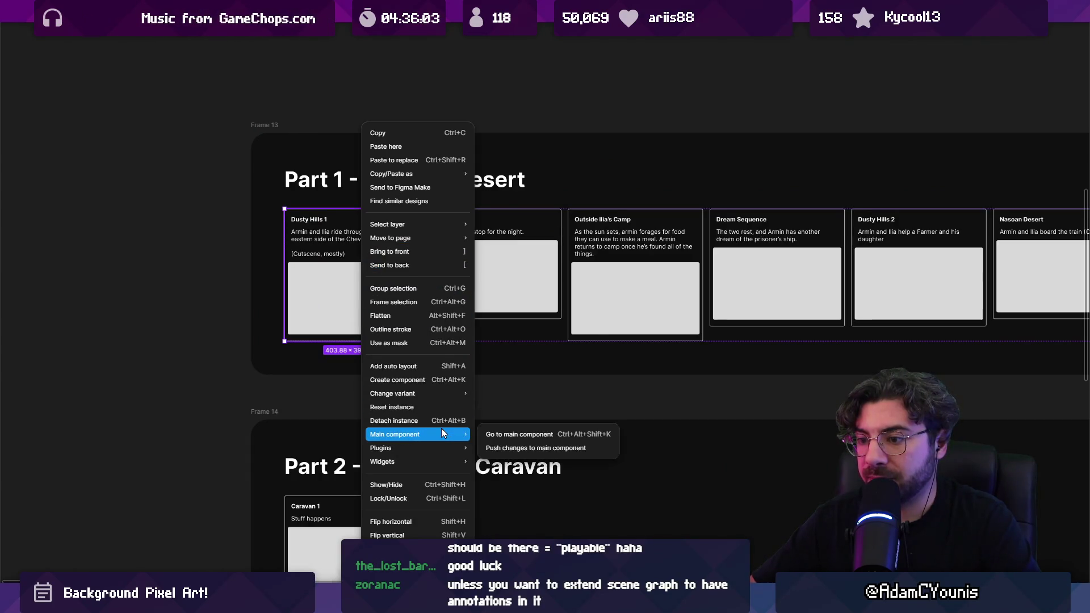
left_click(514, 435)
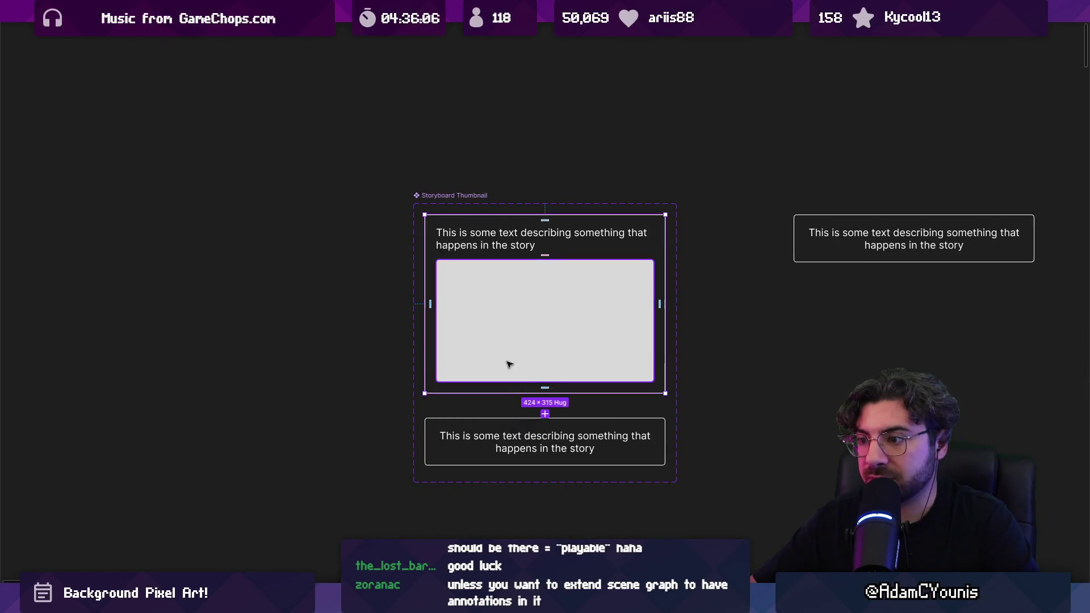
scroll(511, 322, "down", 3)
scroll(533, 306, "up", 5)
scroll(496, 290, "down", 3)
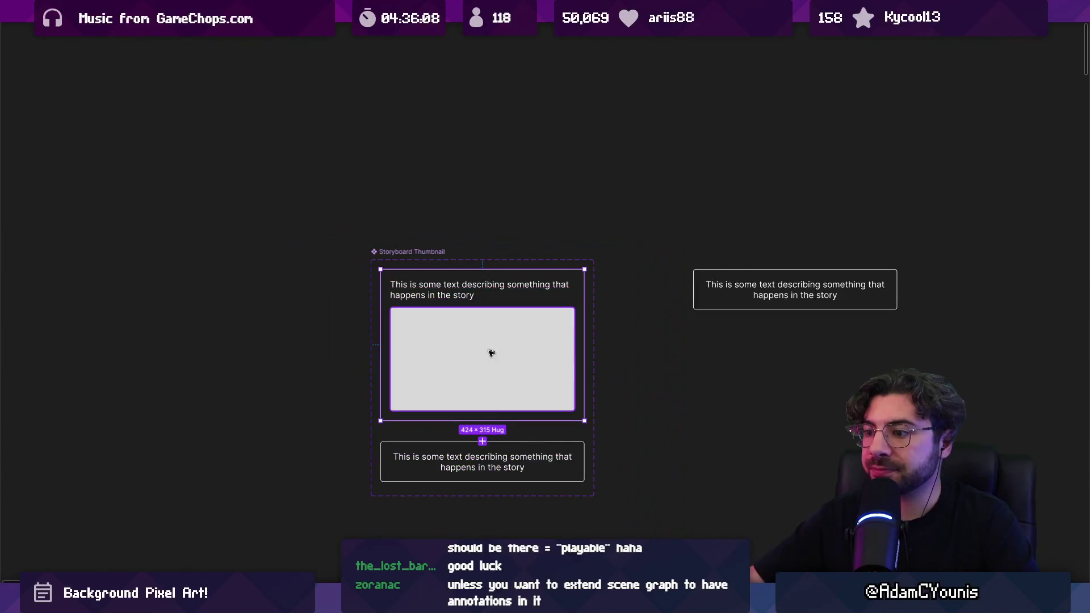
Clear the selection, then select the Storyboard Thumbnail component
left_click(330, 384)
scroll(334, 377, "right", 1)
left_click(373, 274)
scroll(367, 284, "up", 5)
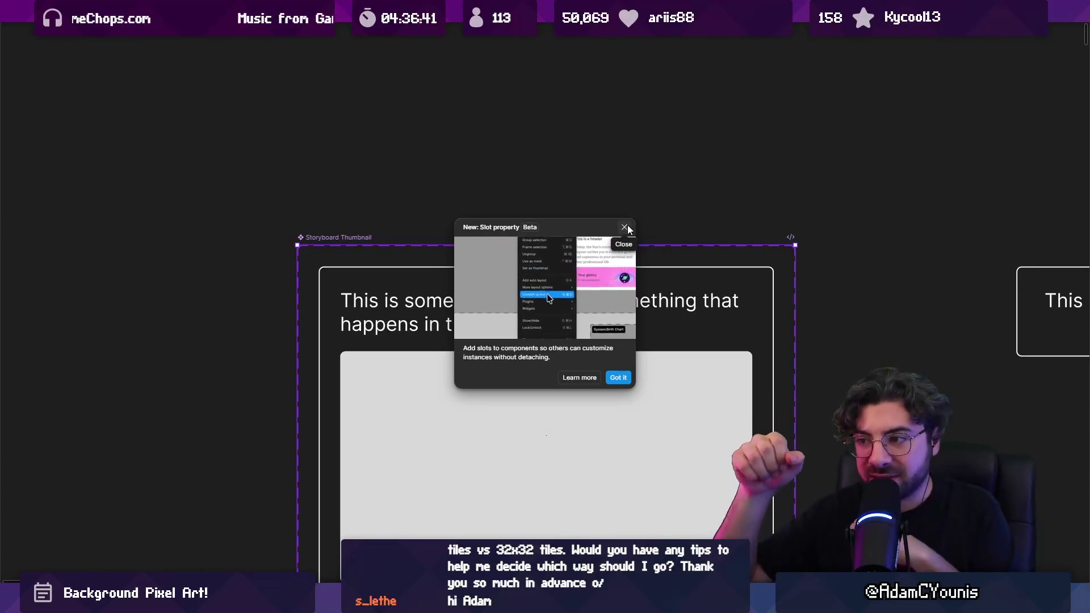
Dismiss the slot property tip and zoom out to review the Storyboard Thumbnail component set
left_click(623, 378)
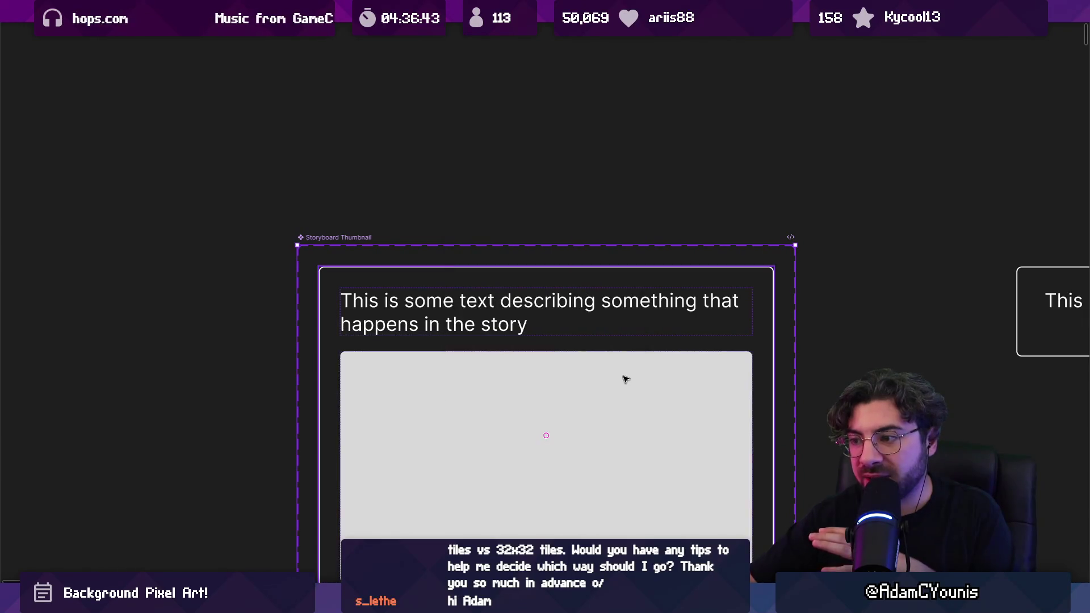
scroll(578, 201, "down", 5)
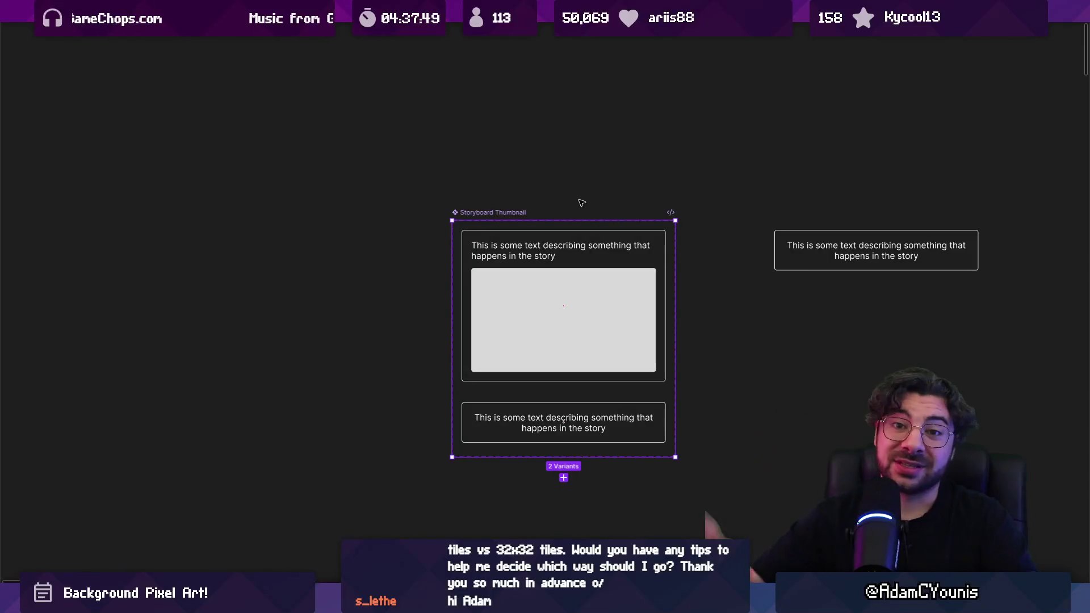
left_click(341, 183)
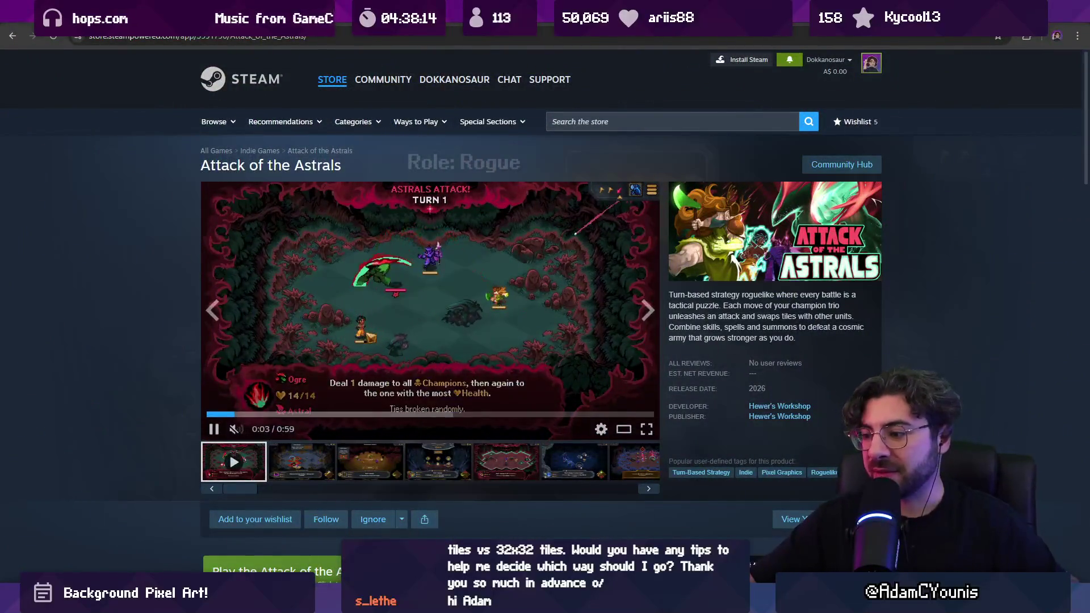
Watch the Attack of the Astrals trailer unmuted in full screen
key("alt+Tab")
left_click(84, 401)
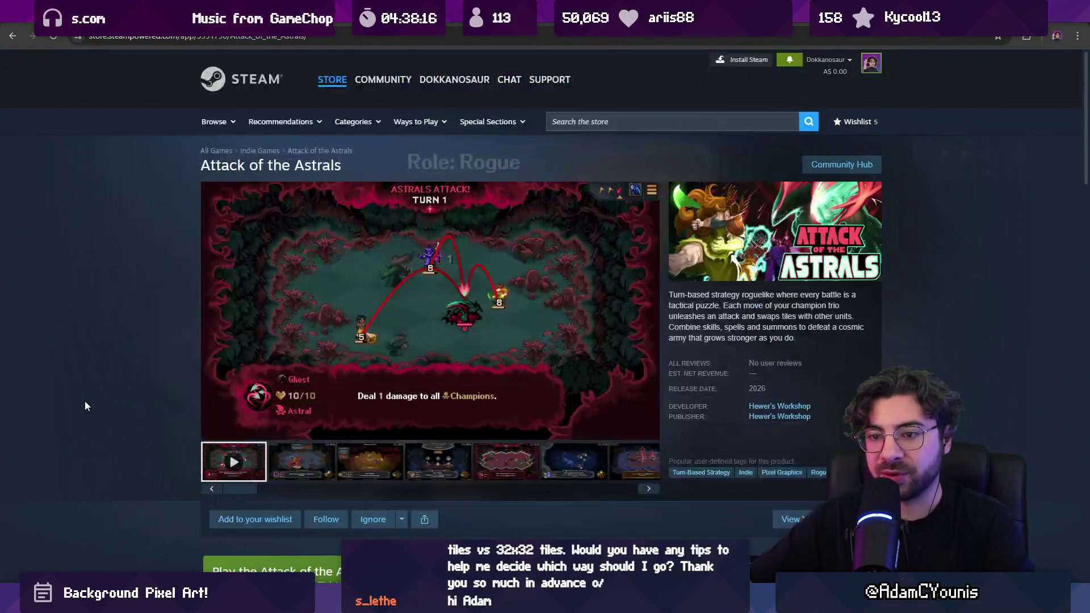
left_click(235, 430)
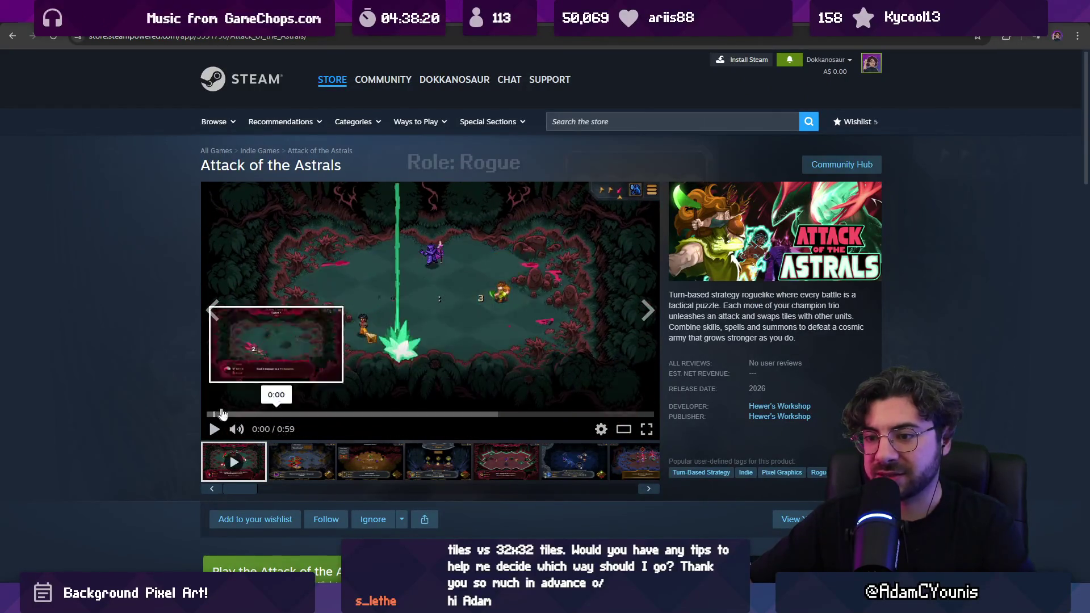
left_click(646, 430)
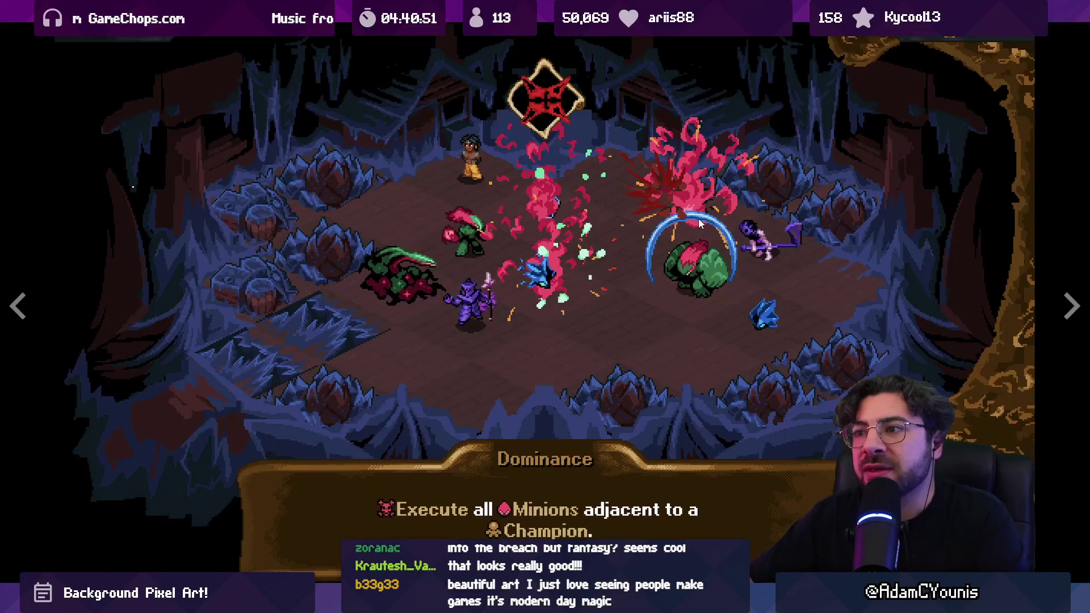
key("Escape")
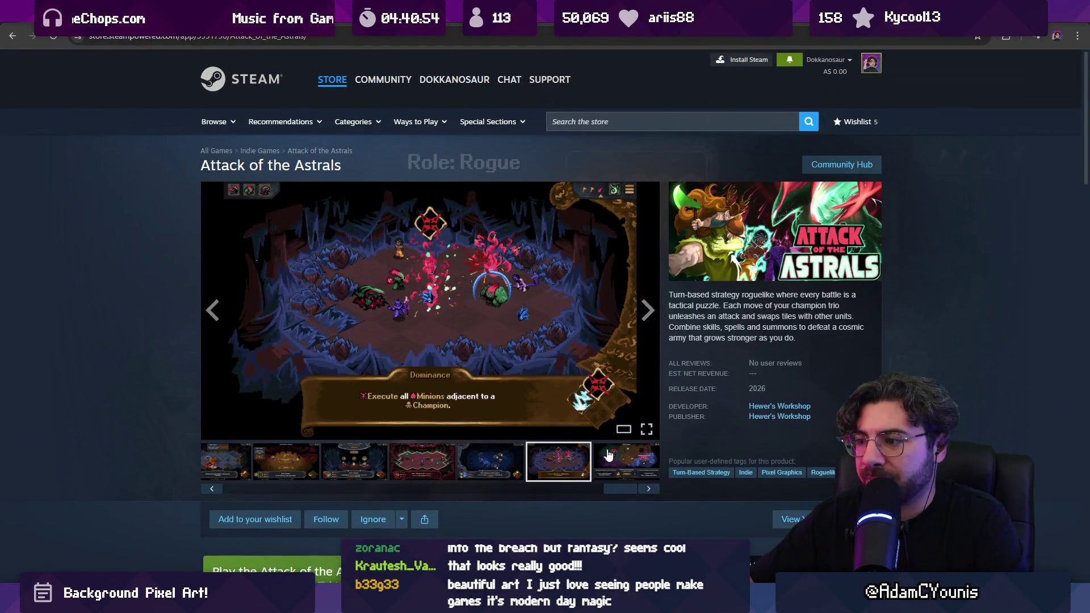
Show the Rogue battle screenshot and view it enlarged in the screenshot viewer
left_click(609, 454)
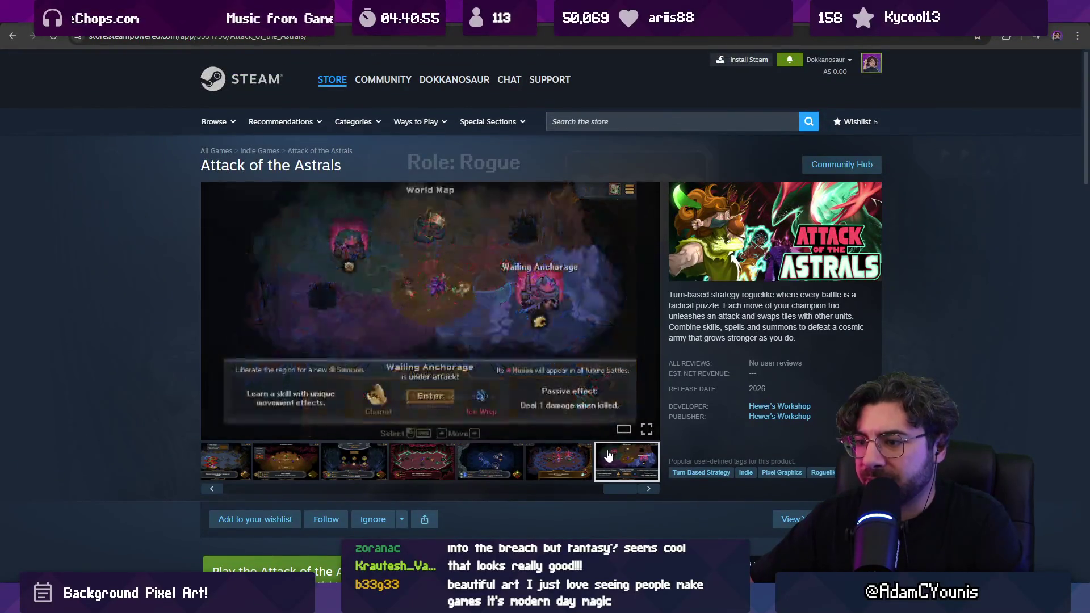
scroll(591, 440, "down", 1)
left_click_drag(589, 436, 256, 434)
left_click(369, 408)
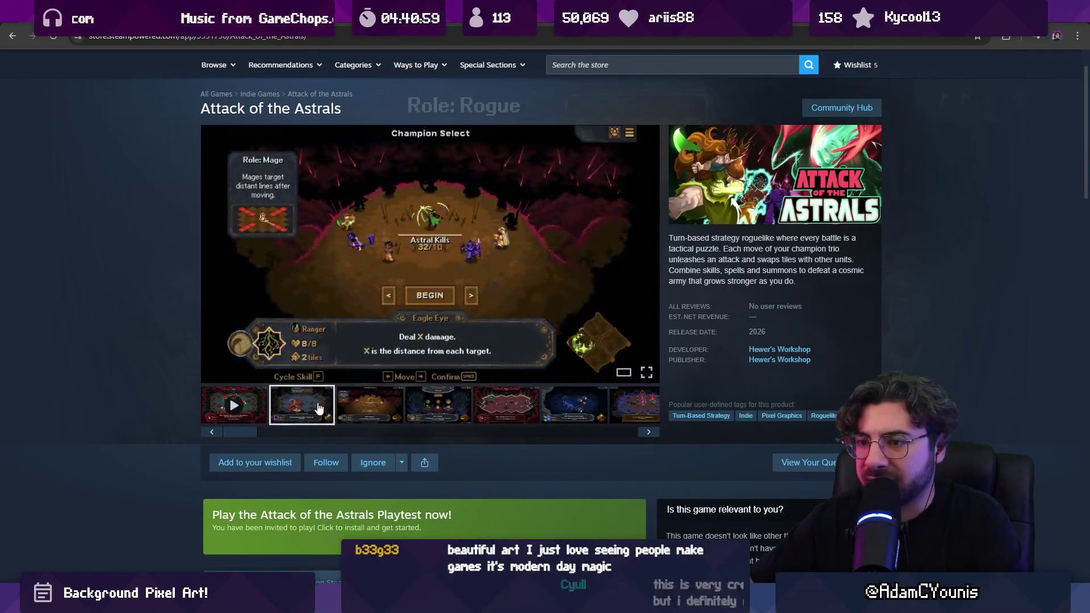
left_click(275, 321)
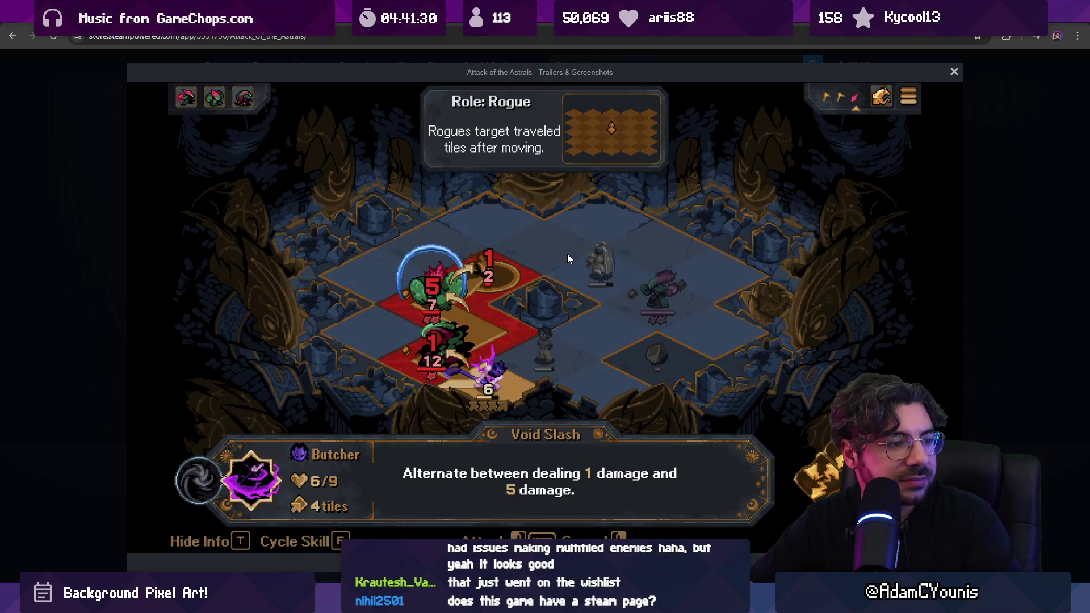
Close the enlarged screenshot and select the store page's web address to share
key("Escape")
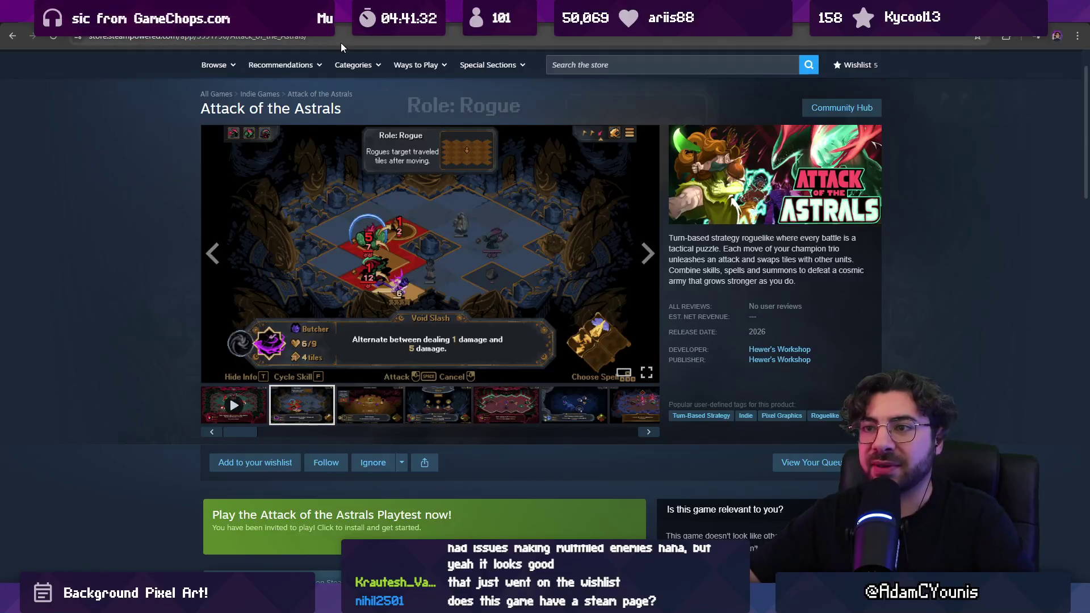
scroll(196, 165, "up", 2)
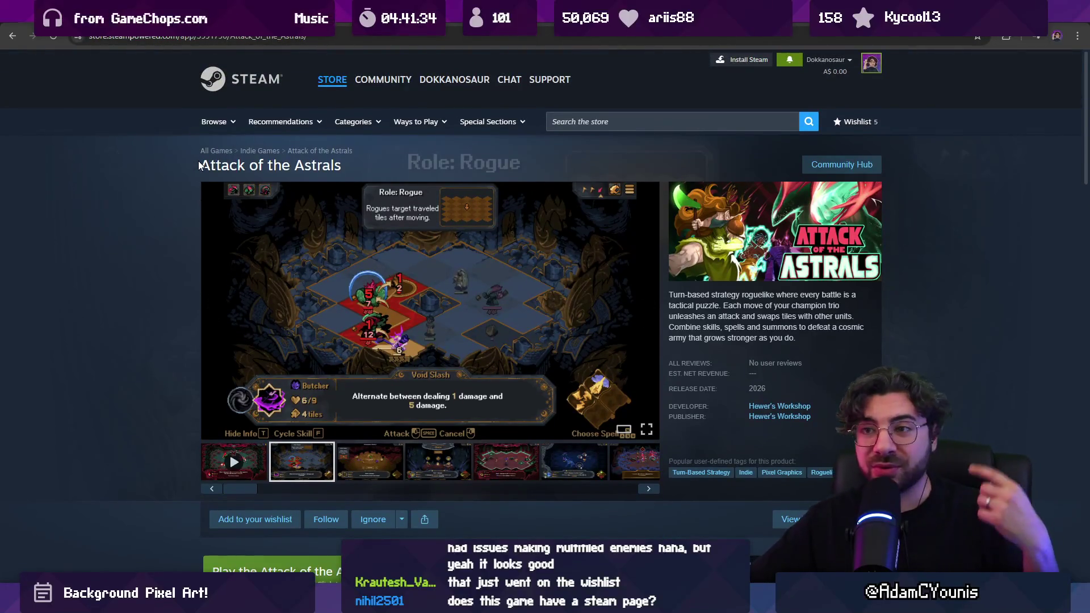
left_click(177, 39)
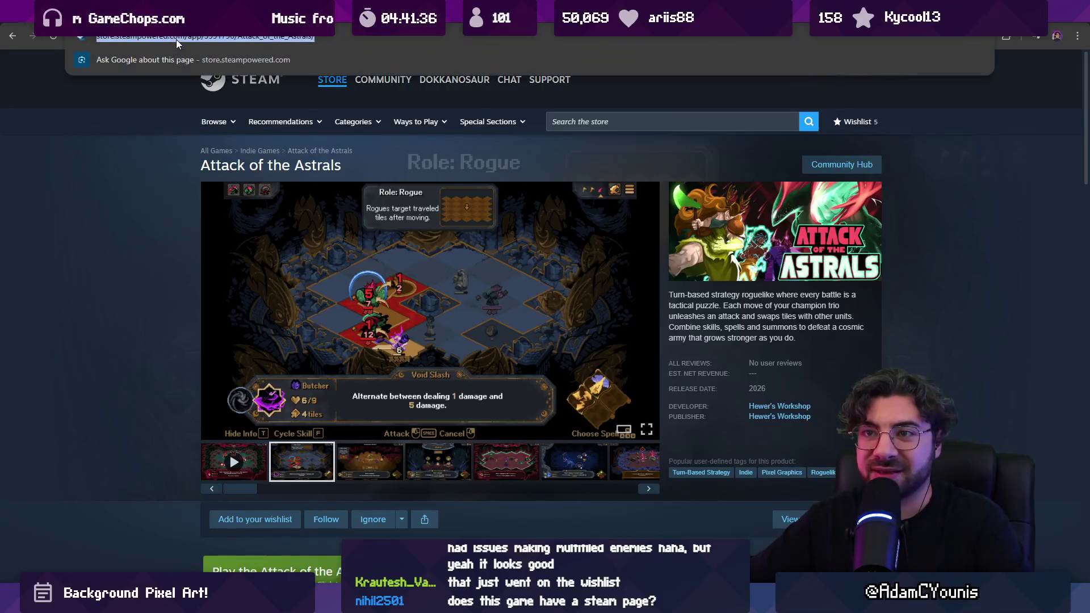
key("Escape")
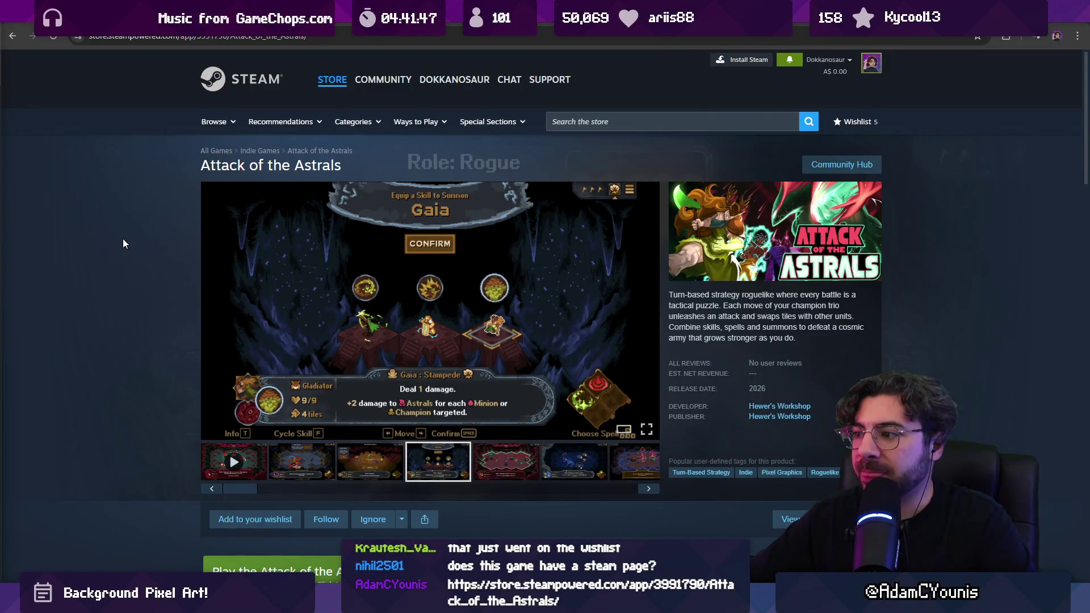
Read through the Attack of the Astrals description and return to the top of the page
scroll(123, 244, "down", 5)
scroll(125, 253, "up", 5)
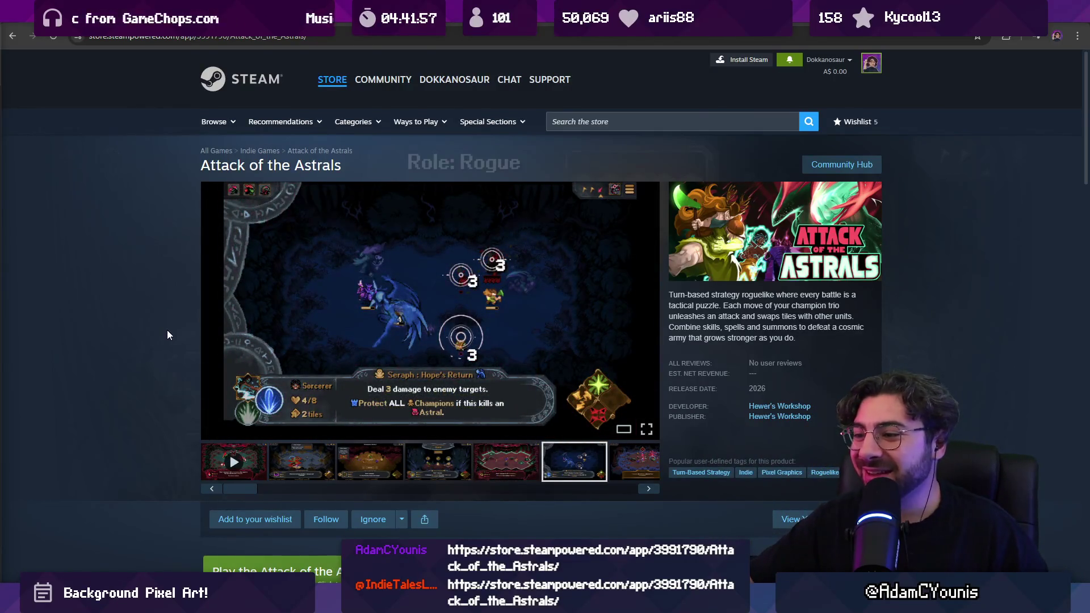
scroll(166, 326, "down", 15)
scroll(180, 343, "down", 6)
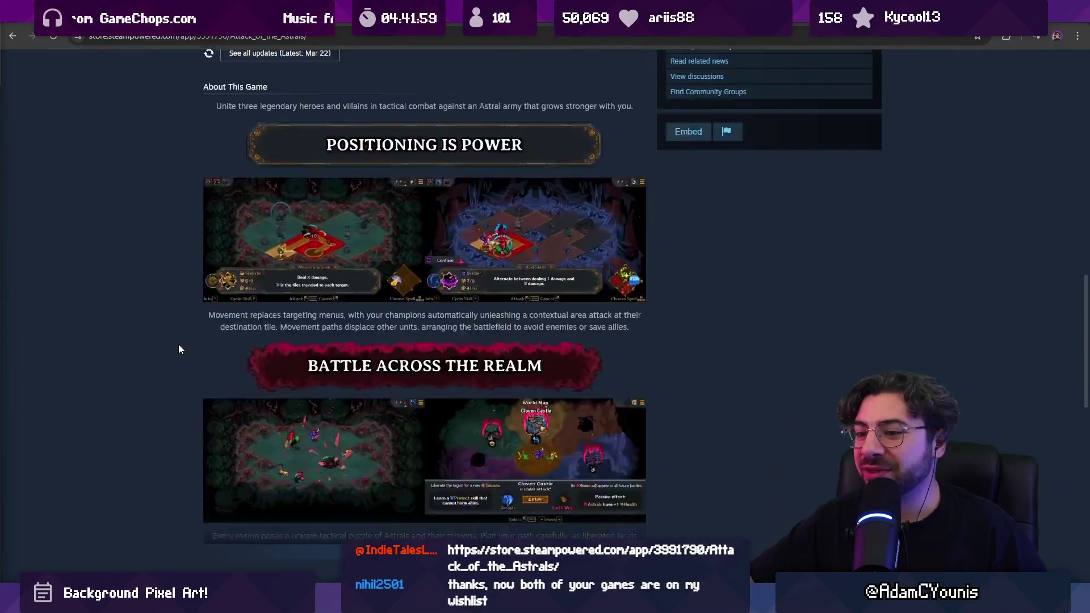
scroll(179, 345, "up", 6)
scroll(179, 347, "down", 4)
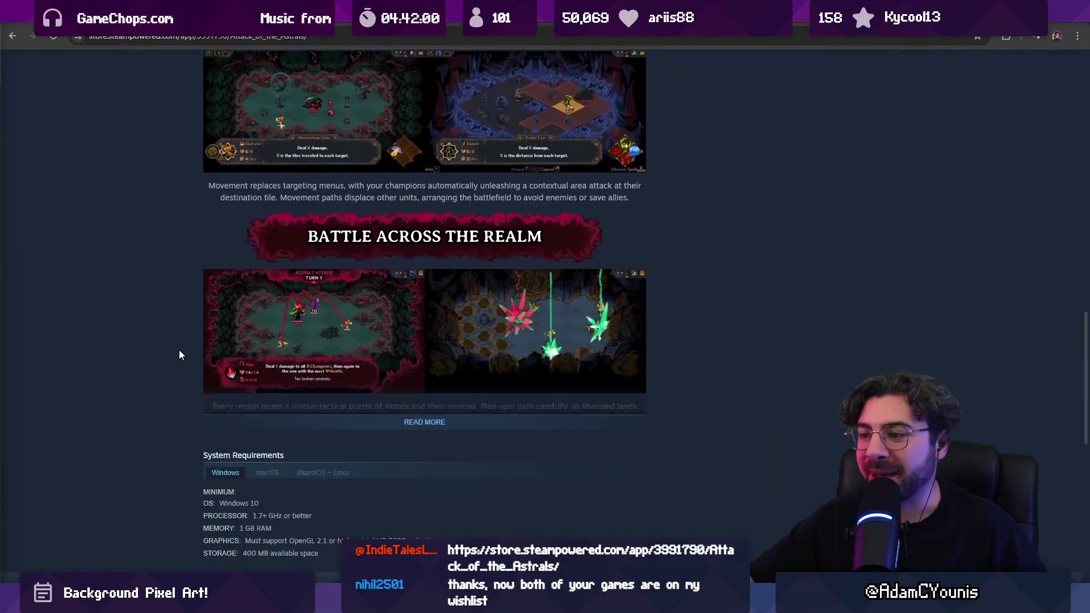
scroll(179, 350, "up", 7)
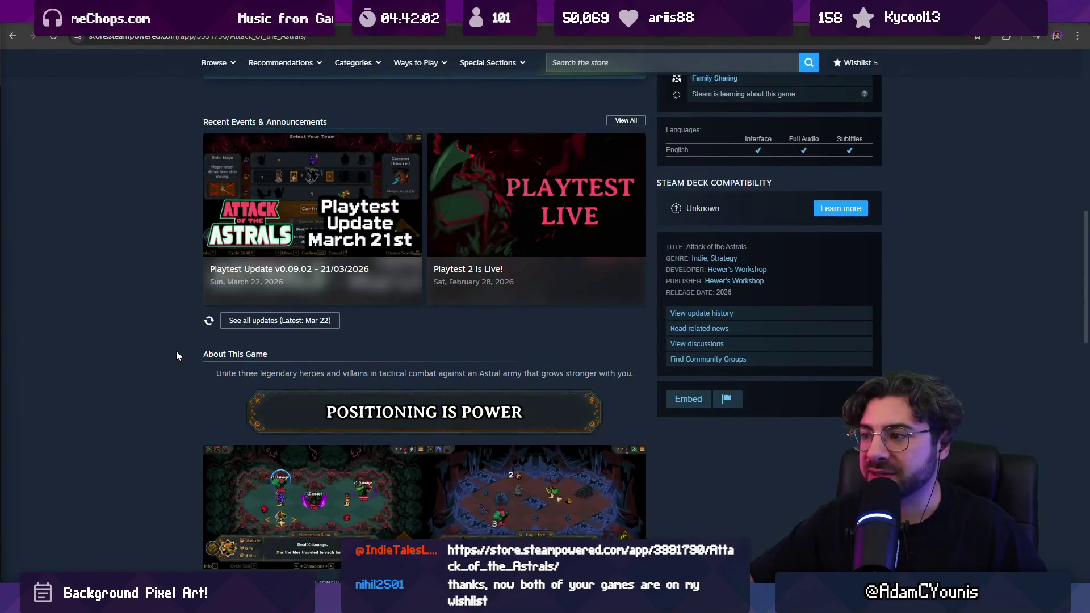
scroll(176, 356, "up", 10)
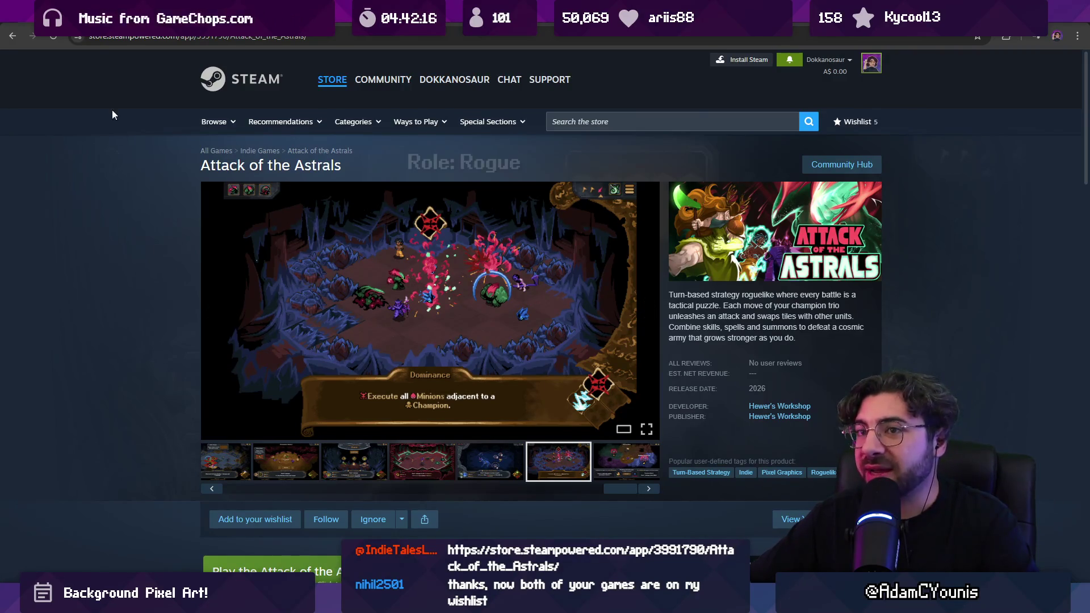
left_click(108, 40)
Open the Insignia store page via 'insi' and browse its cottage interior and platforming screenshots
type("insi")
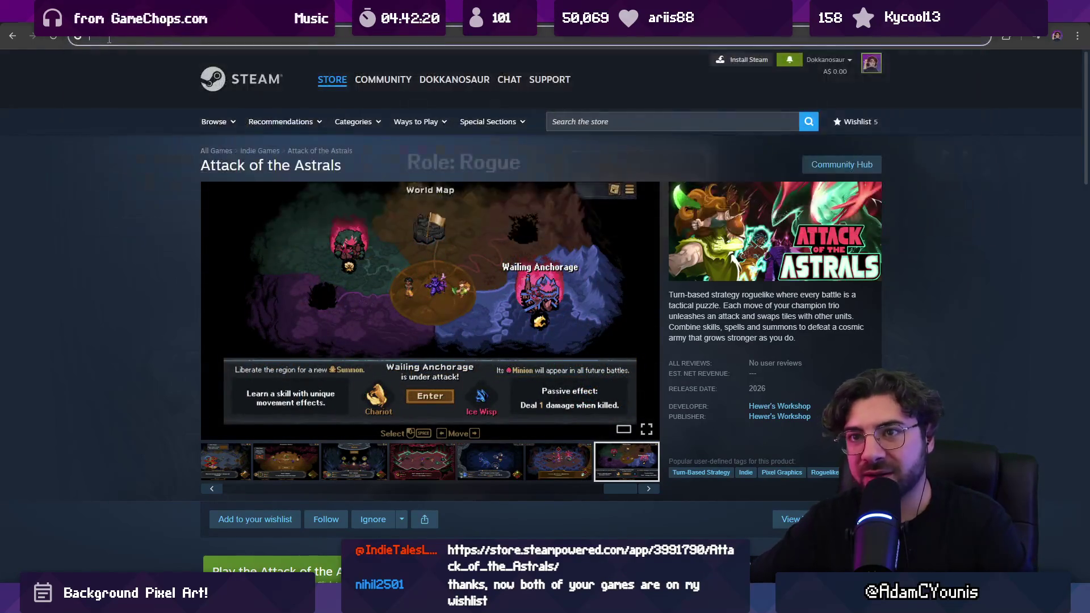
left_click(109, 82)
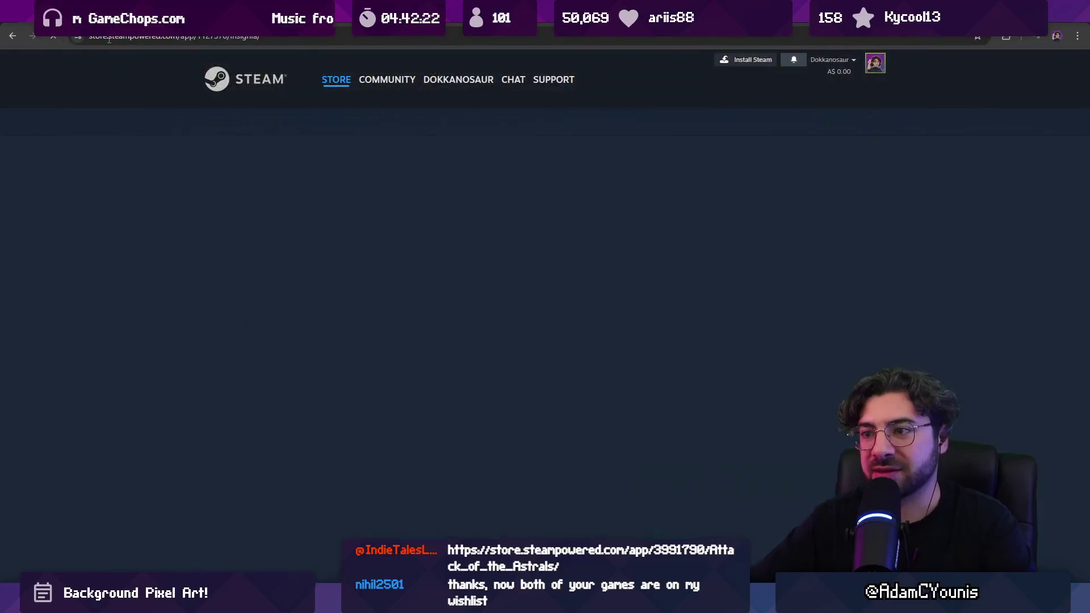
scroll(114, 248, "down", 2)
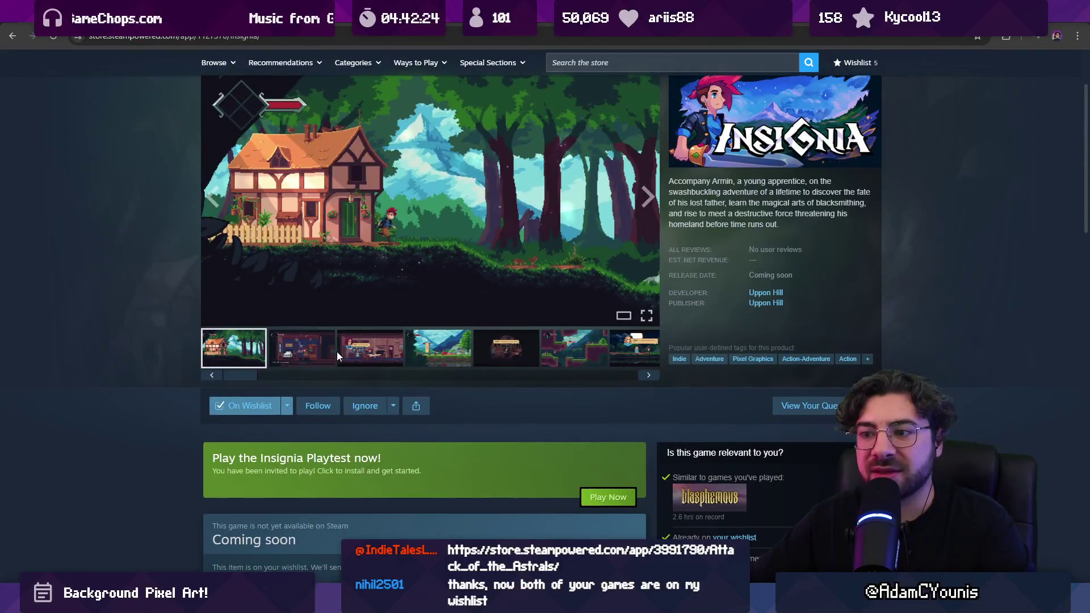
left_click(370, 353)
left_click(438, 350)
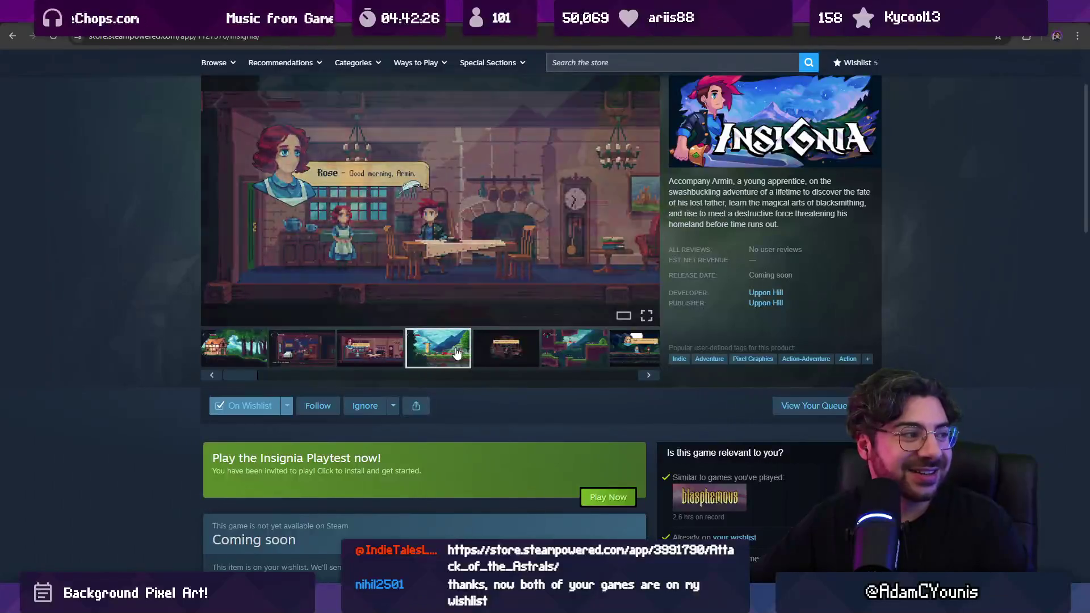
left_click(511, 349)
left_click(544, 352)
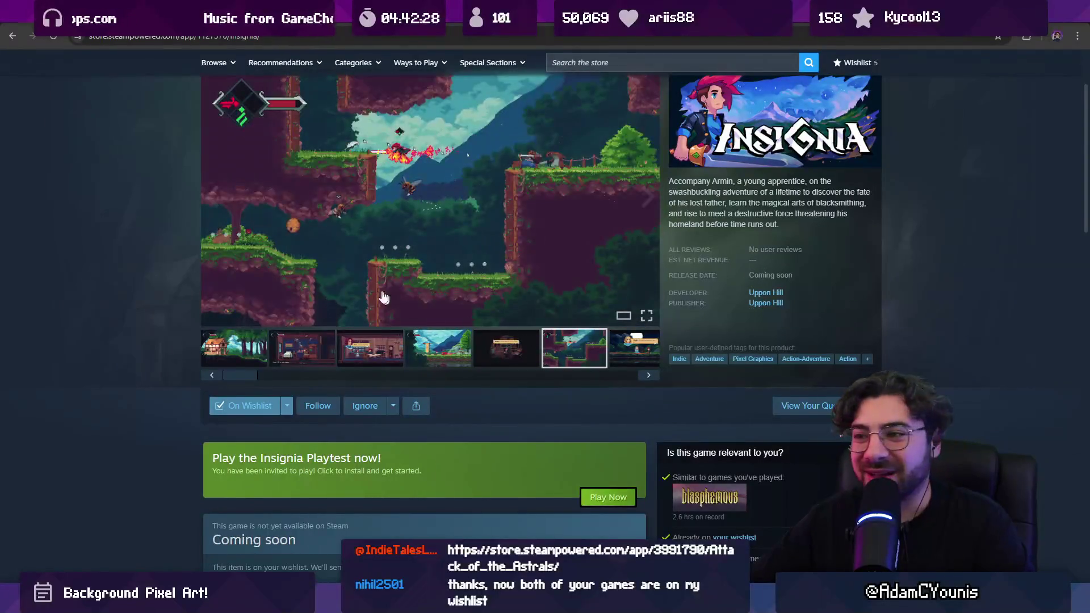
Scroll through the Insignia description, then return to the Unity editor
scroll(189, 237, "down", 9)
scroll(188, 237, "down", 4)
scroll(188, 237, "up", 3)
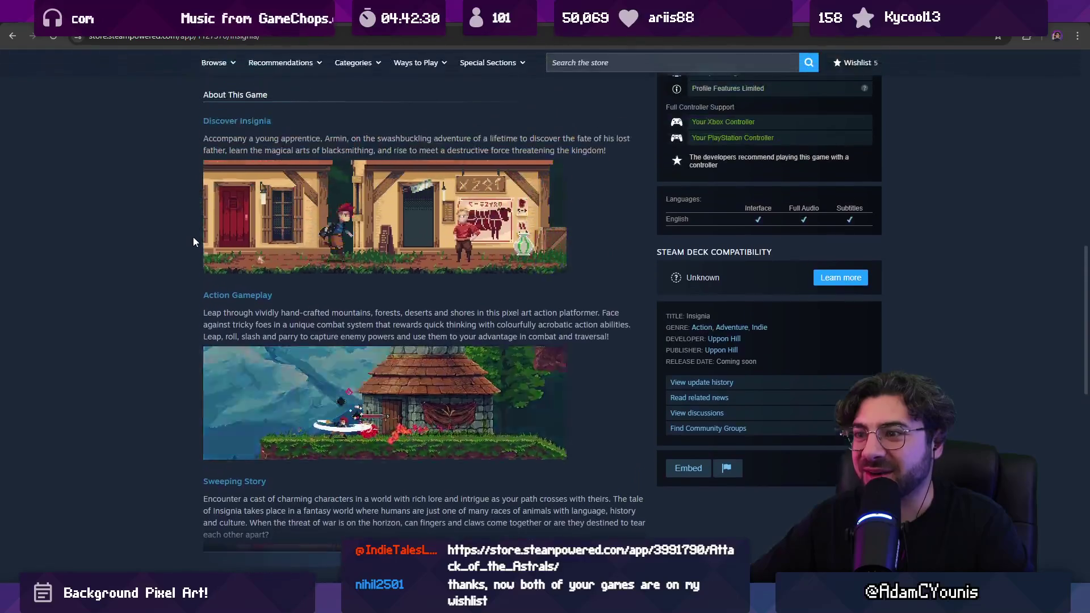
scroll(183, 271, "down", 15)
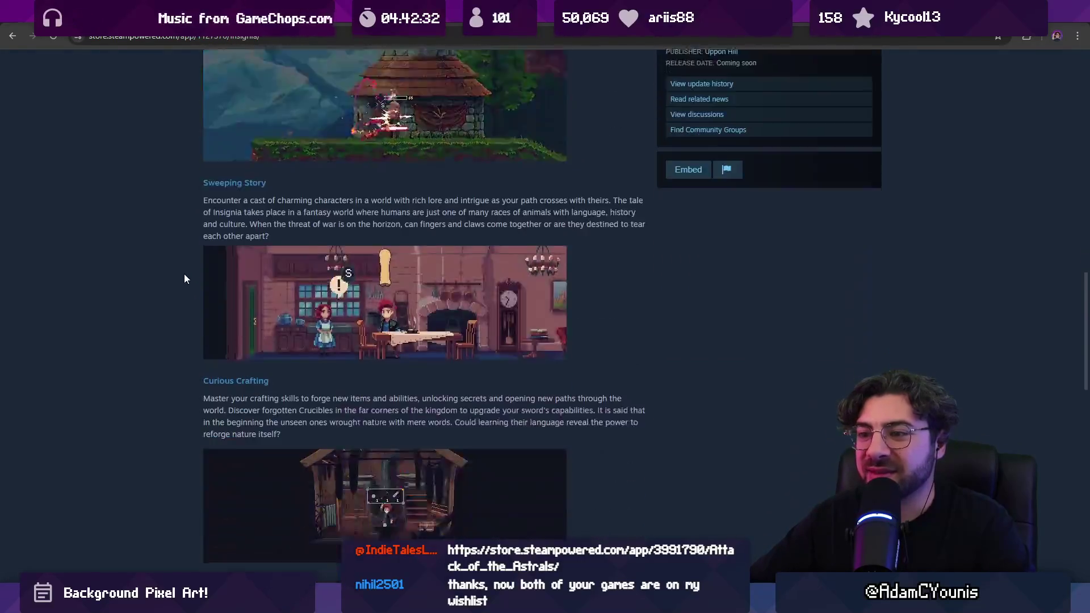
scroll(184, 276, "up", 20)
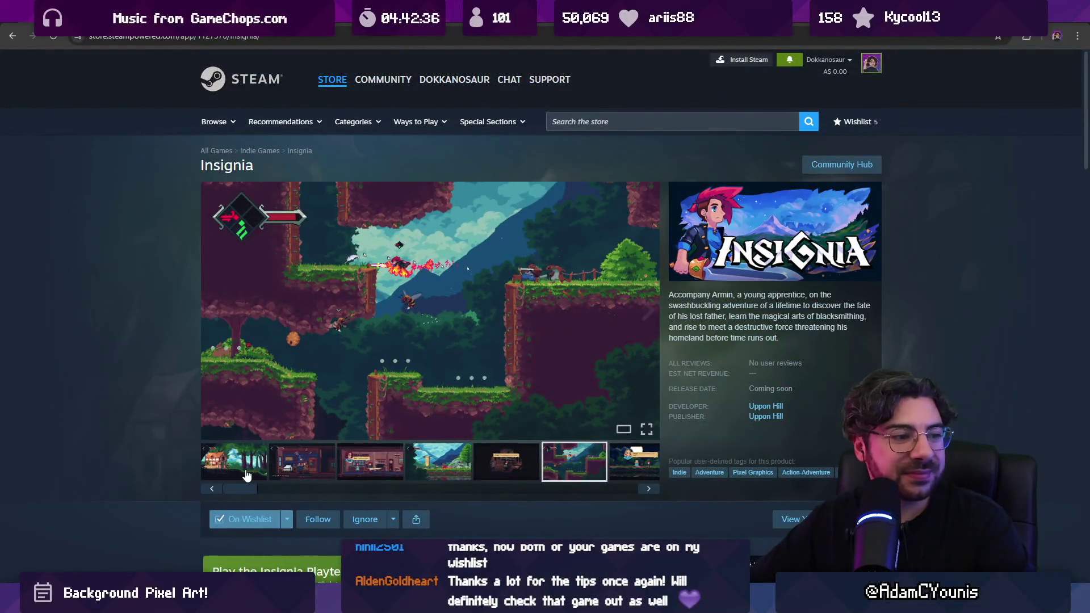
key("alt+Tab")
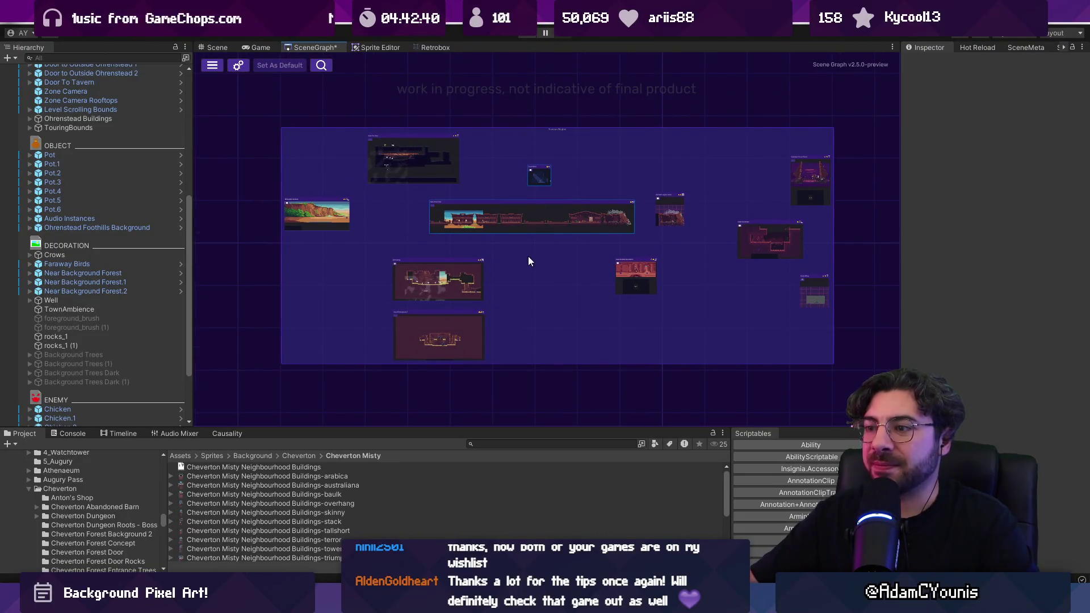
Bring the Figma storyboard file with the Storyboard Thumbnail component to the front, past the music player
key("alt+Tab")
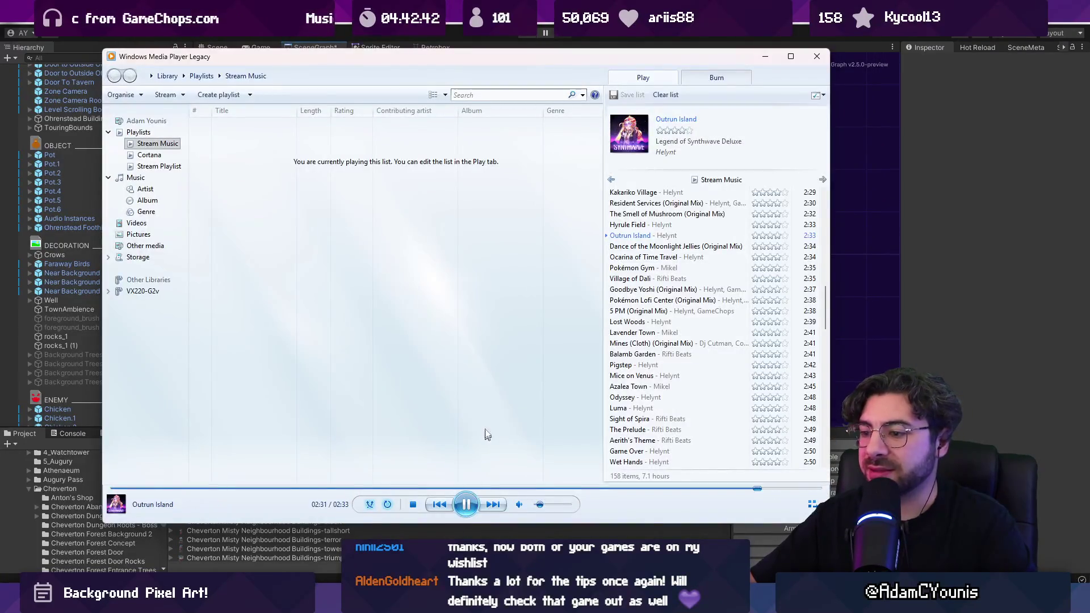
key("alt+Tab")
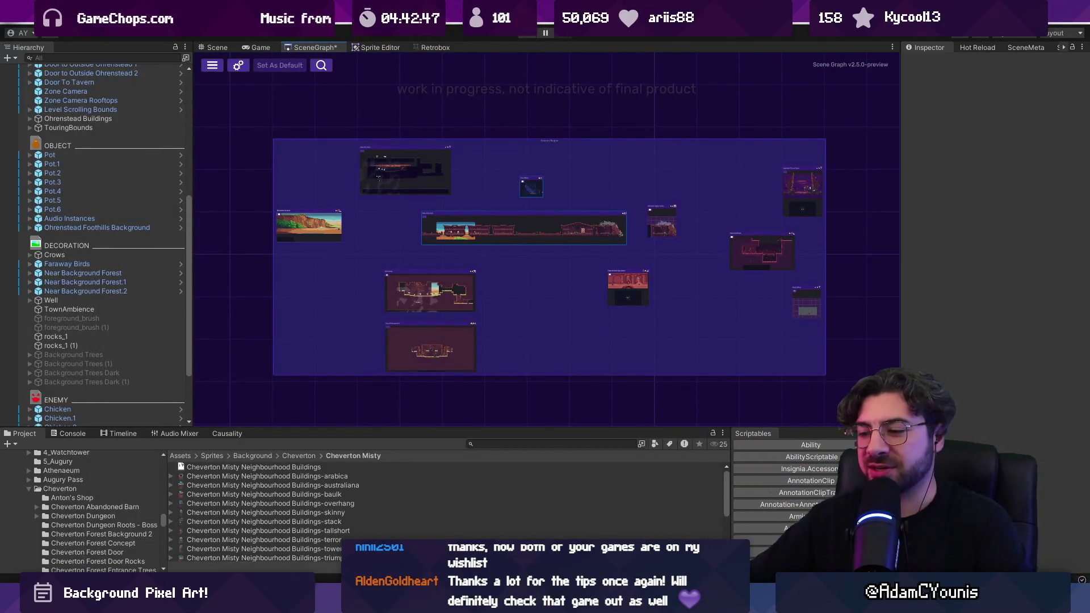
key("alt+Tab")
scroll(472, 316, "down", 5)
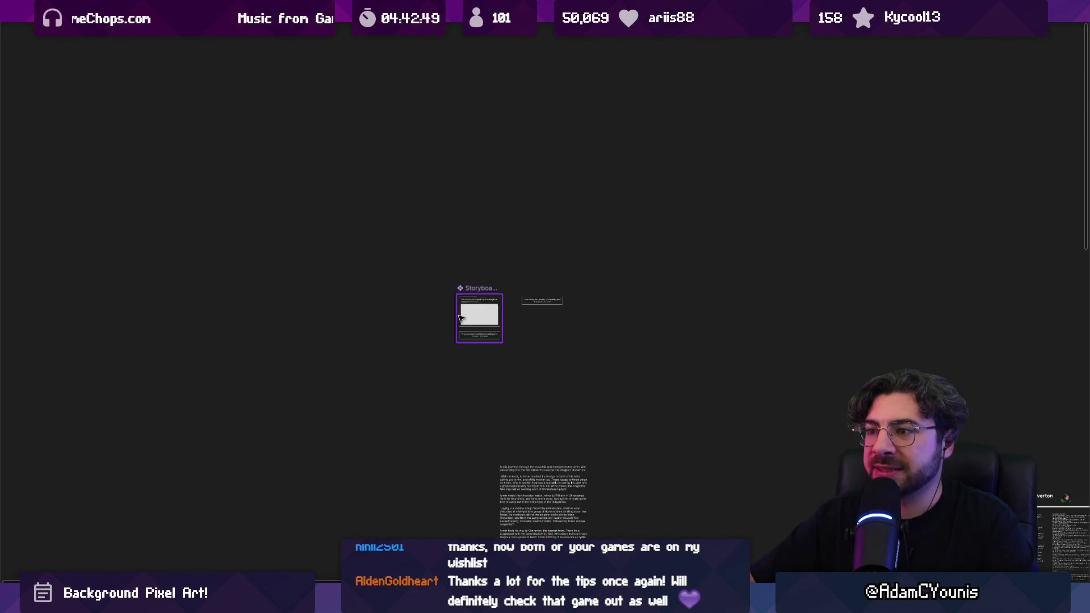
Select the Storyboard Thumbnail component set and look over its options menu
scroll(522, 324, "down", 3)
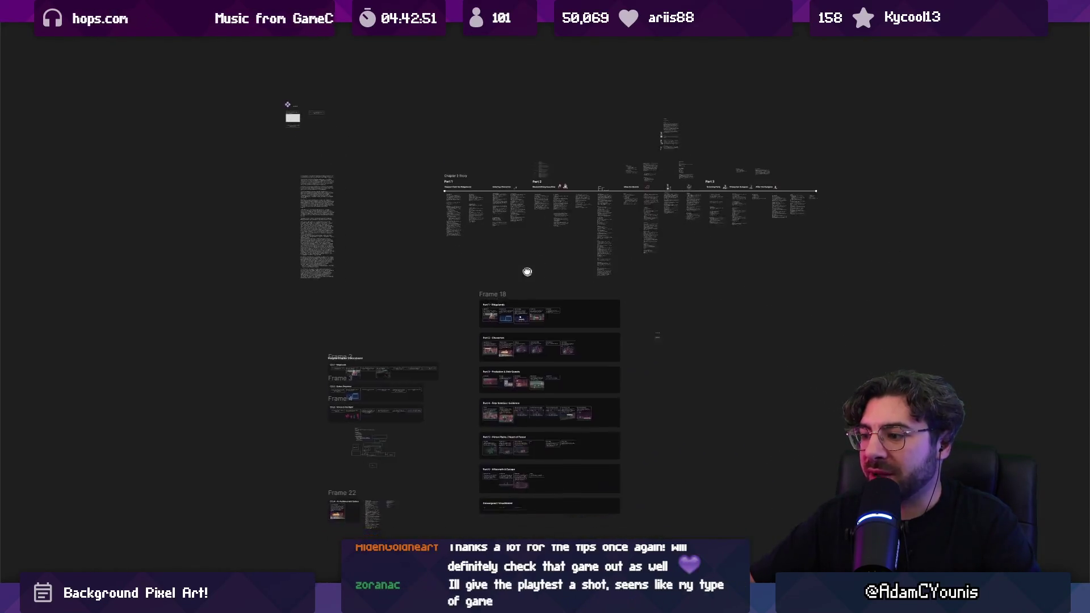
scroll(402, 244, "up", 5)
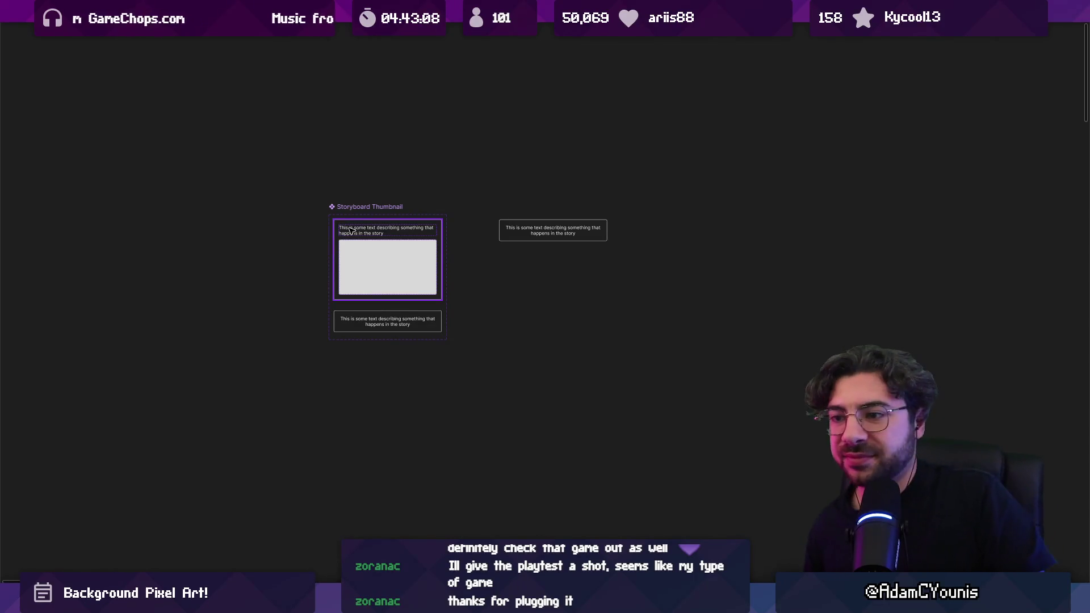
scroll(357, 220, "up", 3)
left_click(333, 197)
left_click(332, 194)
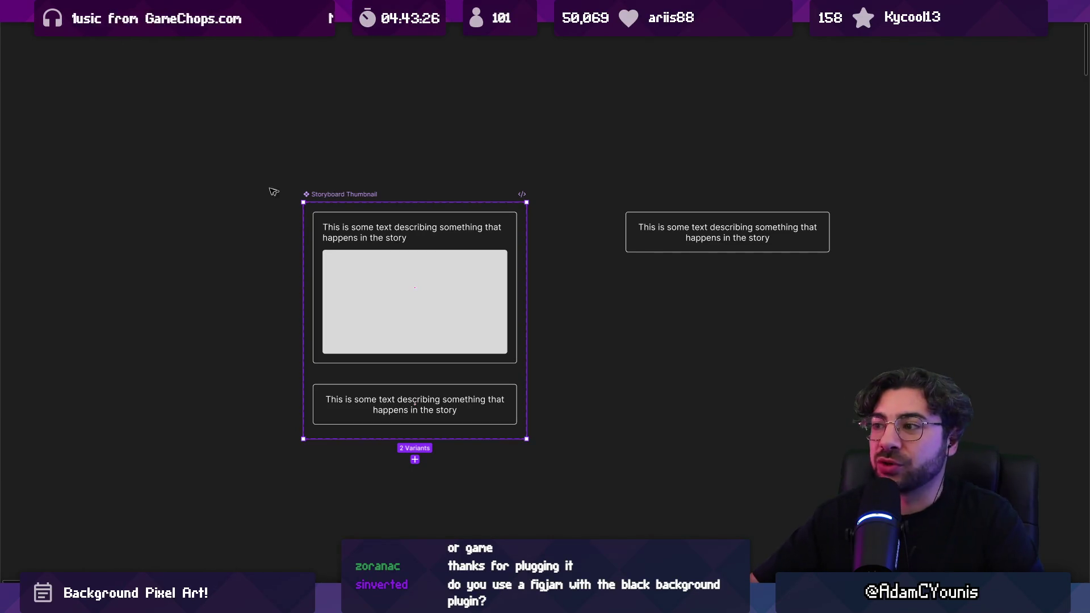
right_click(372, 193)
key("Escape")
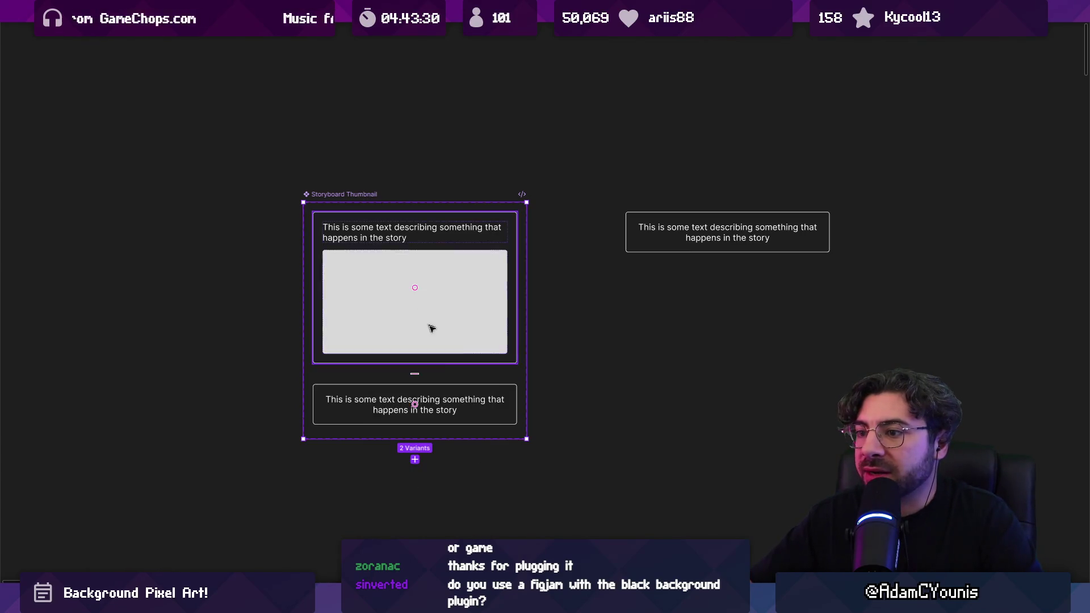
Try adding a third variant, delete it again, and select the Thumbnail variant
left_click(415, 459)
scroll(418, 467, "down", 5)
key("Delete")
scroll(423, 272, "up", 3)
left_click(413, 324)
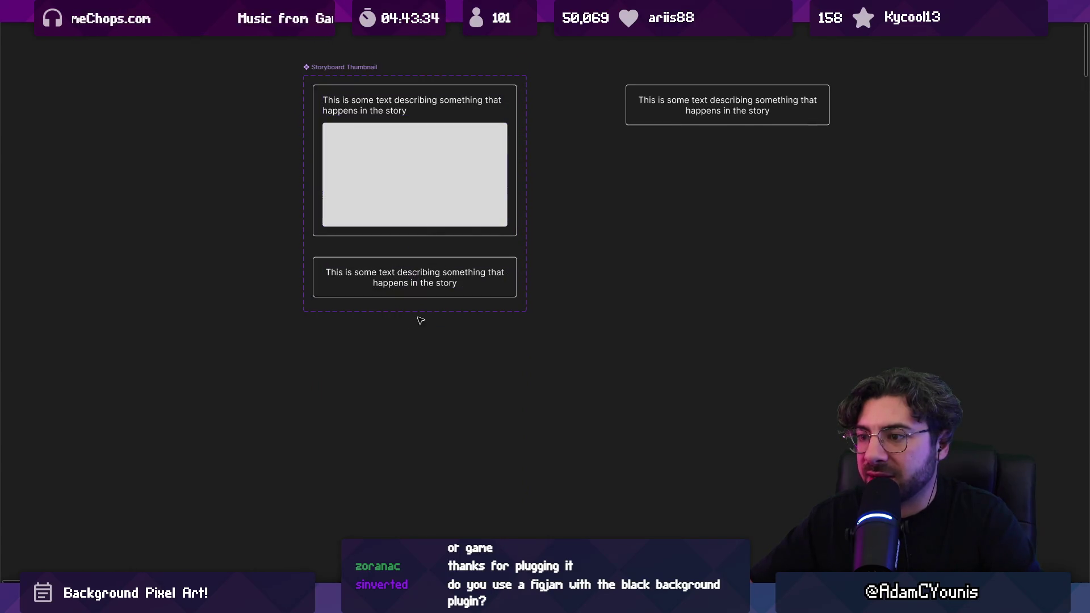
left_click(456, 311)
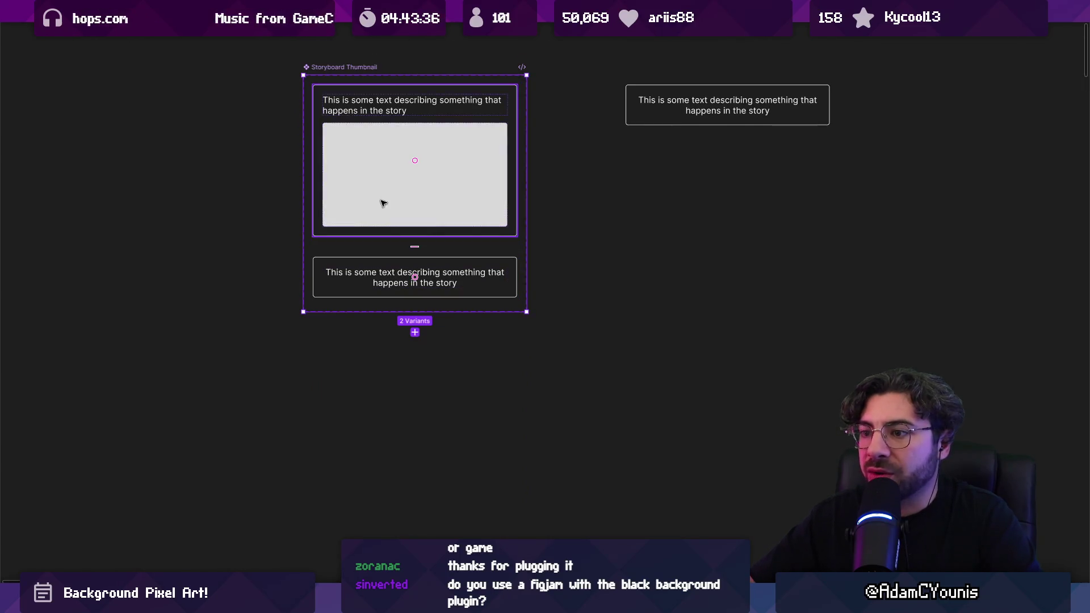
left_click(382, 116)
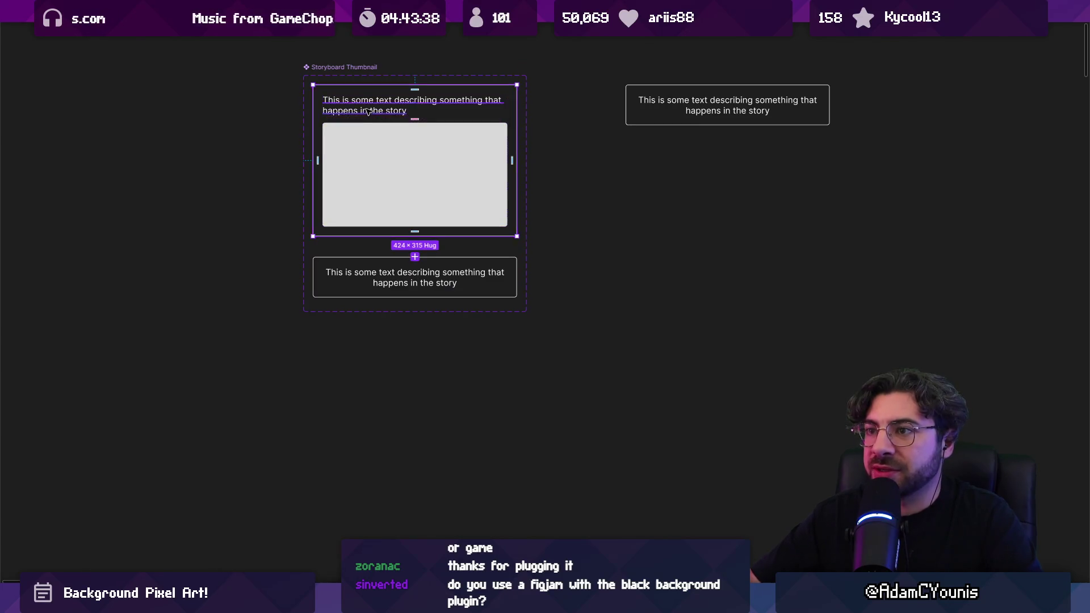
scroll(382, 115, "up", 3)
key("ctrl+backslash")
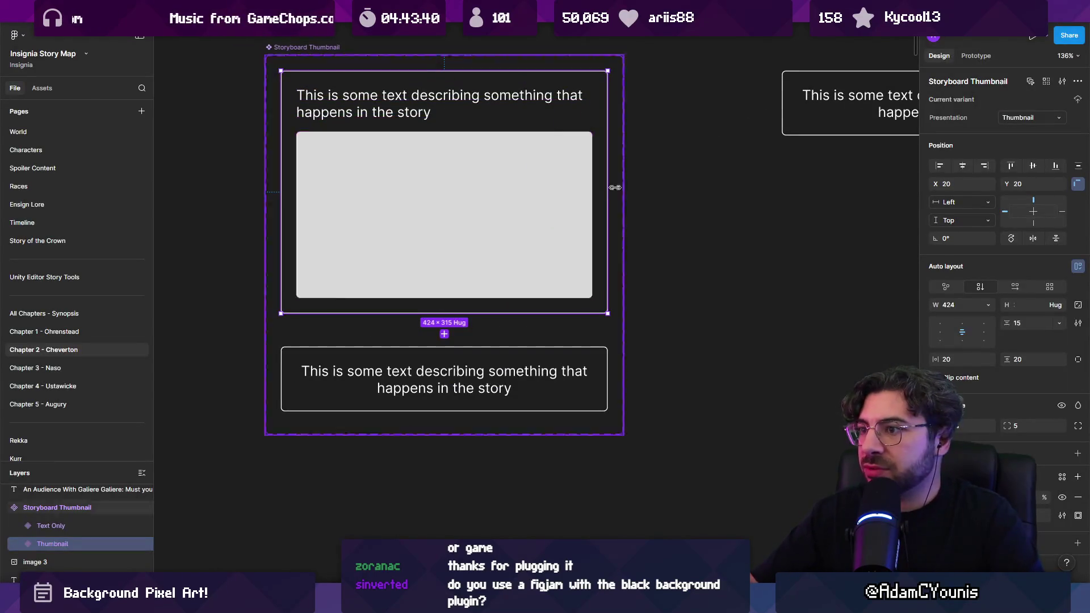
Create a bold 'Story Beat' text label on empty canvas
scroll(491, 149, "down", 5)
scroll(491, 149, "up", 3)
scroll(491, 149, "up", 3)
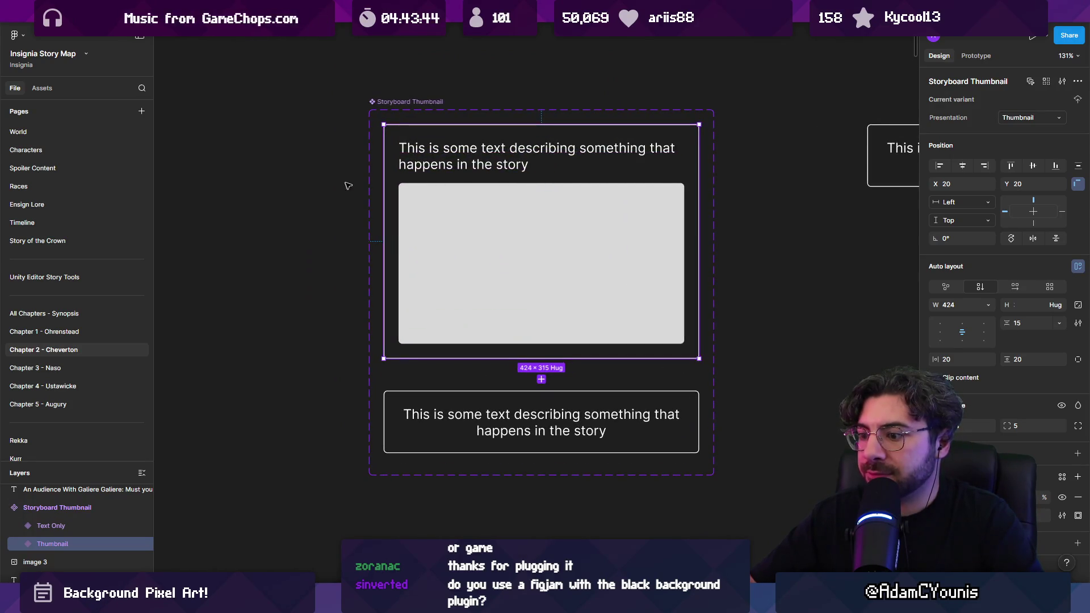
scroll(341, 180, "left", 5)
scroll(341, 180, "up", 2)
scroll(412, 304, "left", 5)
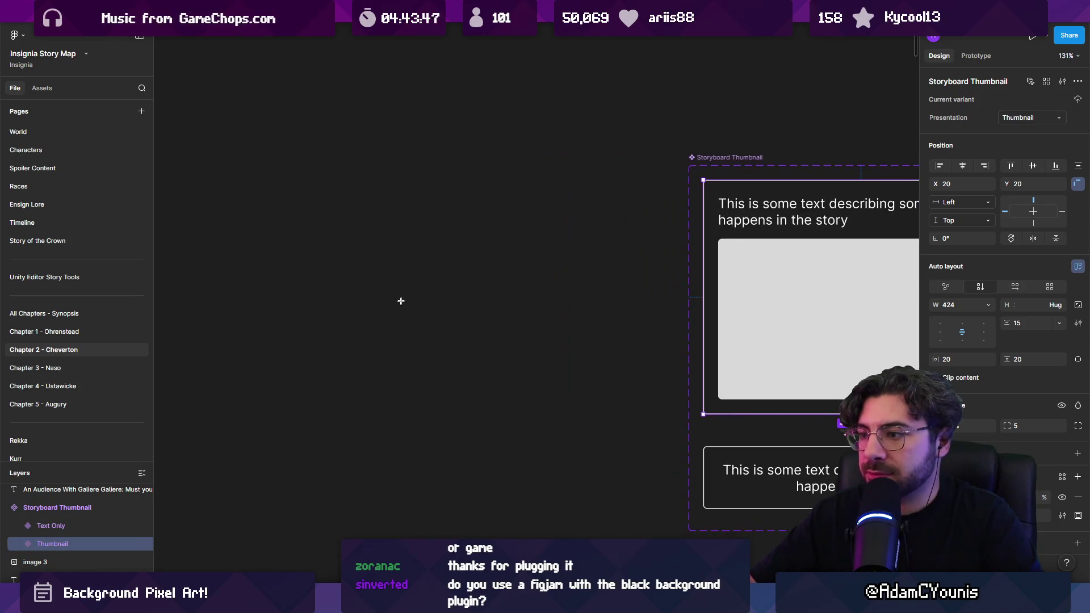
left_click(351, 293)
type("Story Bo")
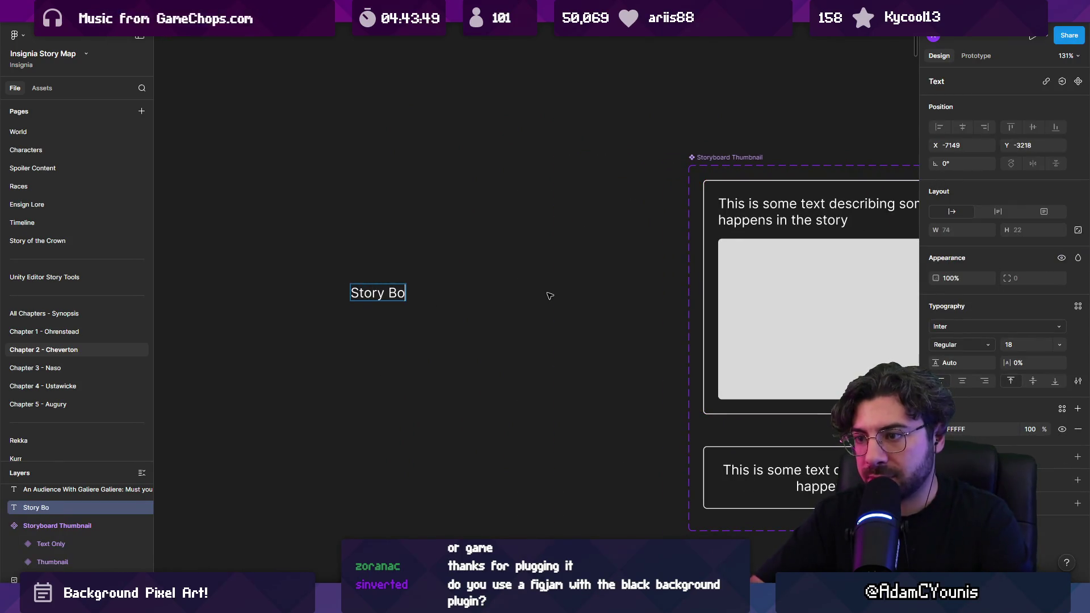
key("ctrl+a")
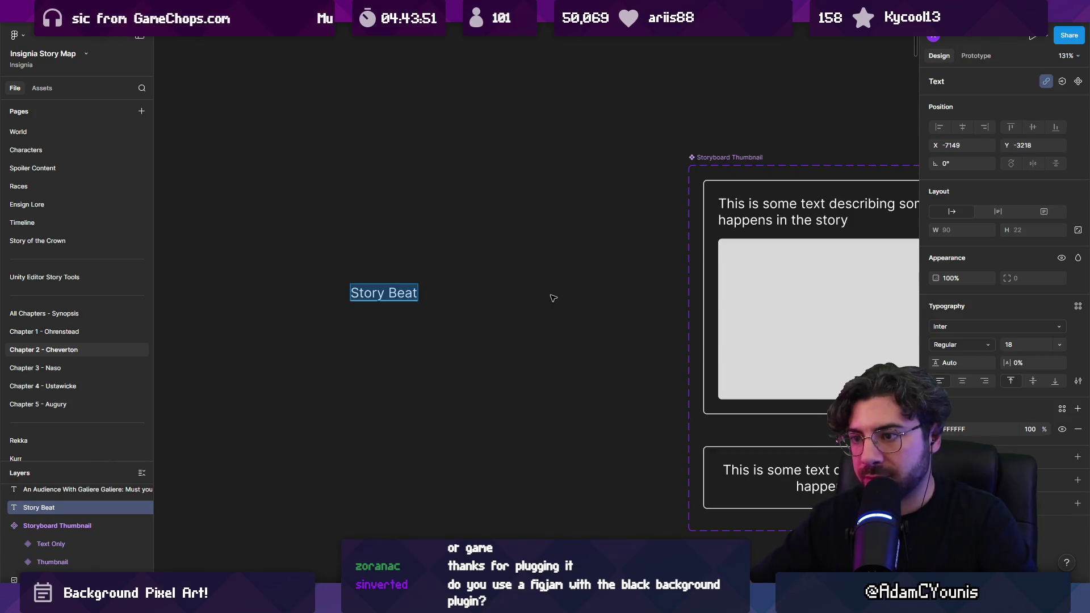
key("ctrl+b")
key("Escape")
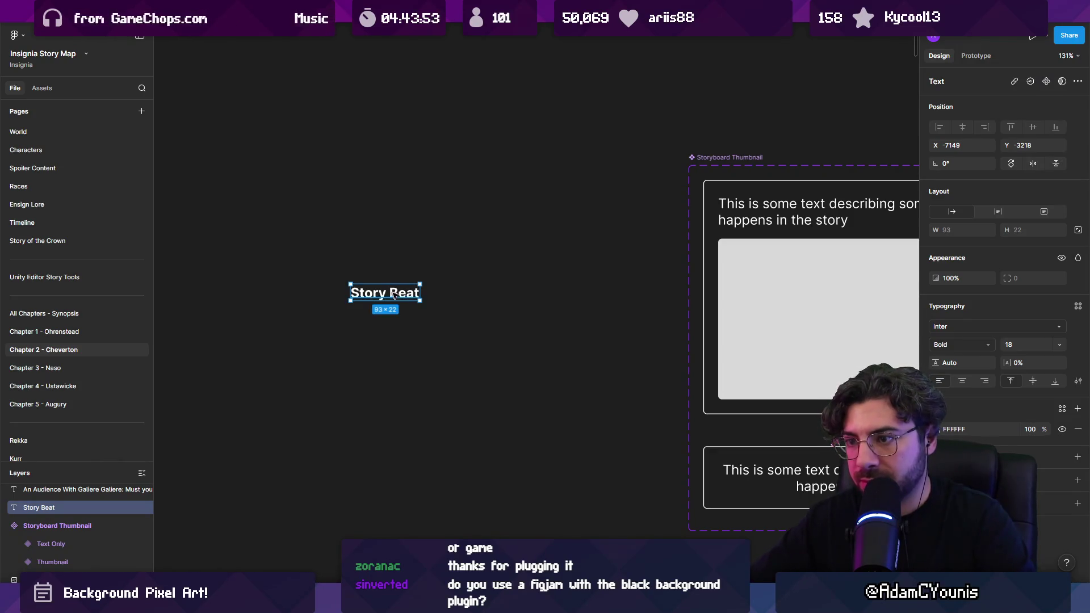
scroll(341, 289, "right", 5)
double_click(230, 294)
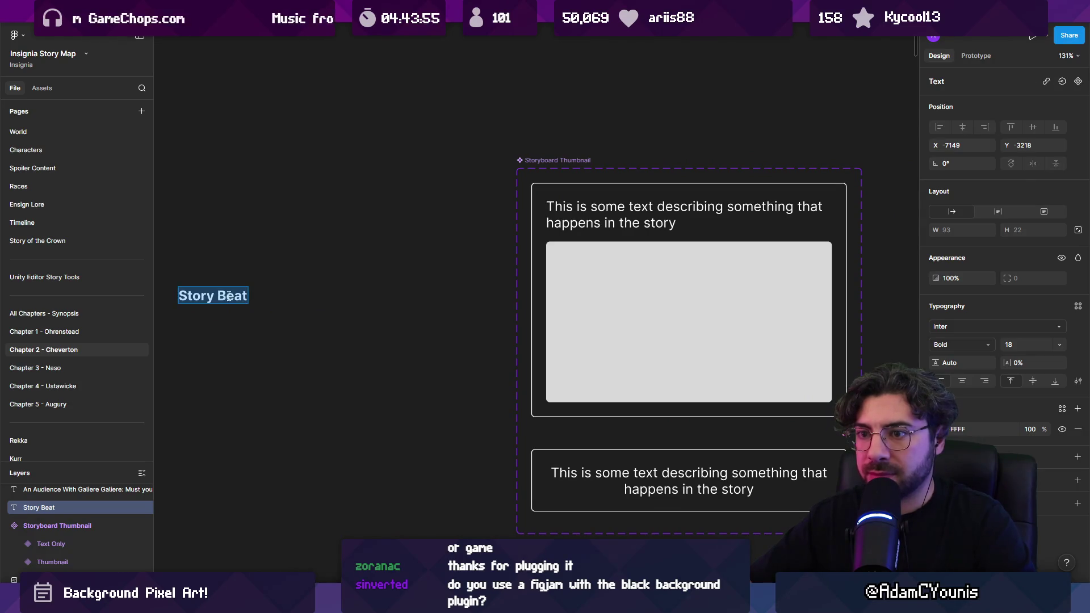
key("Escape")
scroll(536, 284, "left", 2)
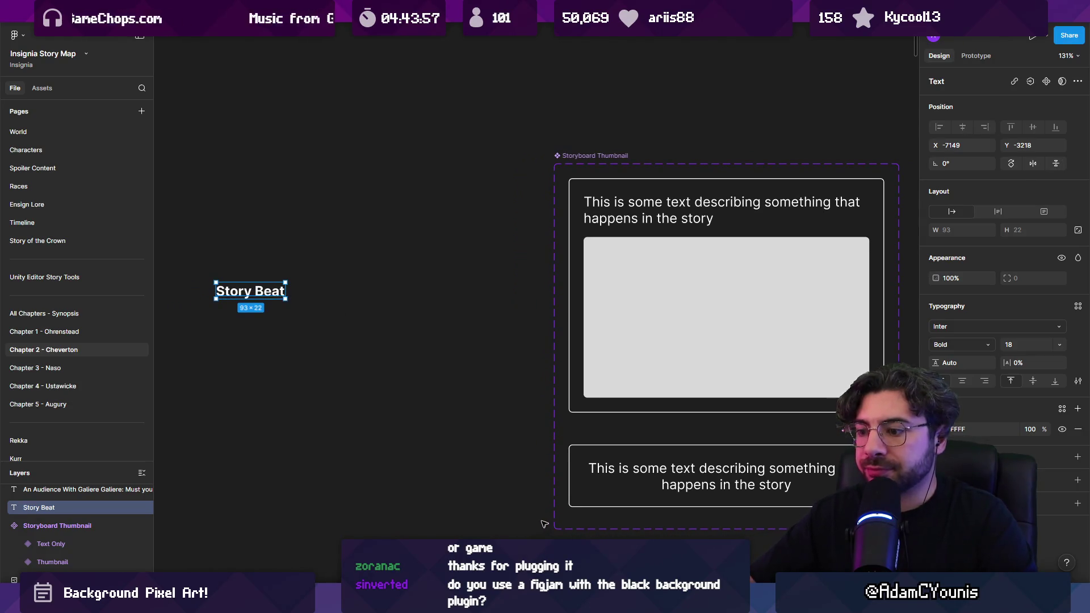
Draw an 11×11 circle beside the label and wrap both in an auto-layout frame
left_click(525, 593)
left_click(539, 501)
left_click_drag(362, 289, 375, 289)
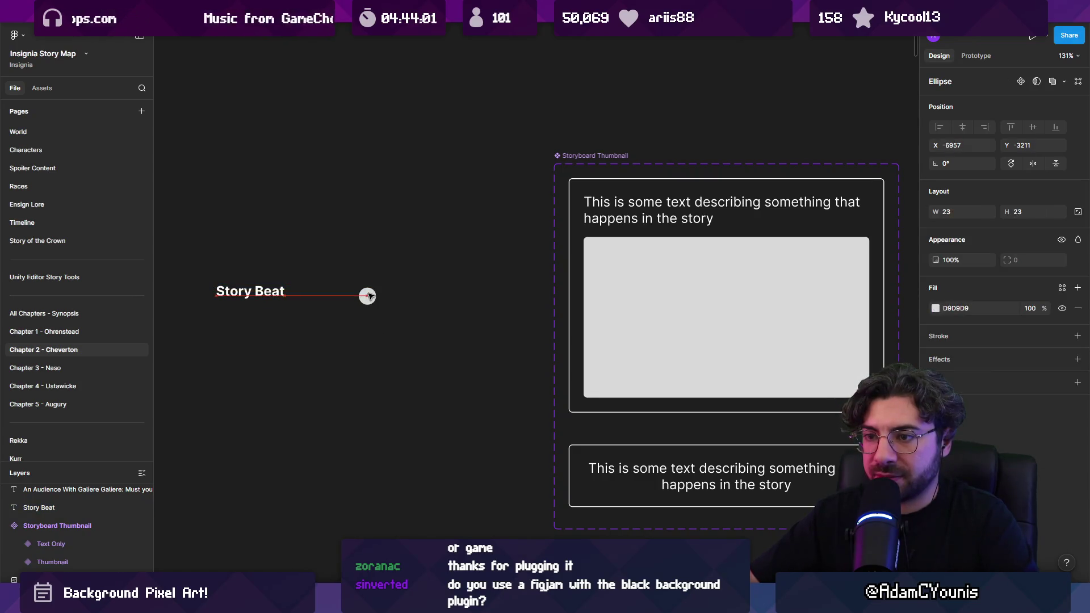
scroll(371, 306, "up", 3)
mouse_move(497, 316)
left_mouse_down()
mouse_move(470, 290)
mouse_move(497, 291)
left_mouse_up()
scroll(422, 300, "down", 2)
left_click(335, 291, "shift")
key("shift+a")
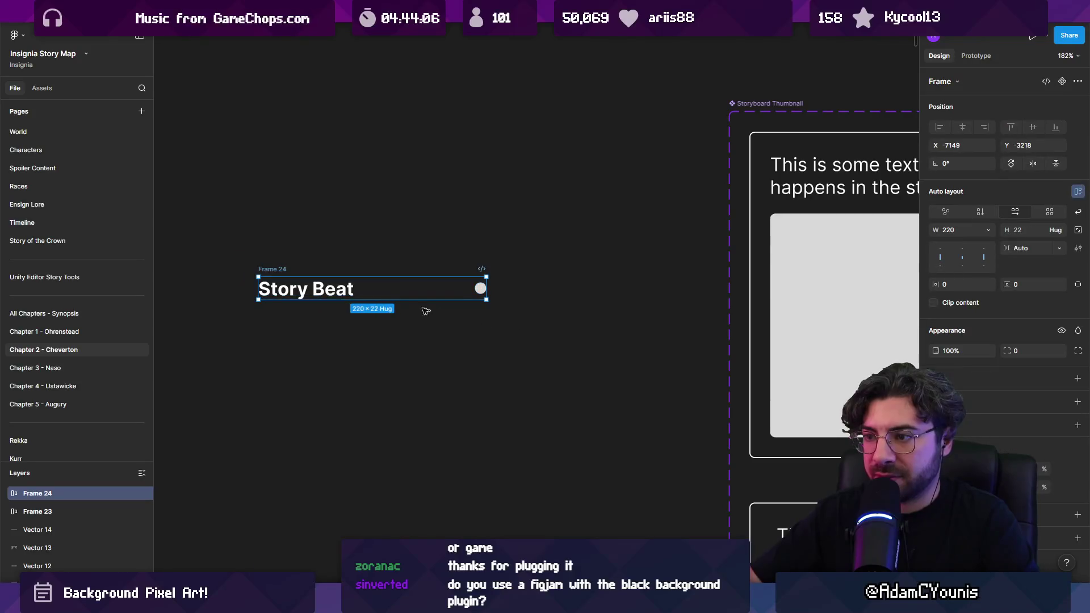
Fill the circle inside the frame with red
left_click(480, 288)
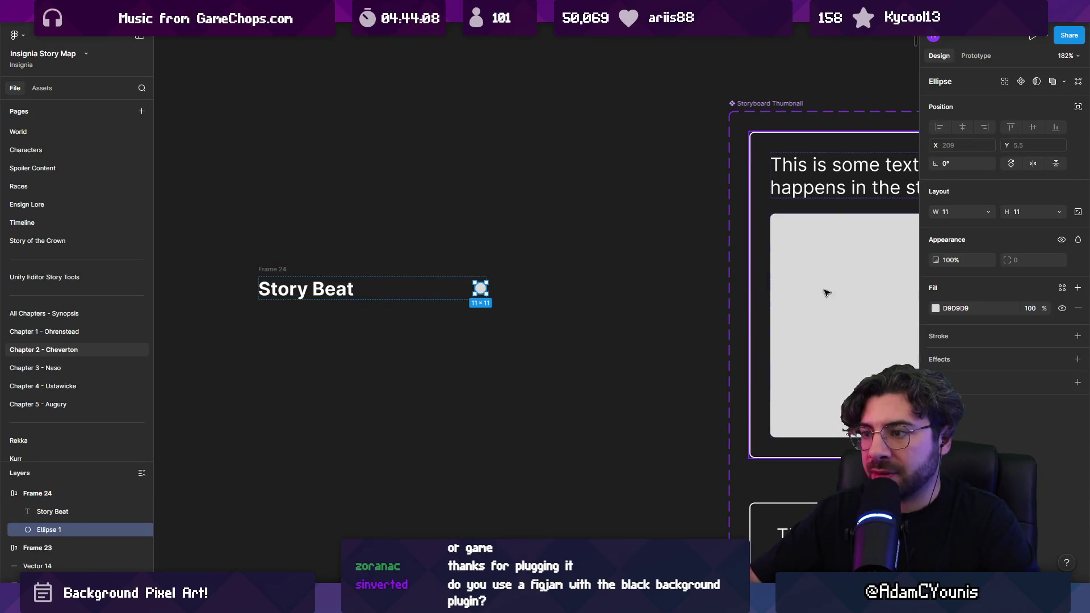
left_click(936, 309)
left_click(896, 357)
left_click(408, 316)
Change the label text from Story Beat to Cutscene
left_click(334, 290)
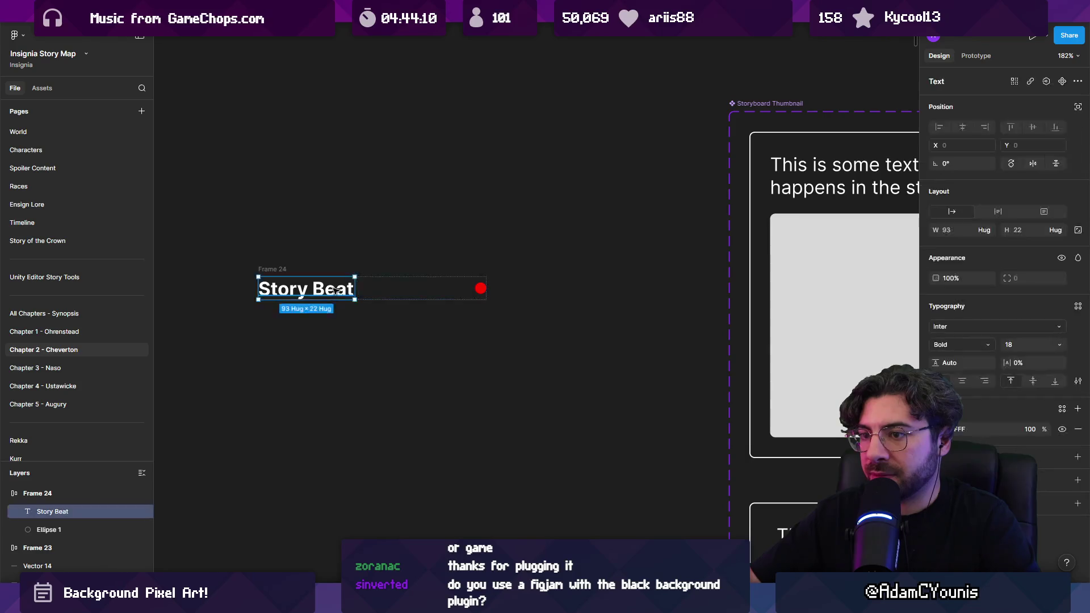
scroll(334, 291, "down", 2)
key("Return")
key("BackSpace")
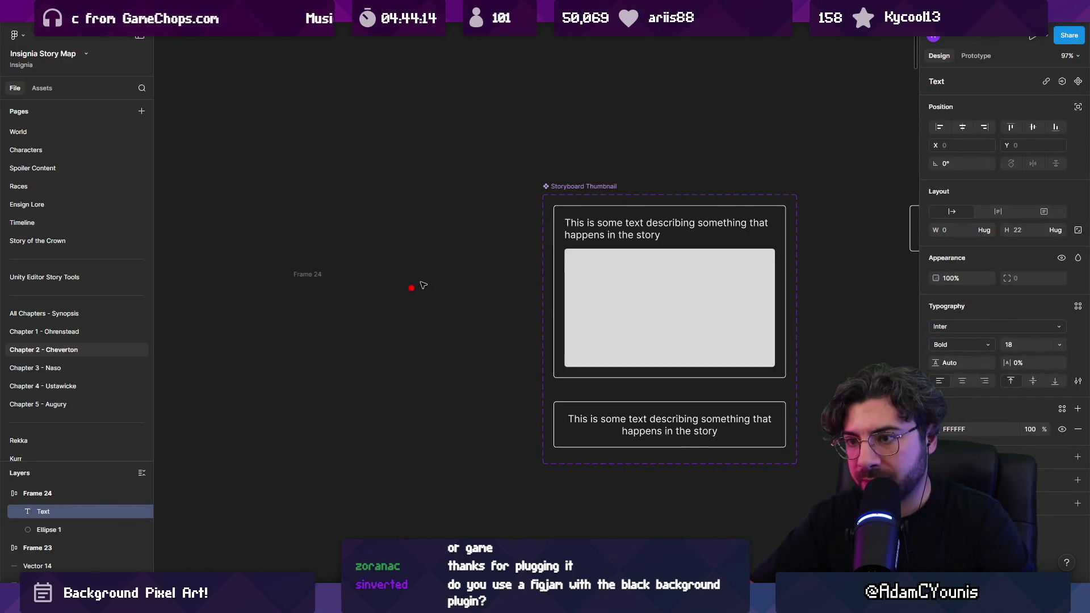
key("ctrl+z")
scroll(340, 281, "up", 2)
type("Cutscene")
key("Escape")
key("Escape")
Enlarge the red dot to 14×14 and select the whole Cutscene label frame
left_click(470, 295)
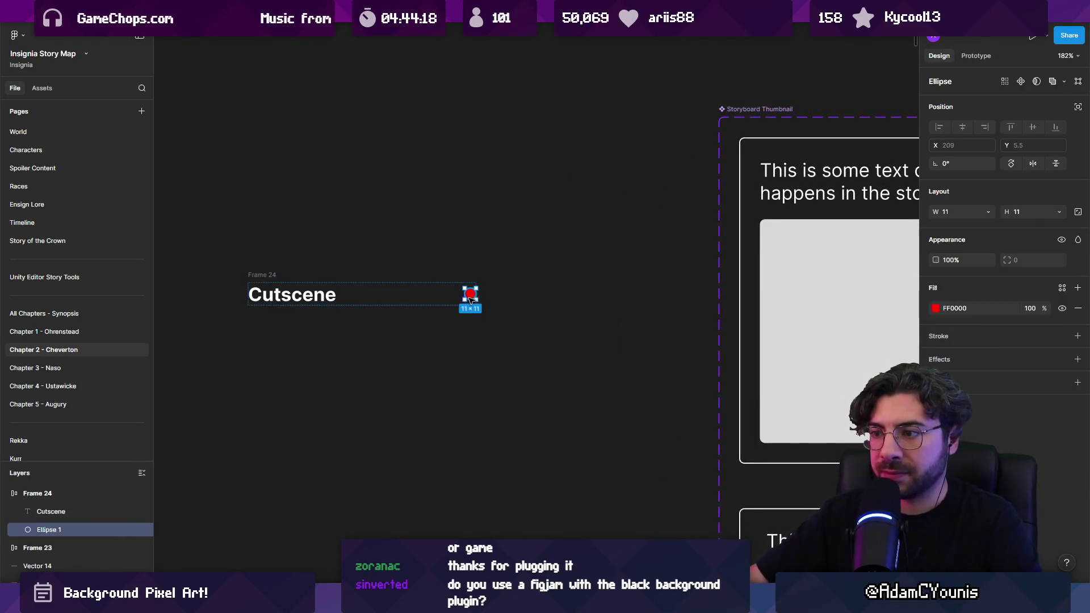
left_click_drag(464, 302, 461, 301)
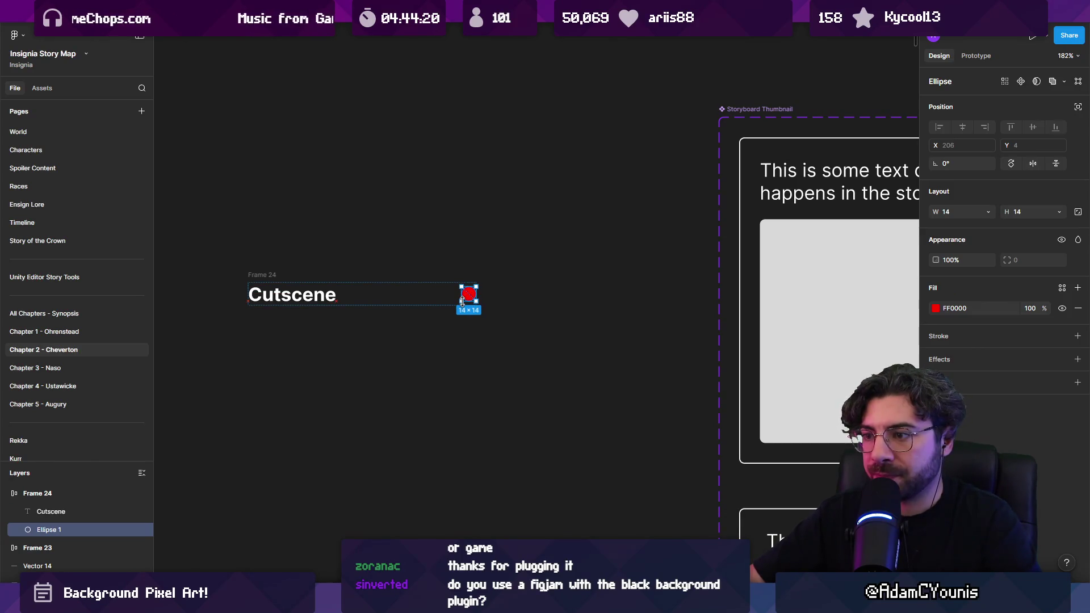
left_click(405, 259)
scroll(402, 256, "down", 3)
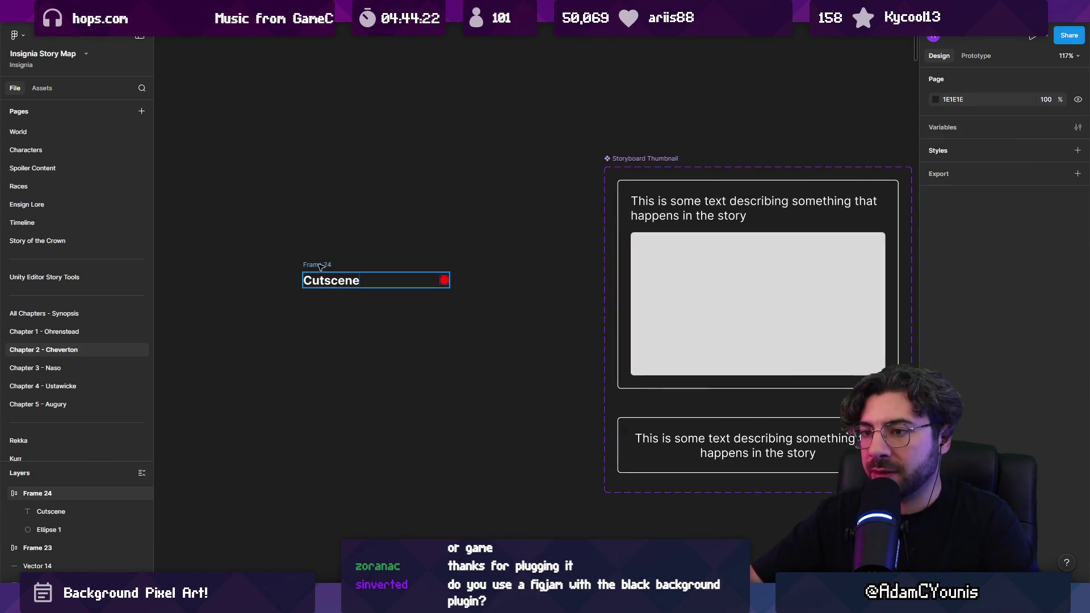
left_click(444, 281)
left_click(936, 309)
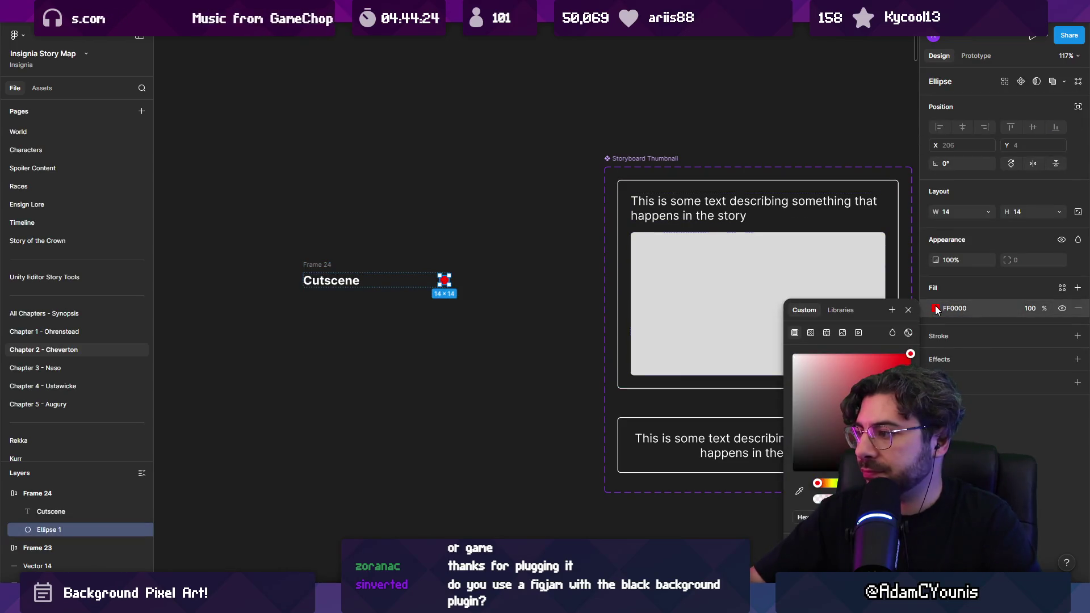
left_click(403, 244)
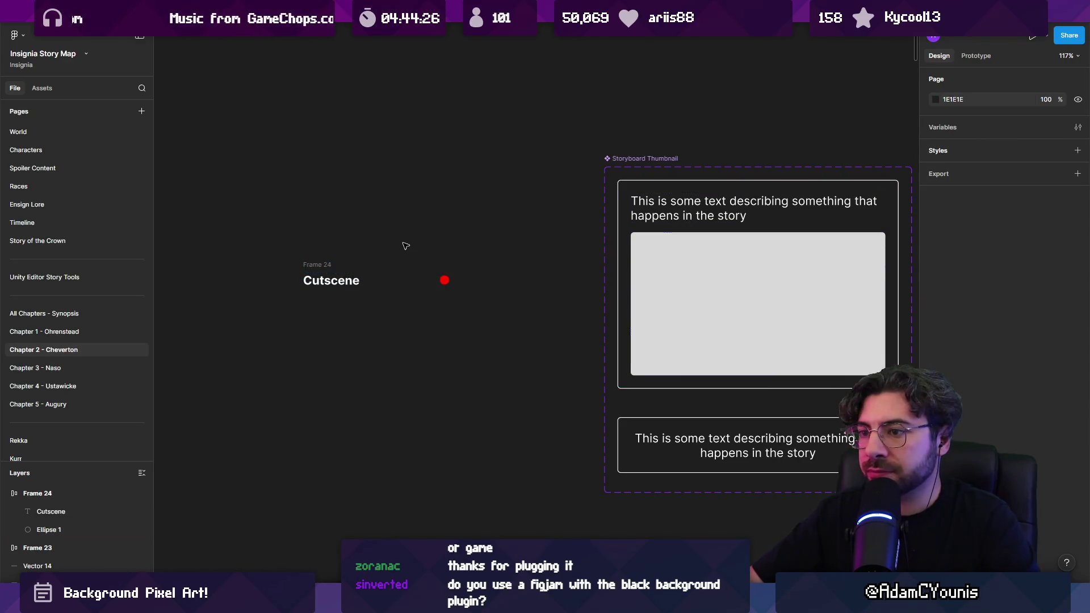
left_click(328, 267)
scroll(329, 271, "up", 5)
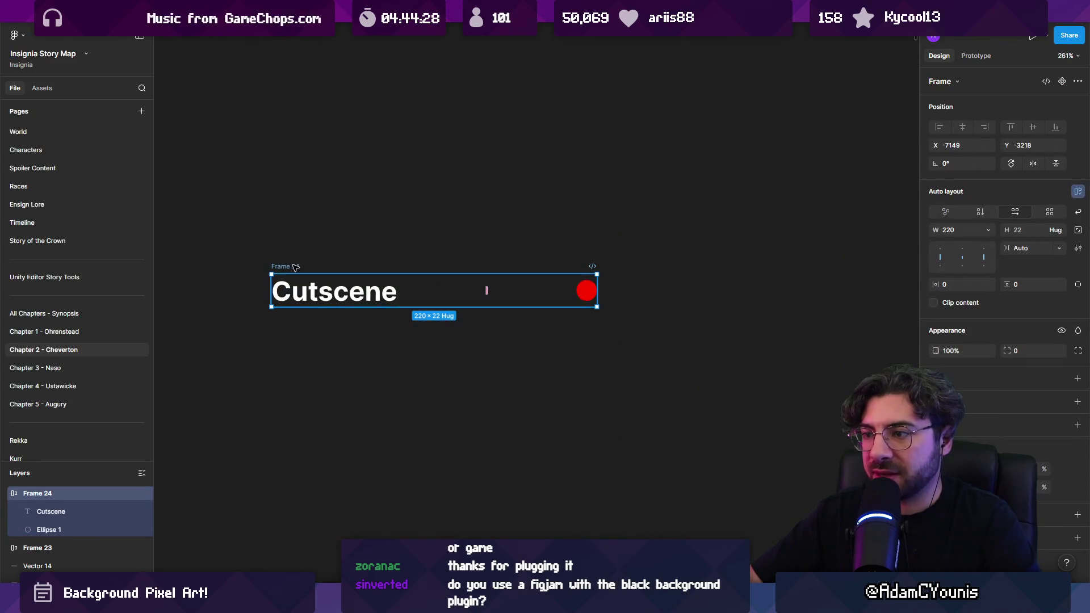
Make the Cutscene label frame a component and add a second variant to it
right_click(295, 266)
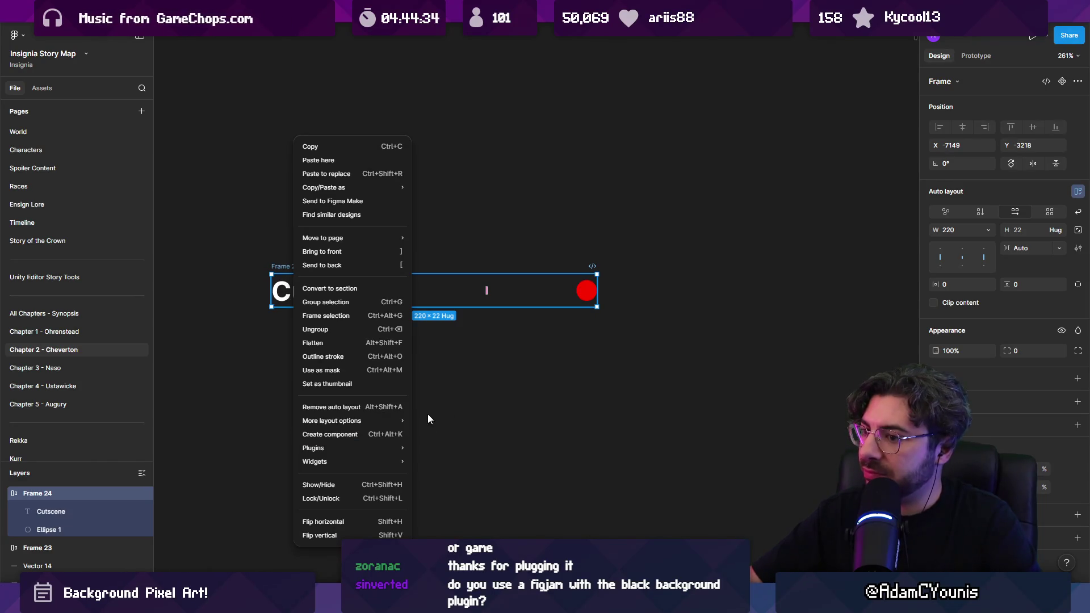
left_click(486, 378)
right_click(294, 265)
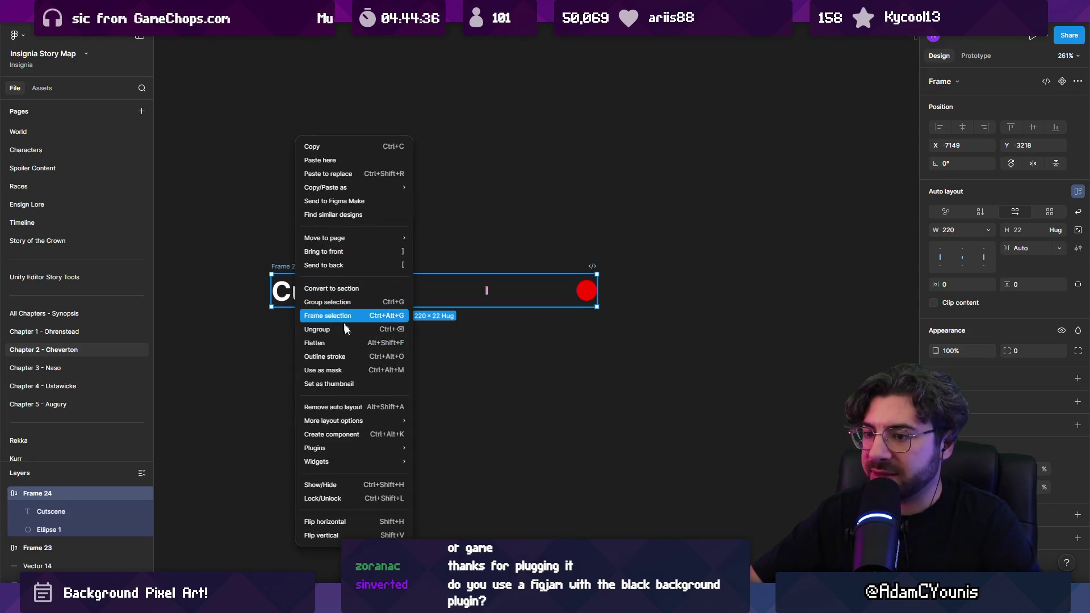
left_click(318, 434)
scroll(406, 369, "down", 5)
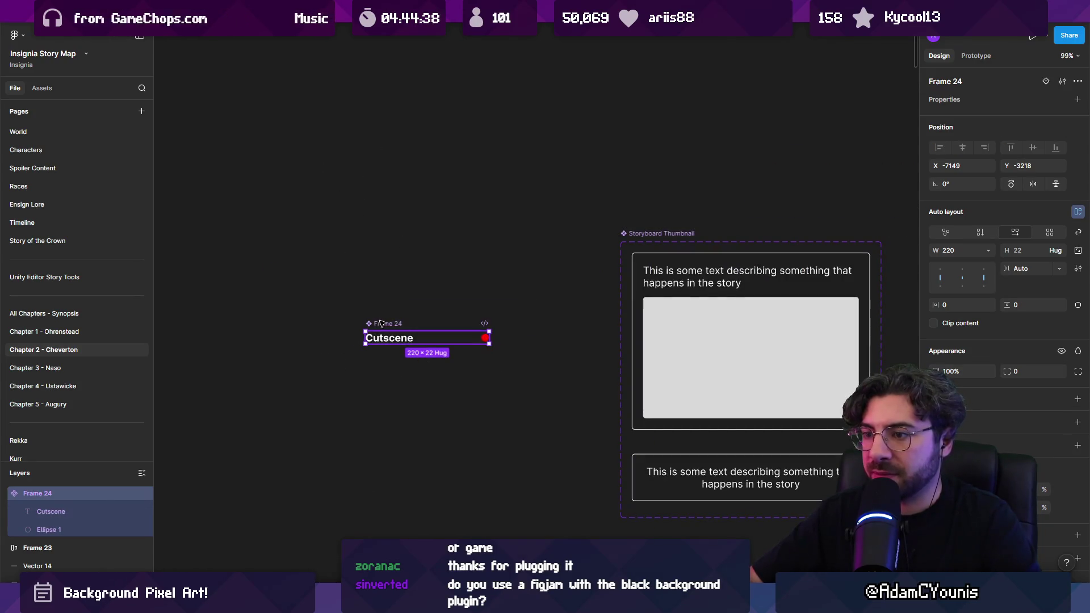
scroll(414, 353, "up", 5)
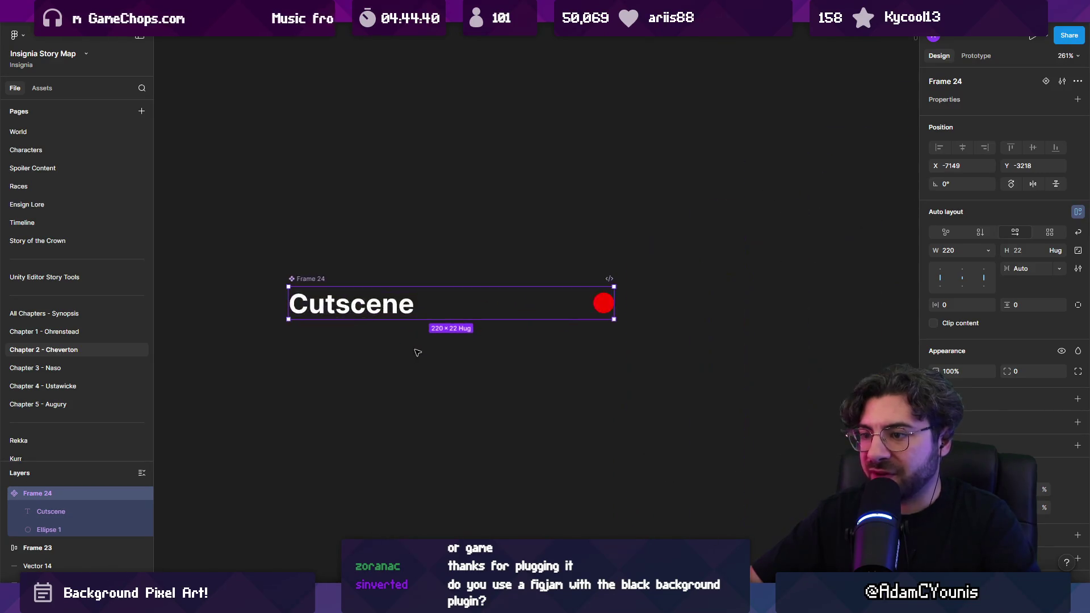
right_click(315, 282)
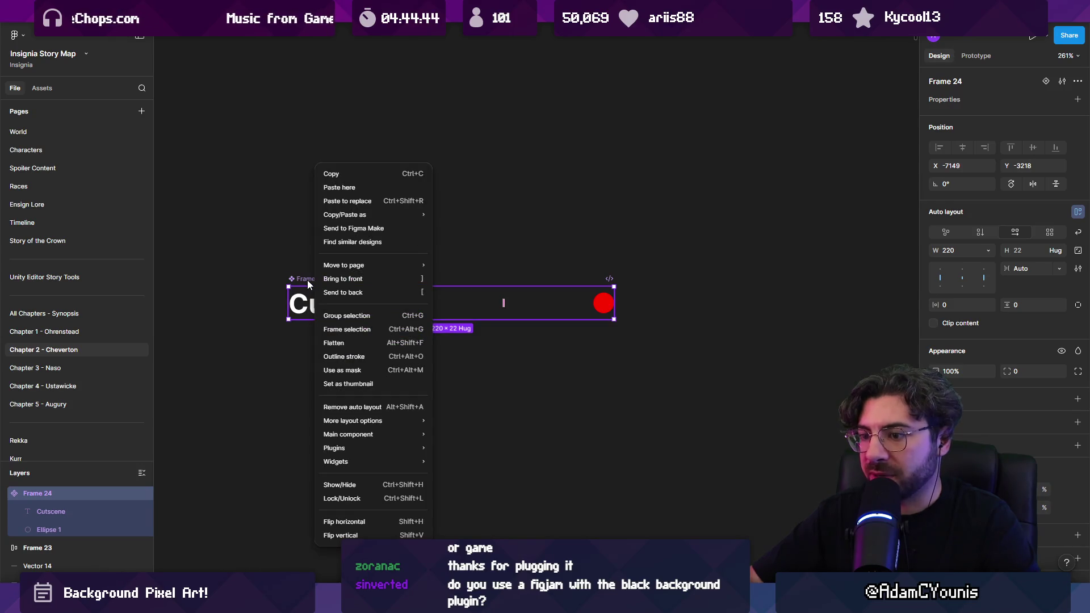
mouse_move(383, 436)
left_click(457, 448)
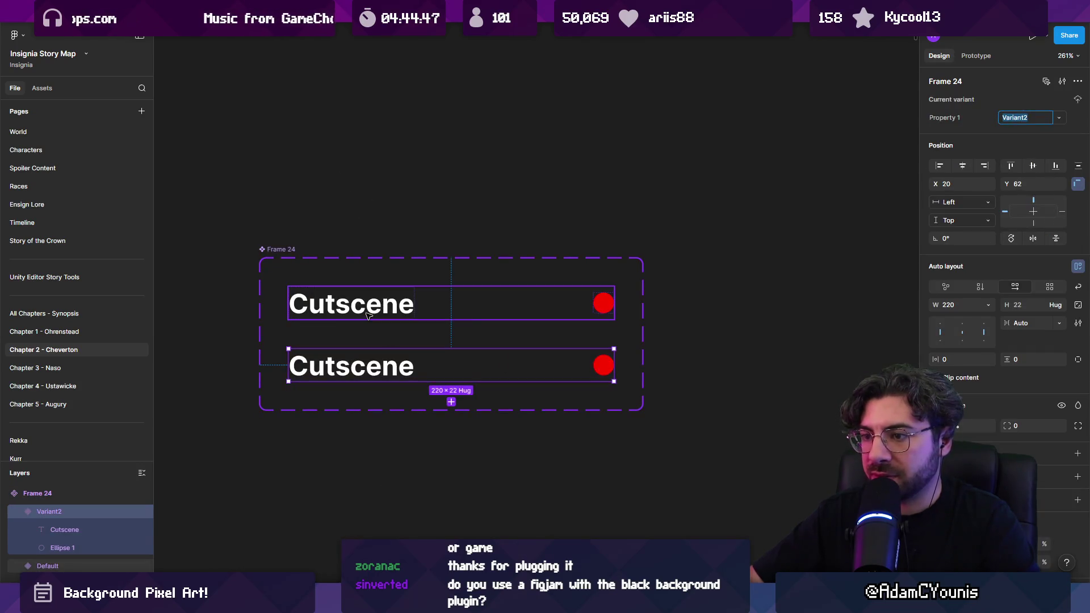
left_click(562, 310)
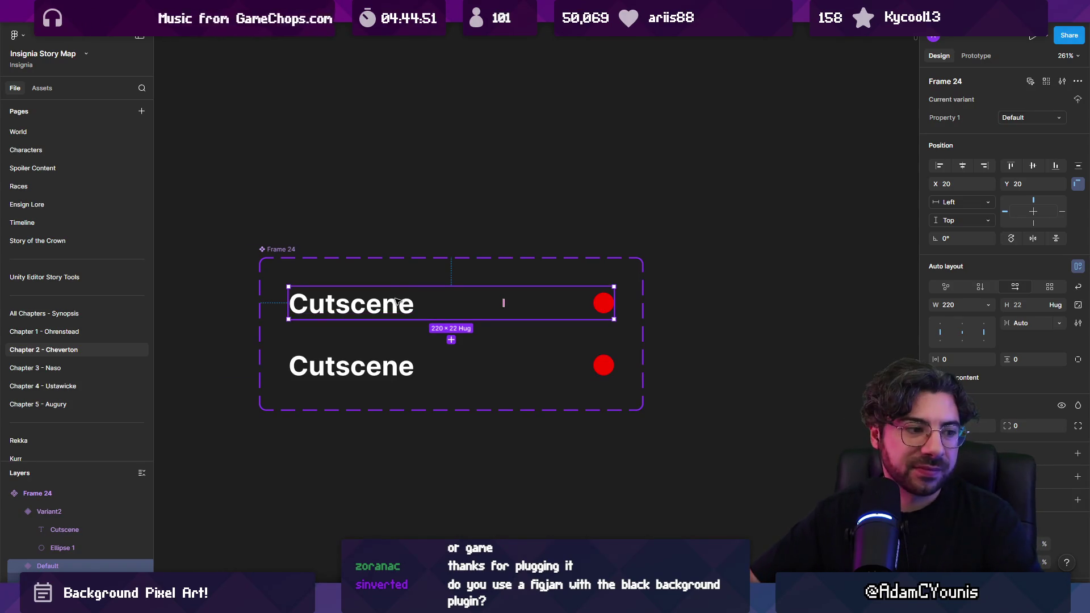
Rename the first variant's label text to Gameplay
double_click(395, 301)
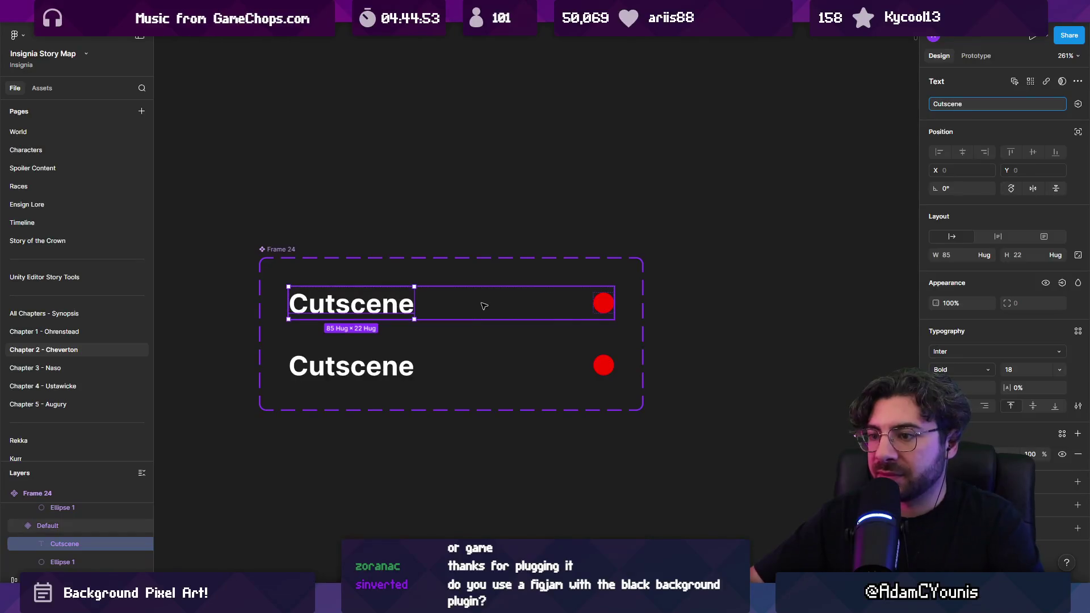
key("Escape")
double_click(390, 312)
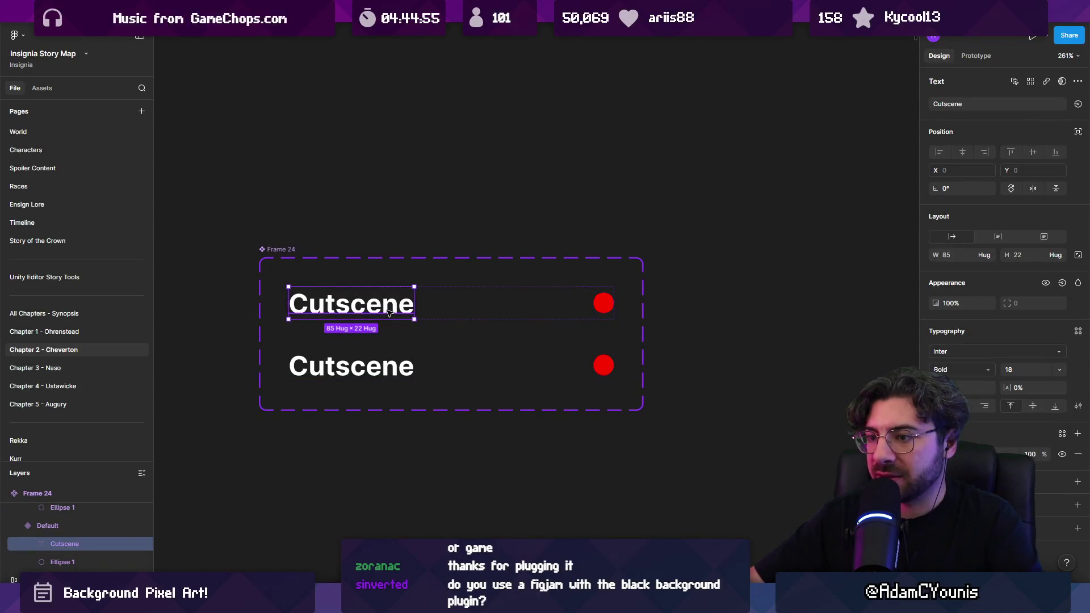
double_click(389, 313)
type("Gameplay")
left_click(604, 305)
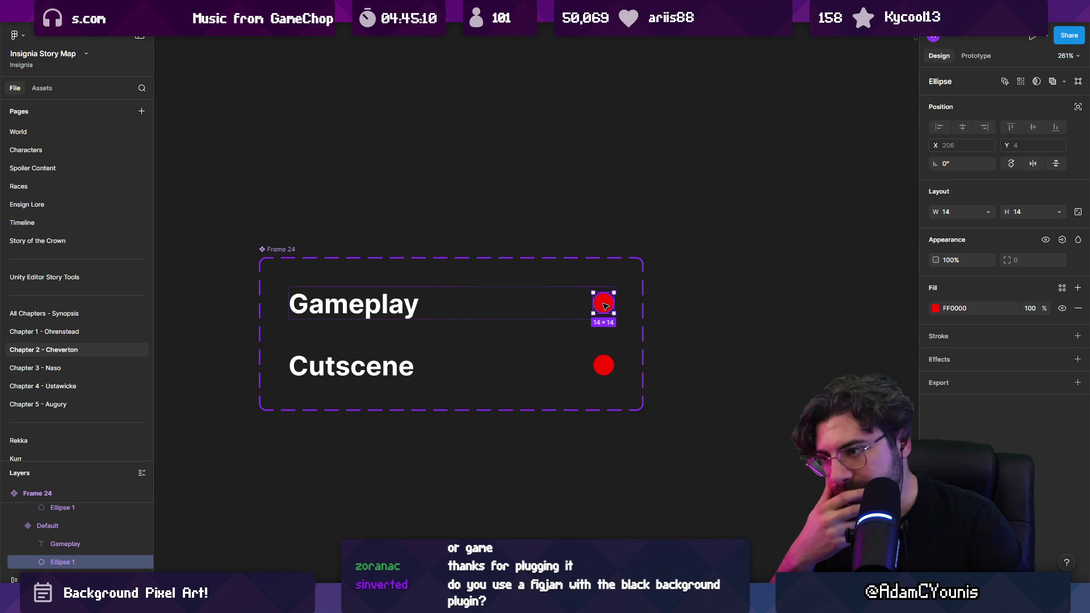
Undo back to the plain frame holding Cutscene and the red dot
left_click(407, 305)
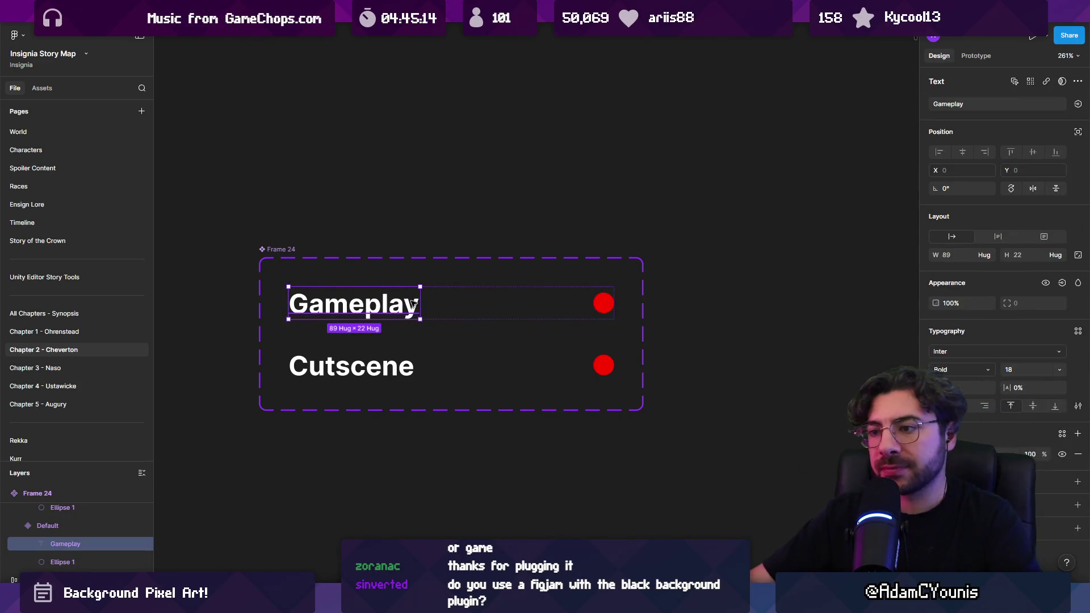
key("ctrl+z")
key("ctrl+z")
key("ctrl+z")
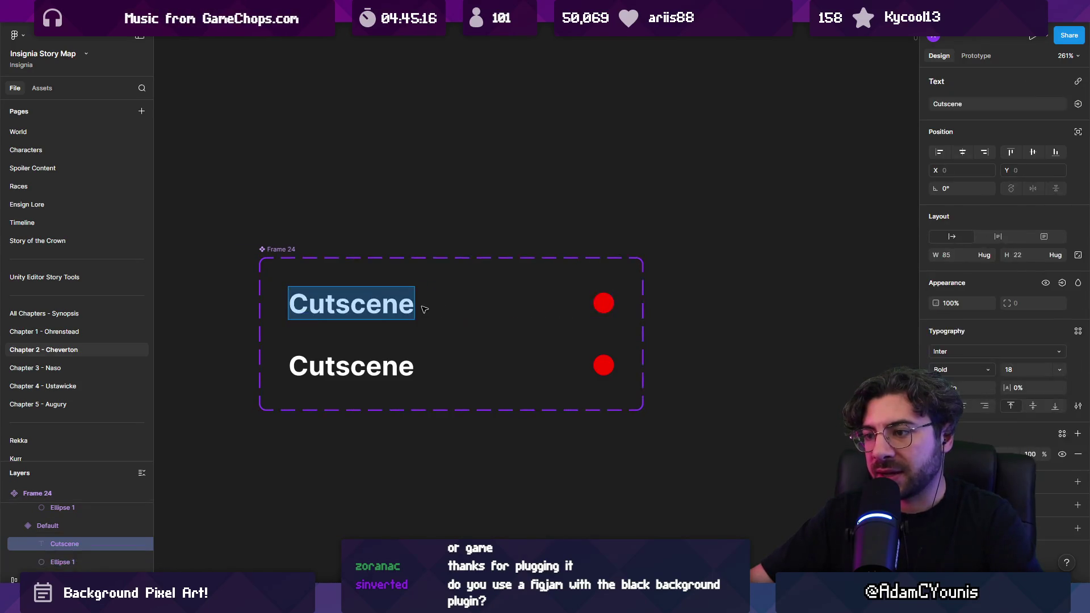
left_click(414, 273)
left_click(379, 306)
Try making the Cutscene label and red dot components, then undo those conversions
right_click(379, 305)
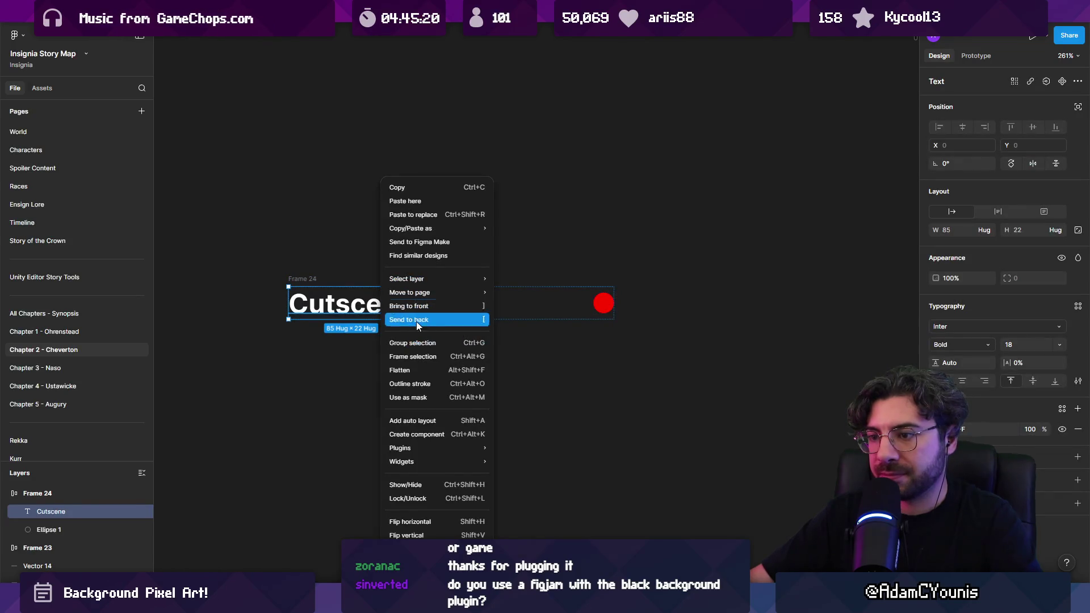
left_click(443, 434)
left_click(602, 303)
right_click(601, 304)
left_click(659, 435)
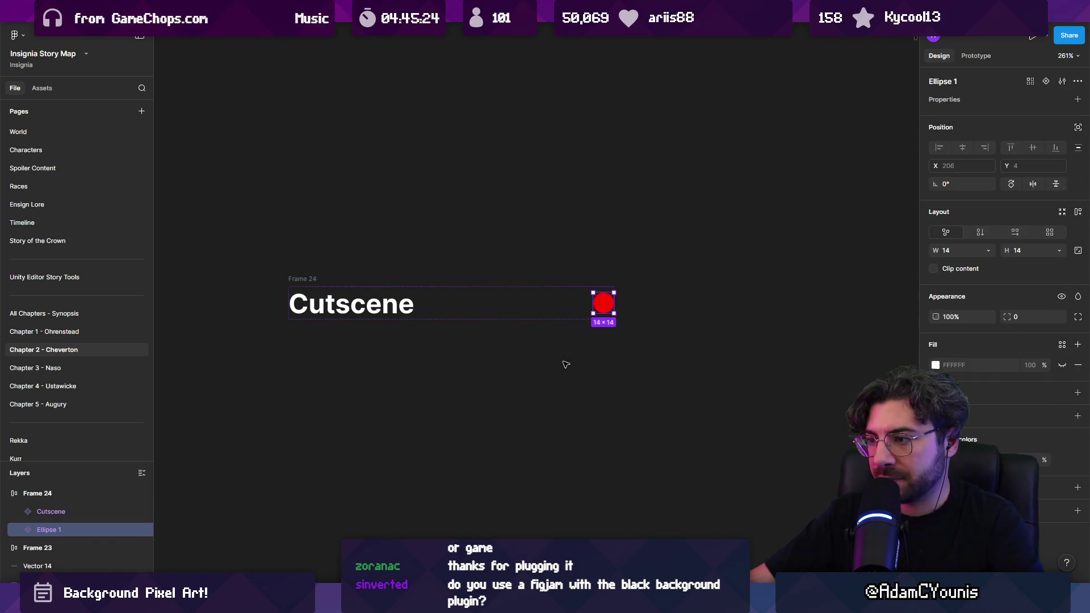
key("ctrl+z")
key("ctrl+z")
key("ctrl+z")
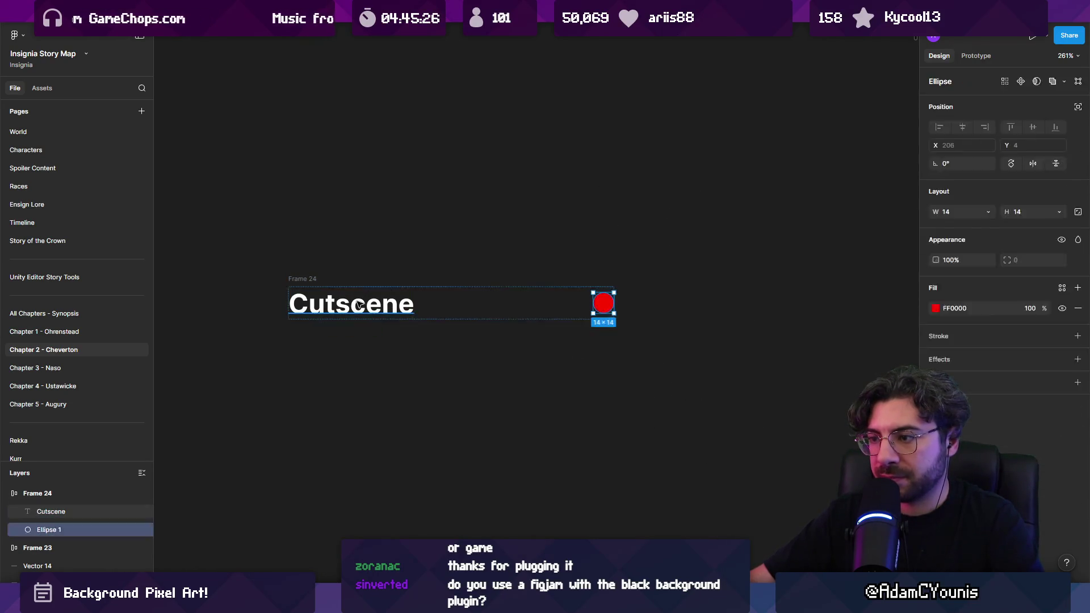
Remove the wrapping frame, make Cutscene alone a component, and add a second variant
left_click(315, 280)
key("ctrl+shift+g")
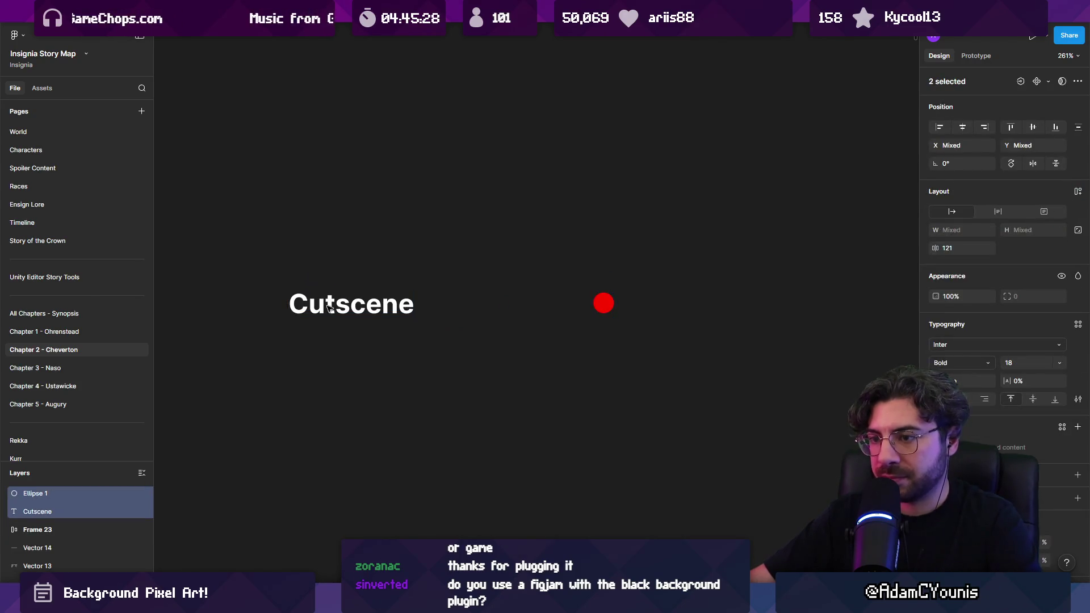
left_click(328, 304)
right_click(331, 305)
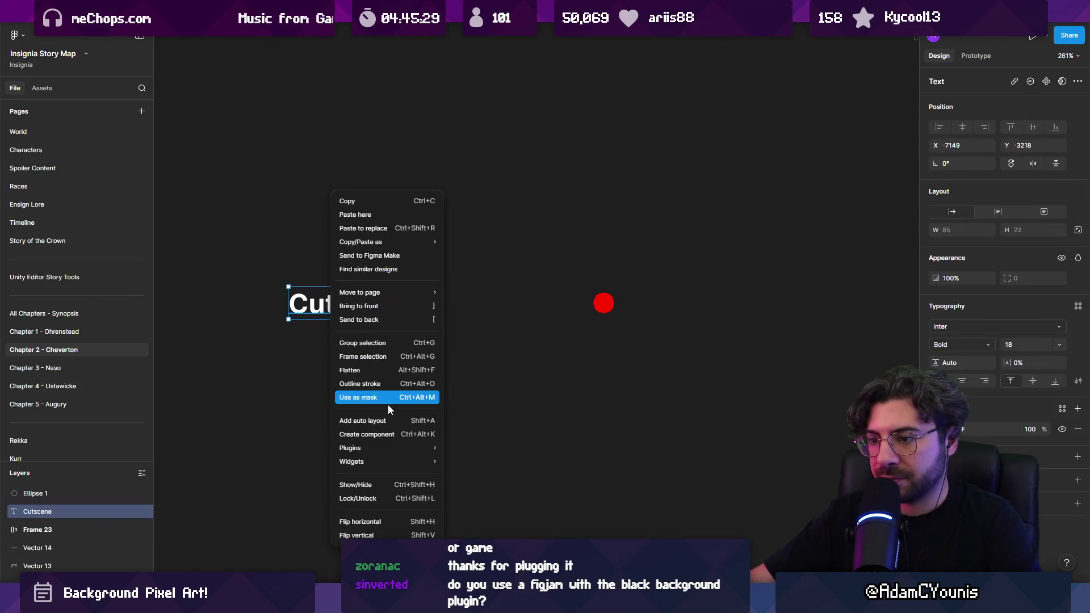
left_click(398, 433)
right_click(359, 311)
mouse_move(411, 429)
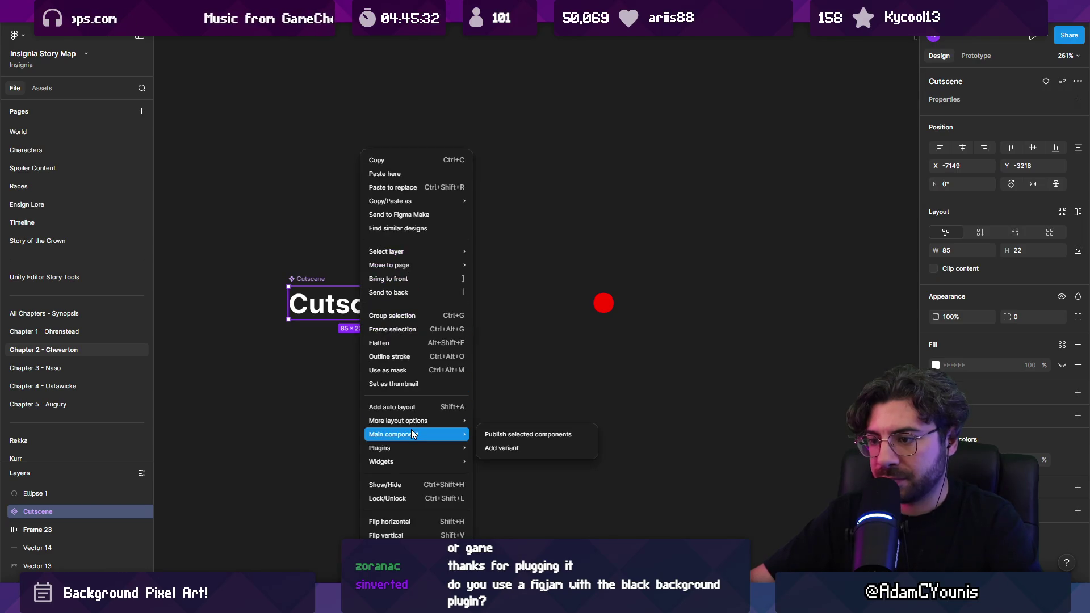
left_click(499, 448)
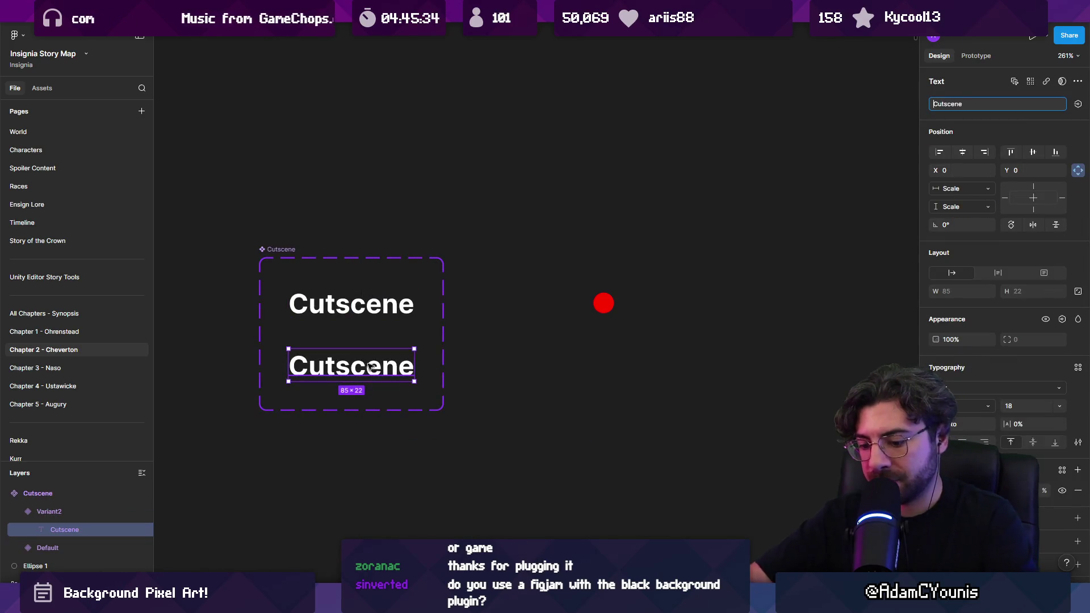
Label the second variant Gameplay and add a third variant labelled Sequence
double_click(370, 366)
type("Gameplay")
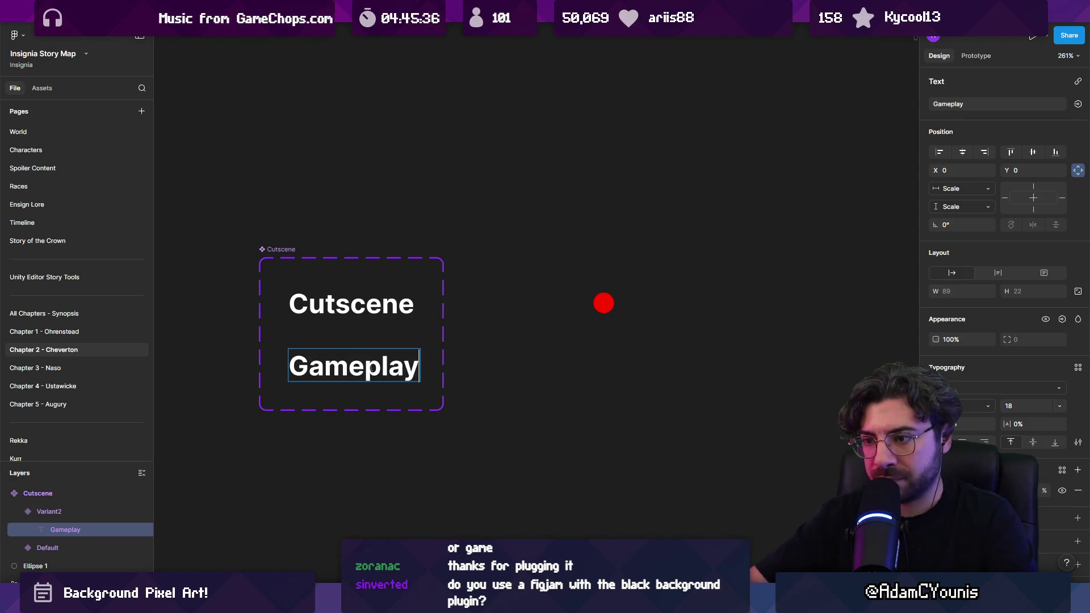
key("Escape")
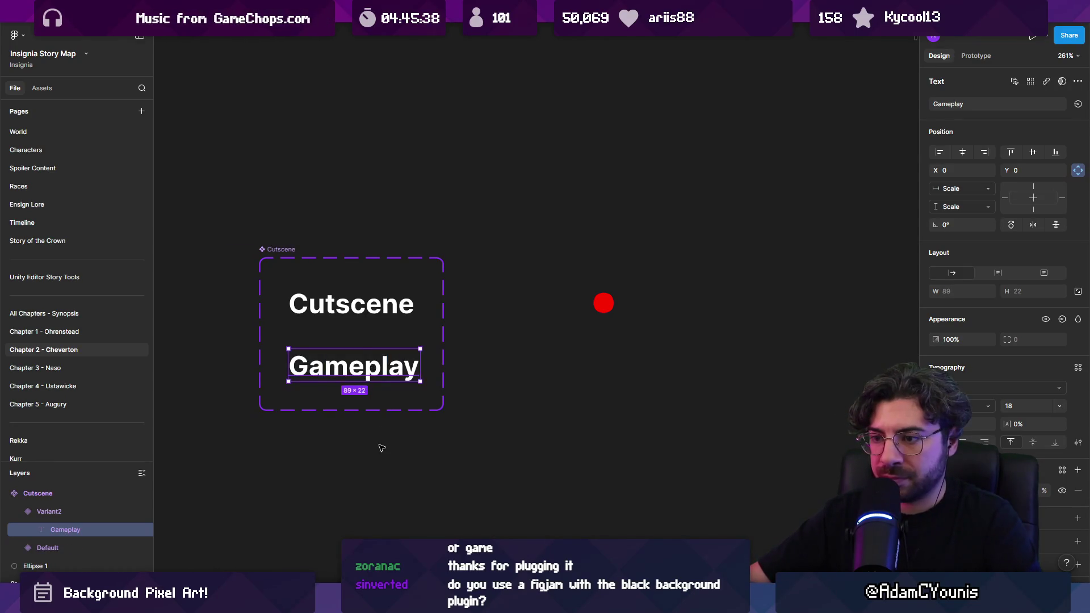
key("Escape")
scroll(364, 375, "down", 1)
left_click(351, 401)
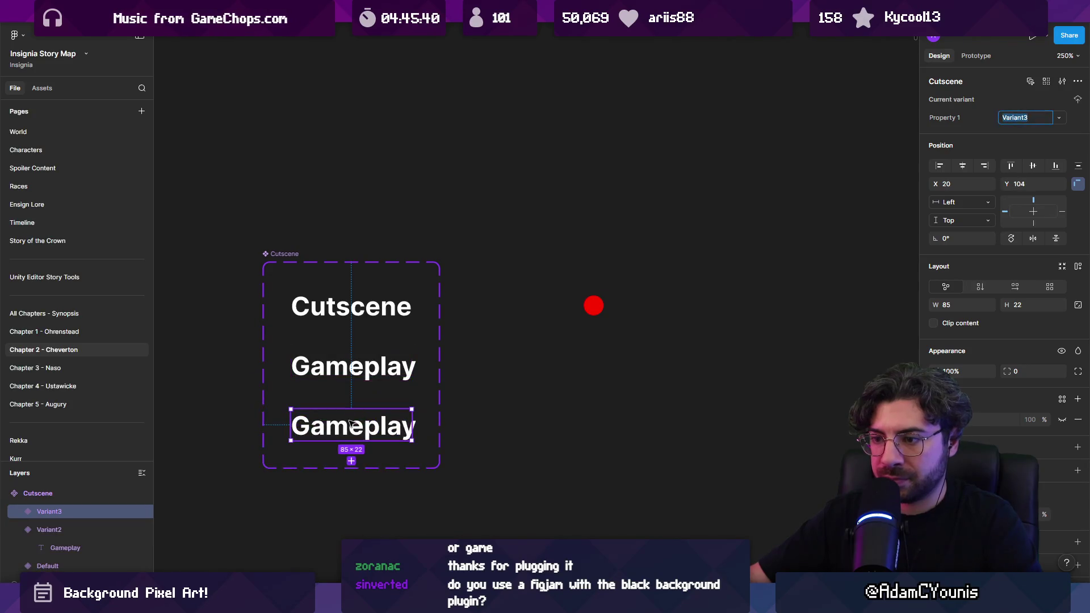
key("Return")
double_click(397, 429)
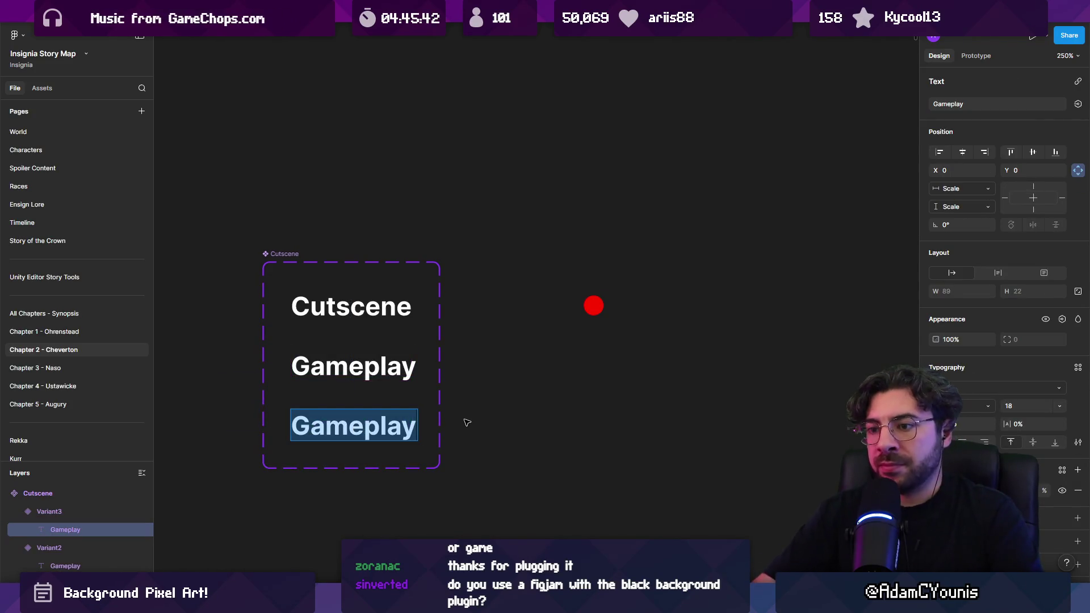
type("Sequence")
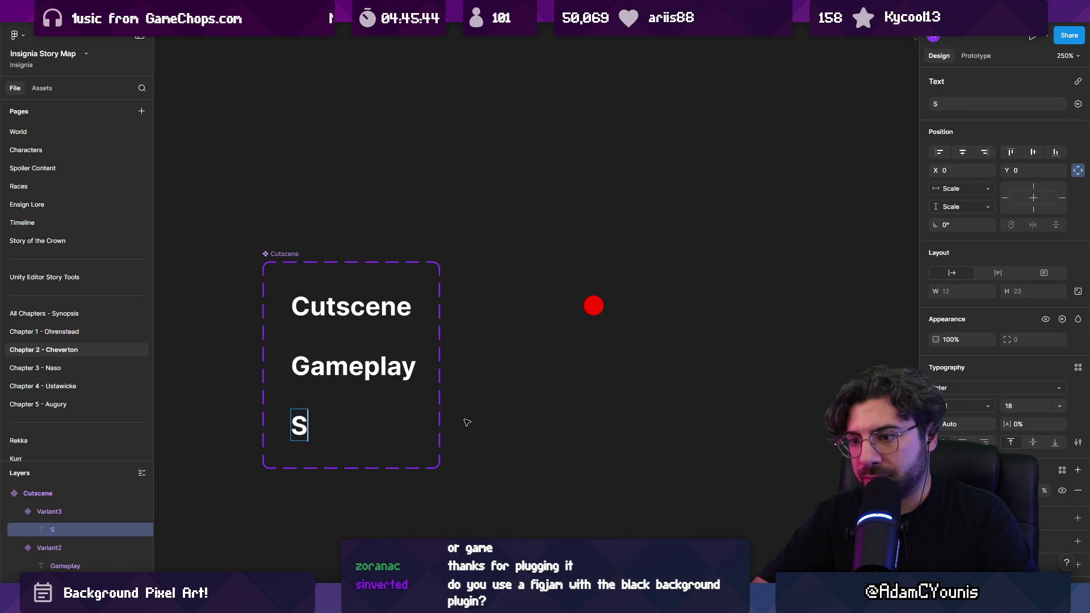
Retype the top label as Gameplay and the middle label as Cutscene
left_click(362, 320)
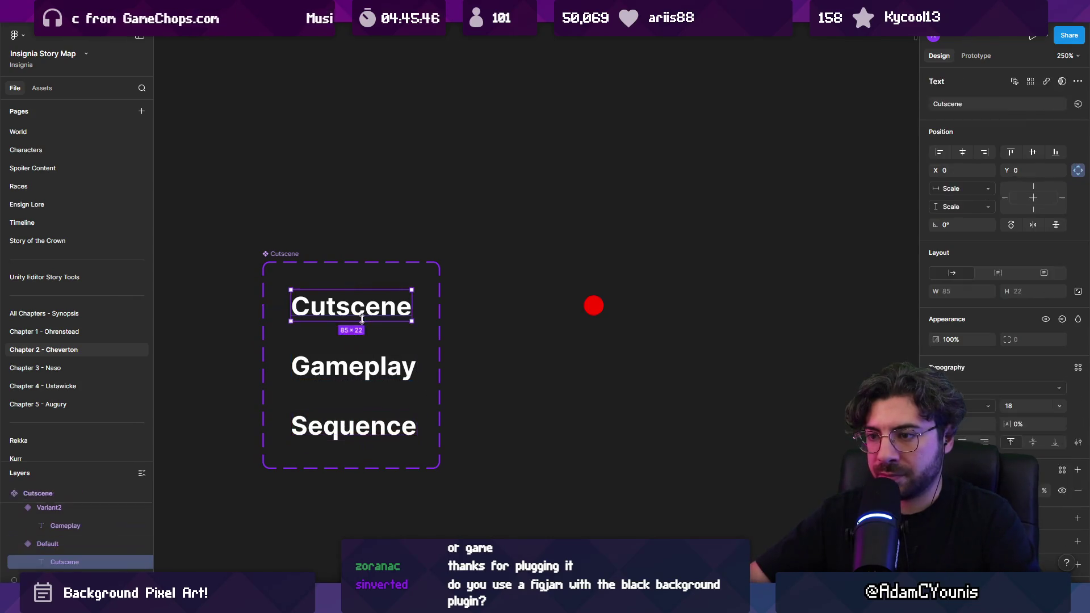
double_click(368, 322)
type("Gameplay")
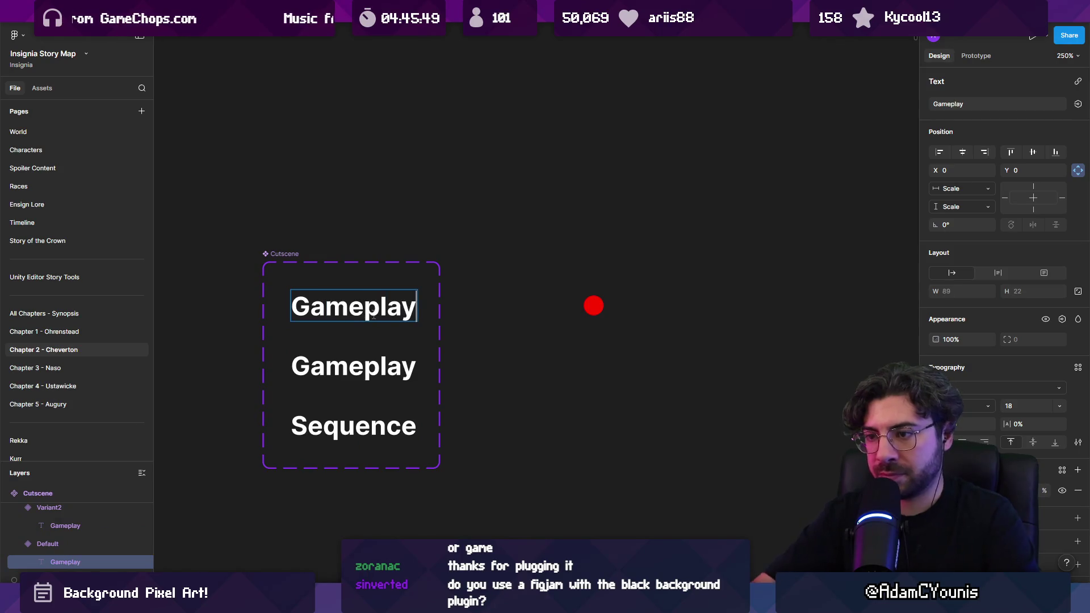
key("Escape")
left_click(353, 370)
double_click(354, 371)
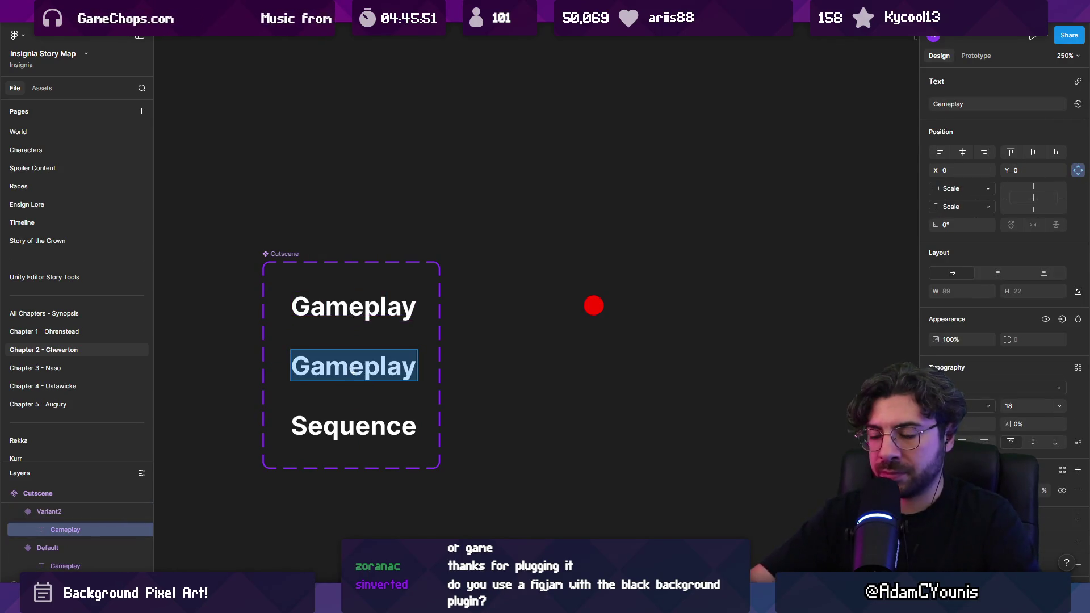
type("Animated")
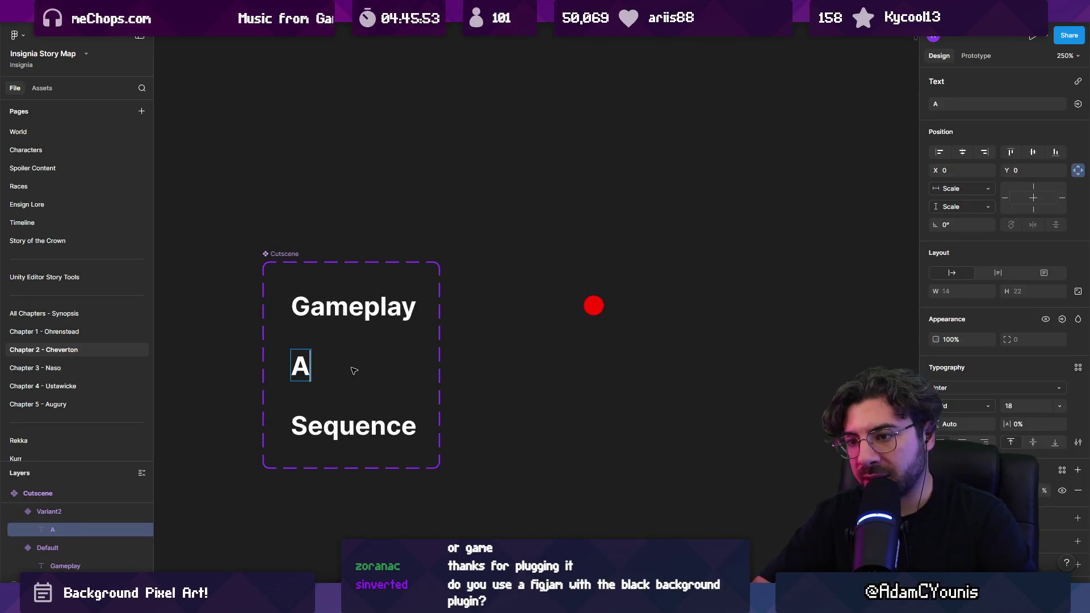
key("BackSpace")
key("BackSpace")
key("BackSpace")
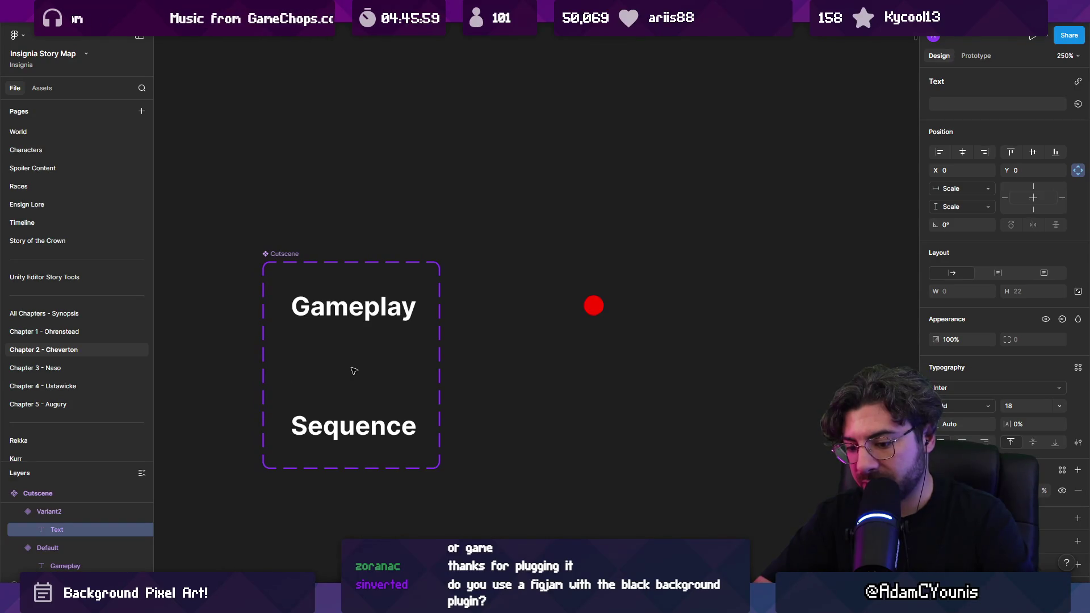
type("Vi")
key("BackSpace")
key("BackSpace")
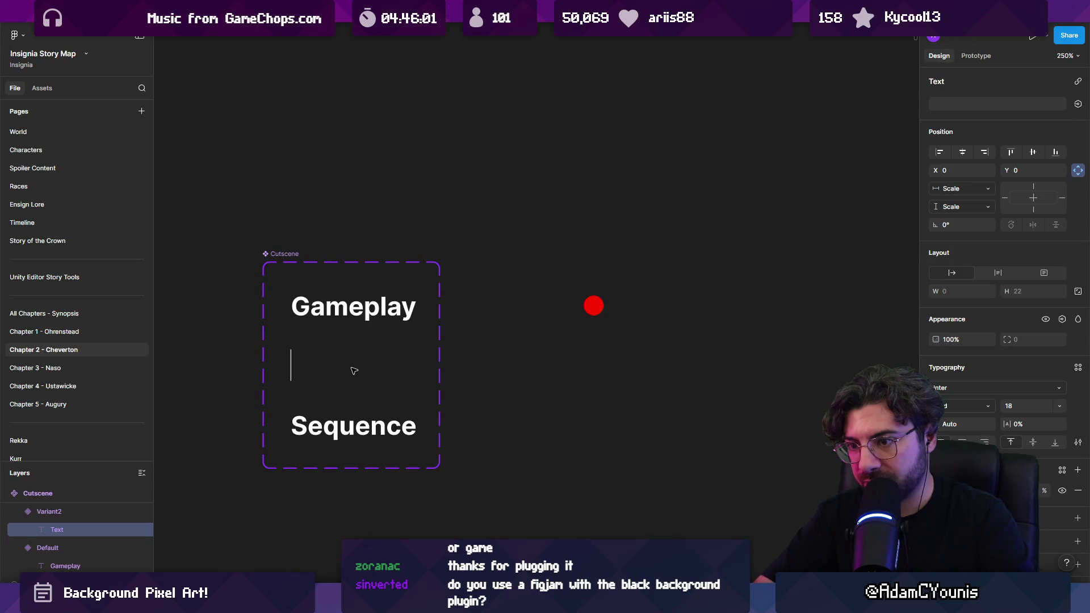
type("Cutscene")
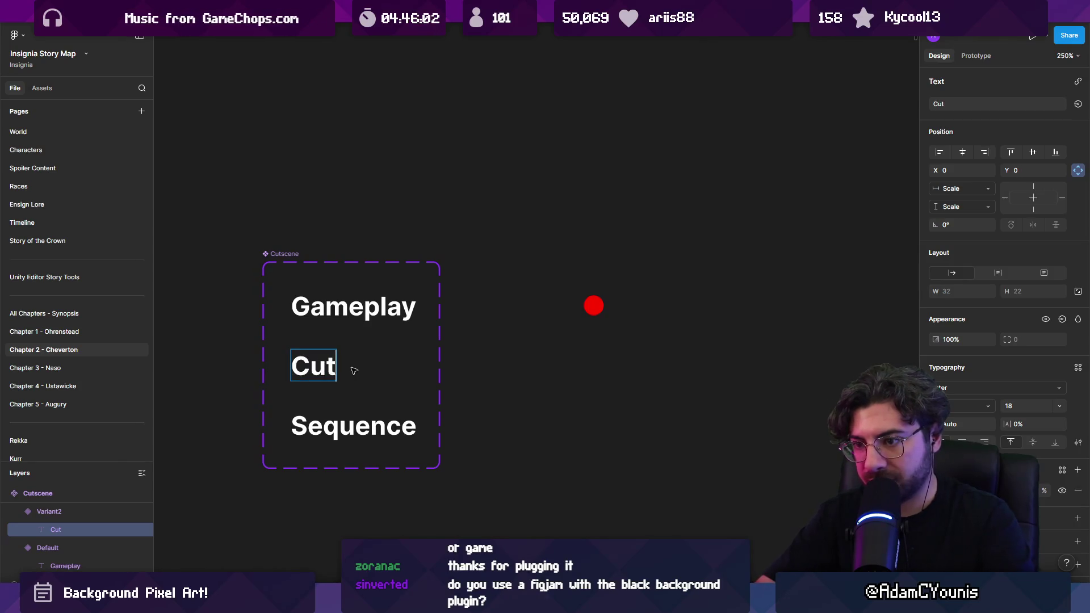
Relabel the middle variant Sequence and the bottom variant Cutscene
double_click(353, 369)
type("Sequence")
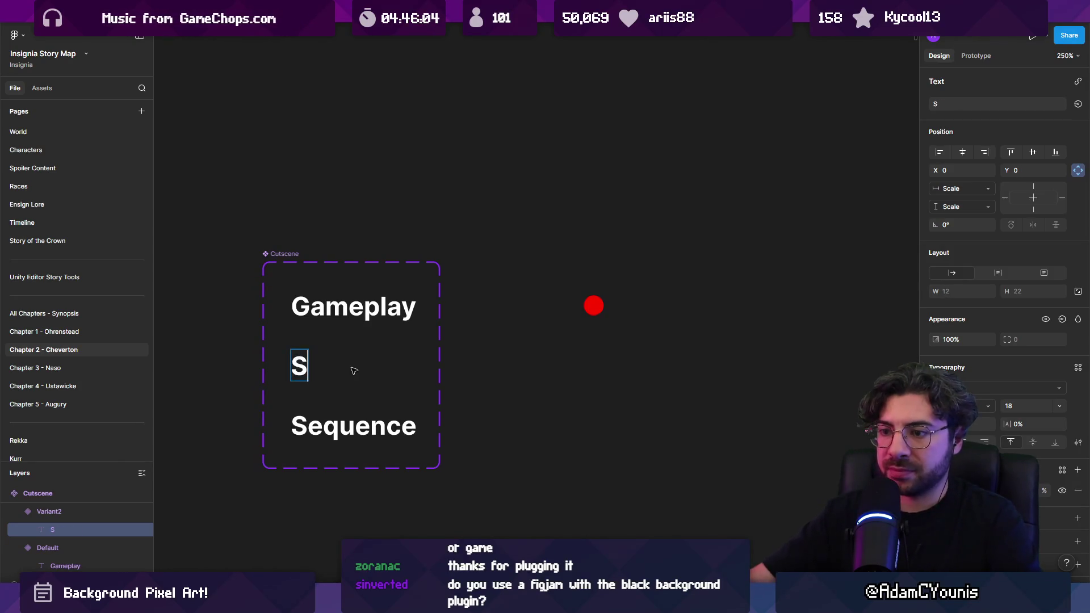
double_click(350, 410)
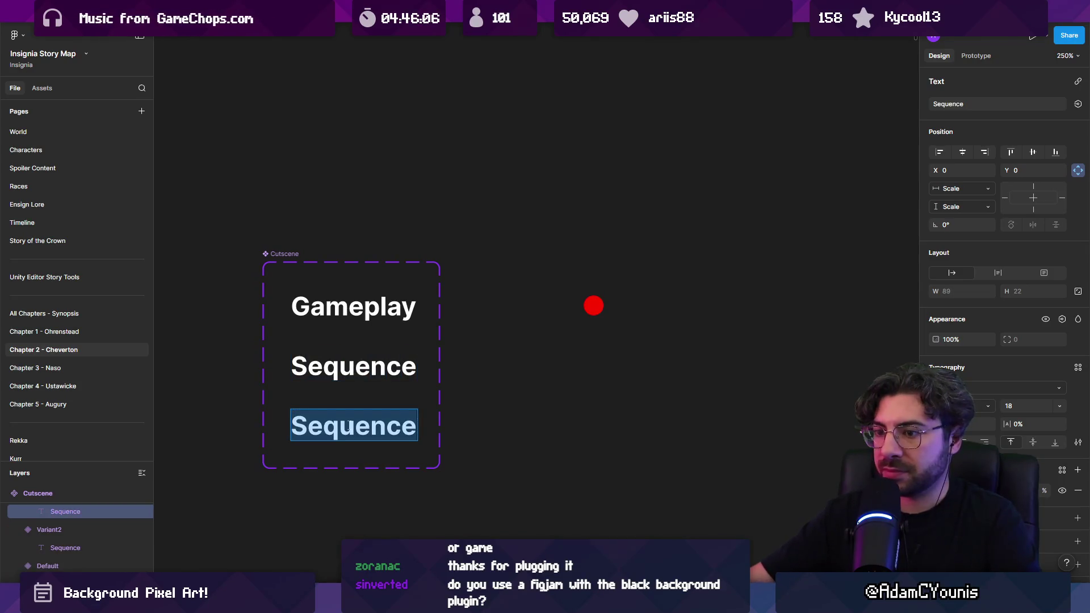
type("Cutscene")
key("Escape")
left_click(381, 315)
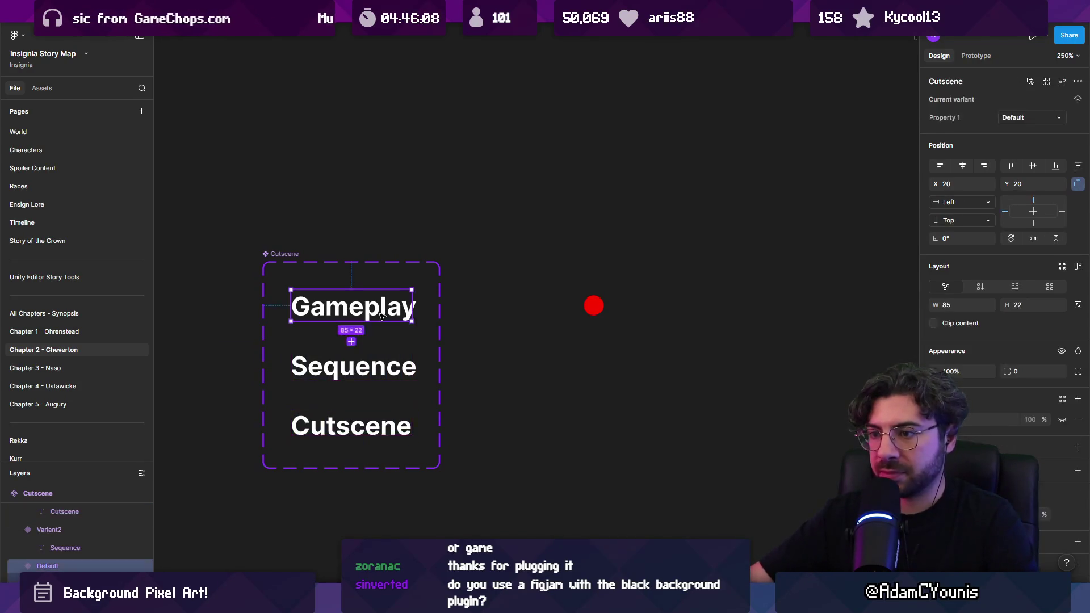
Set the default variant's value to Gameplay and rename the property to Beat Type
left_click(1014, 120)
type("Gamepla")
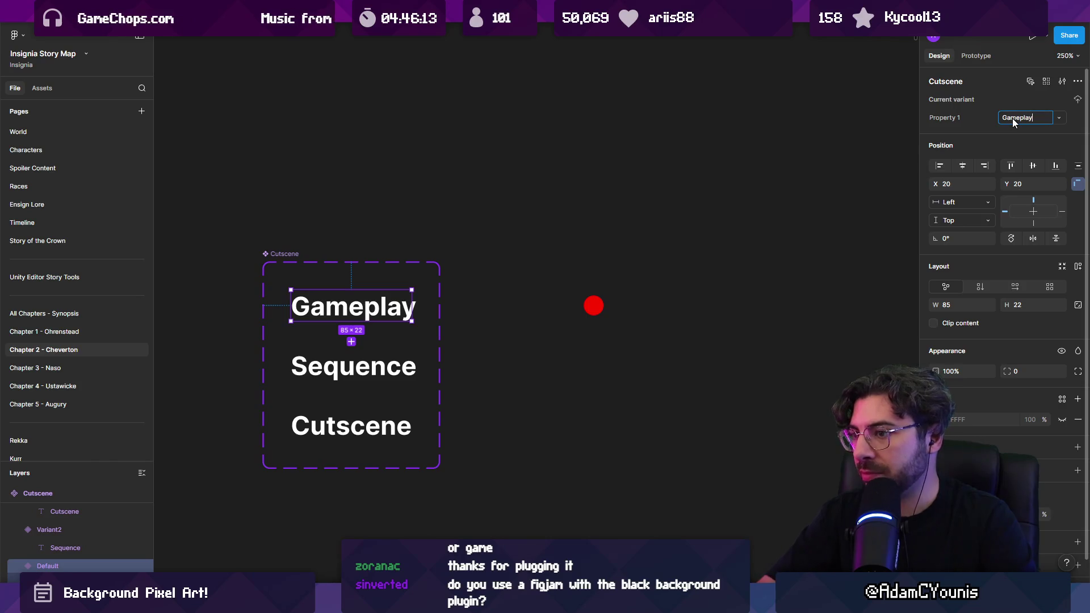
type("y")
key("Return")
left_click(943, 118)
type("Scene Type")
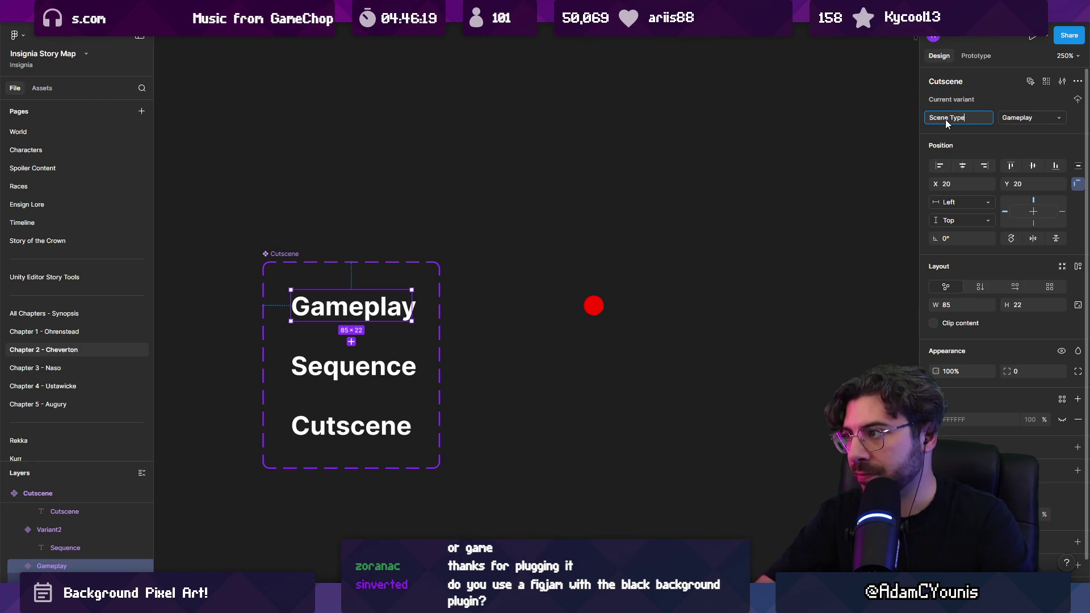
key("Left")
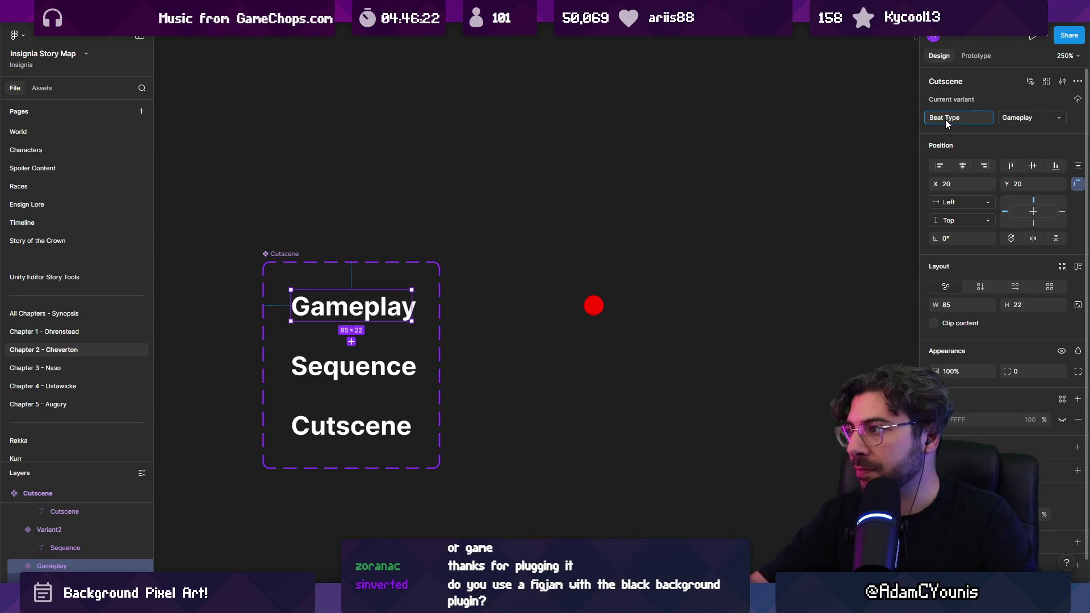
Set the Beat Type values of the second and third variants to Sequence and Cutscene
left_click(406, 355)
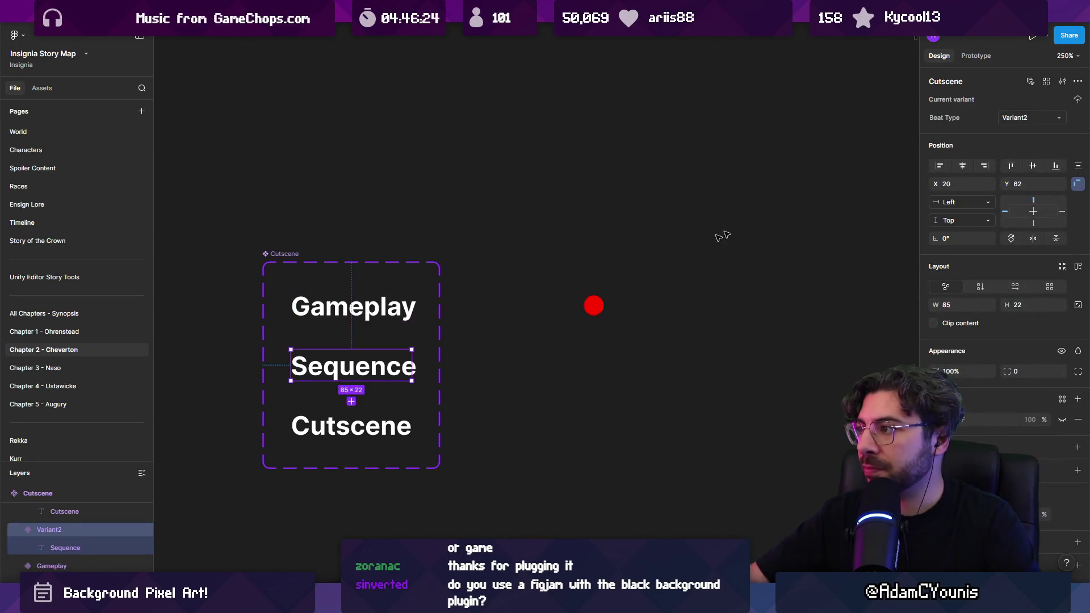
left_click(1051, 122)
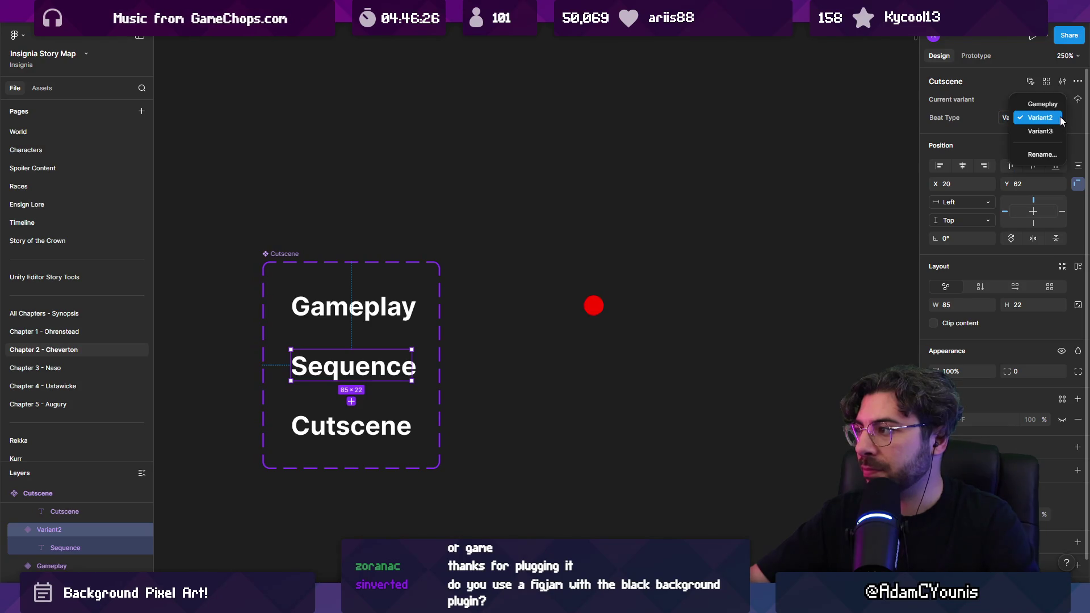
left_click(1022, 118)
type("Sequence")
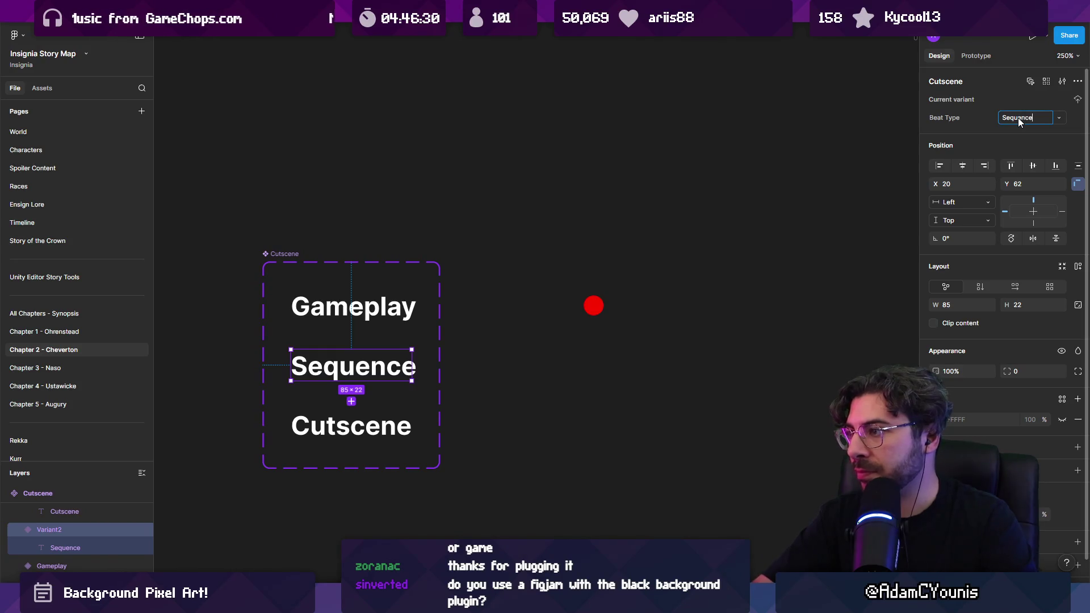
key("Tab")
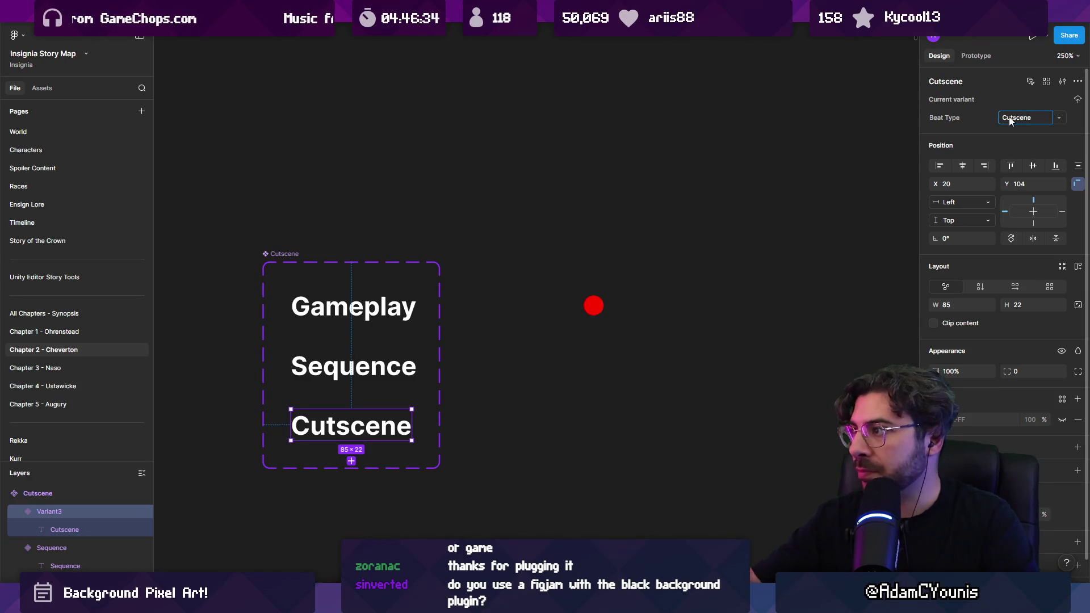
left_click(601, 398)
Add a fourth variant and change its label text to Quest
left_click(396, 432)
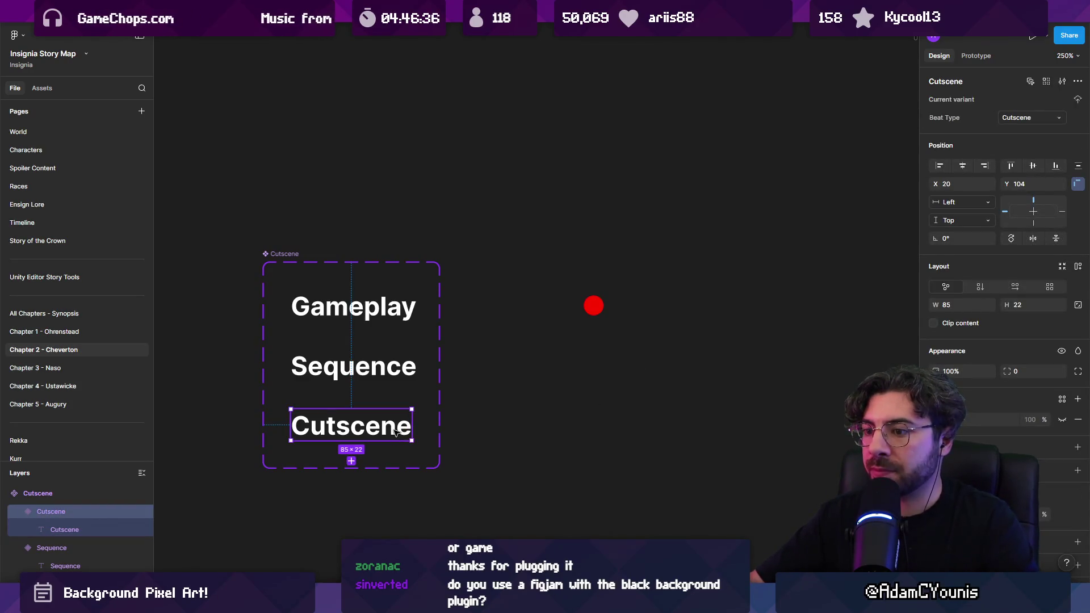
left_click(351, 461)
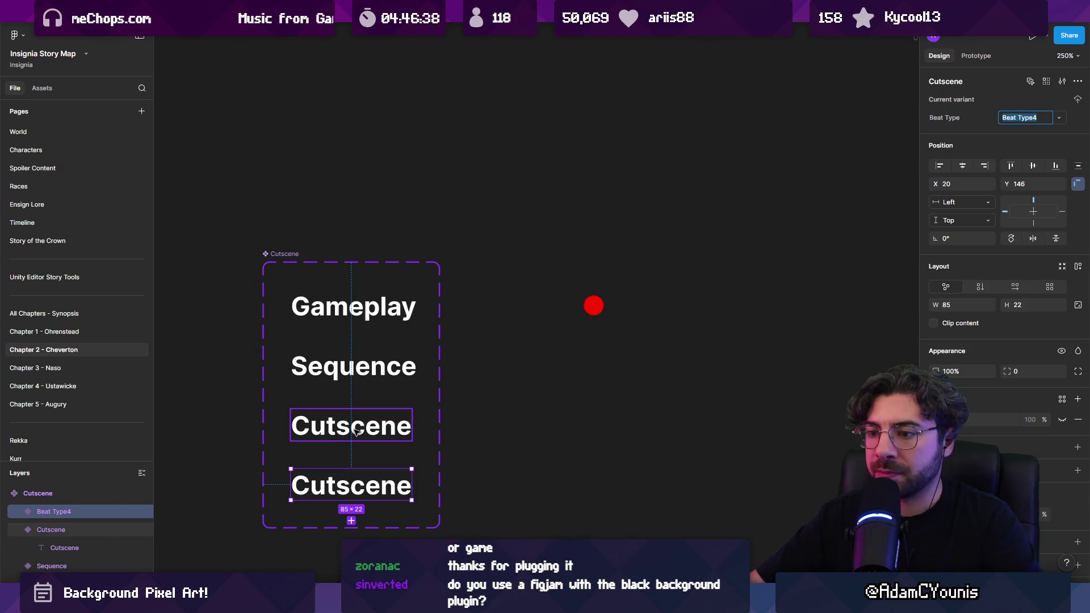
double_click(338, 470)
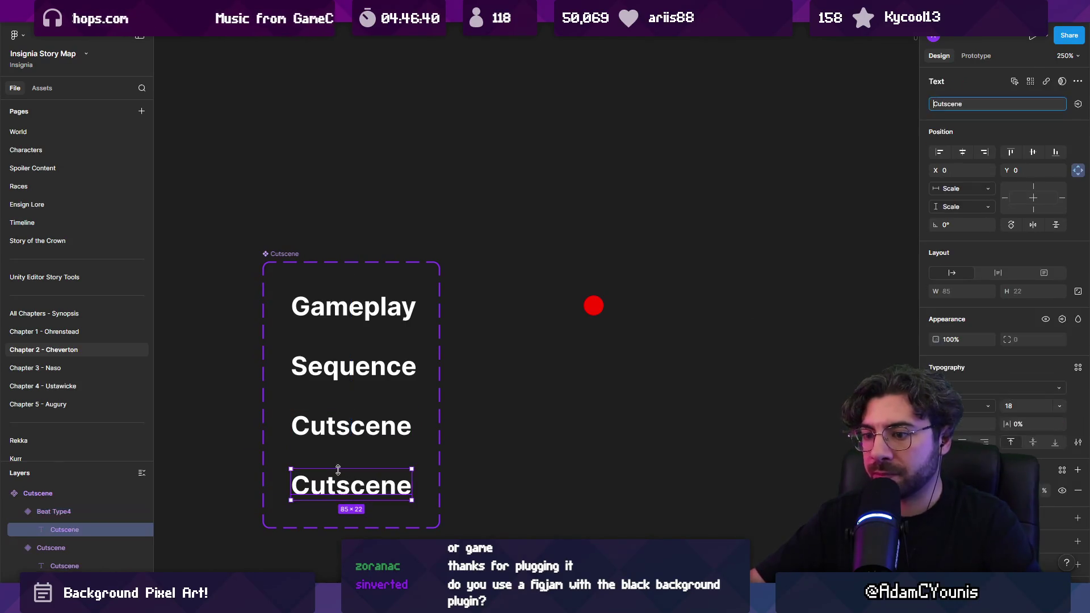
double_click(343, 487)
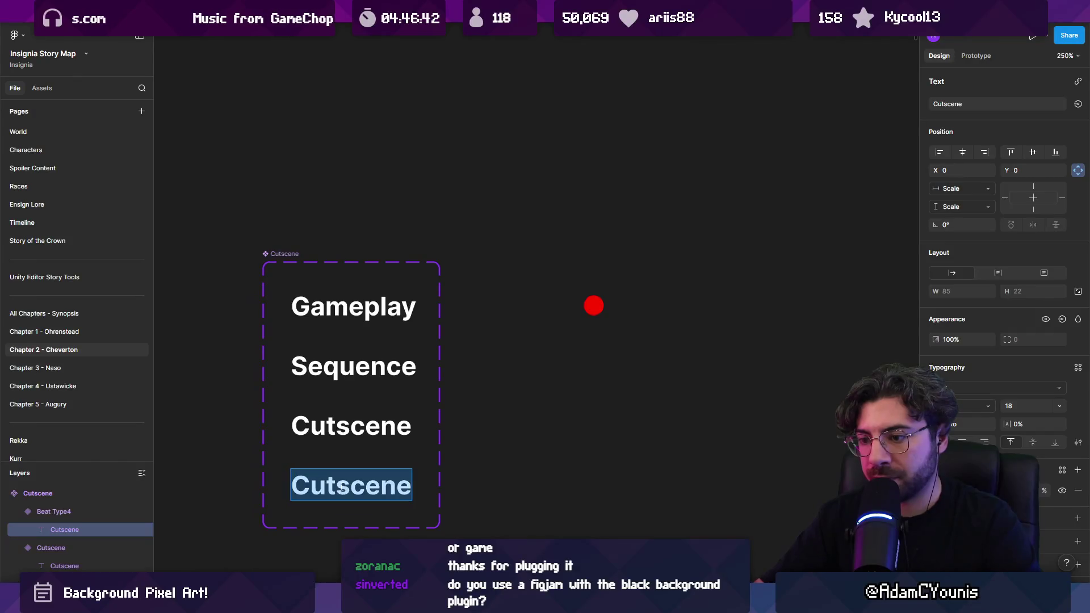
type("S")
key("BackSpace")
type("Quest")
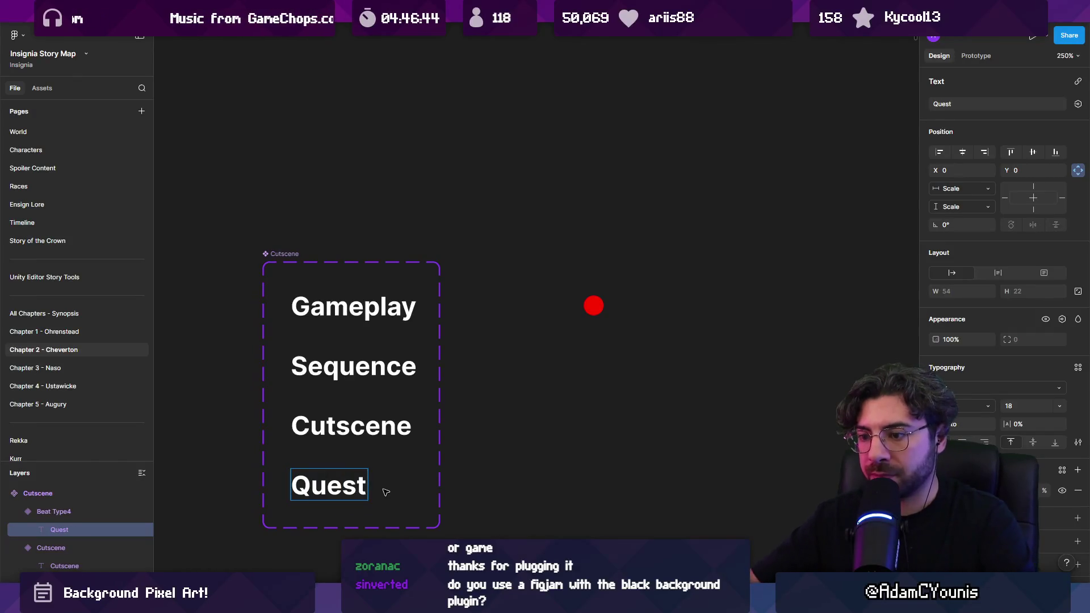
key("Escape")
Set the fourth variant's Beat Type value to Quest
left_click(396, 488)
left_click(1032, 120)
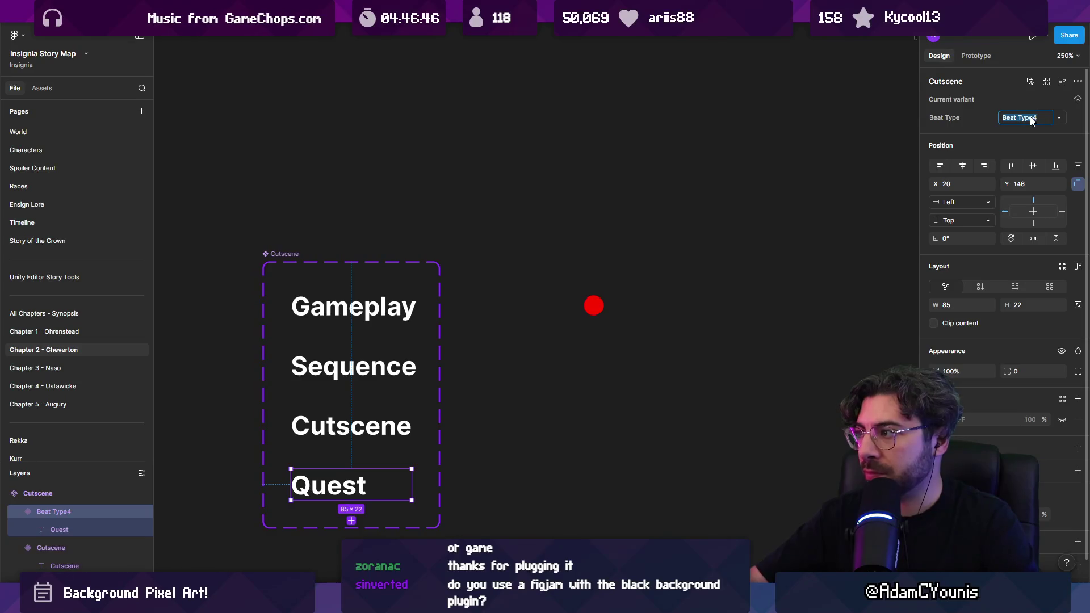
type("Quest")
left_click(664, 384)
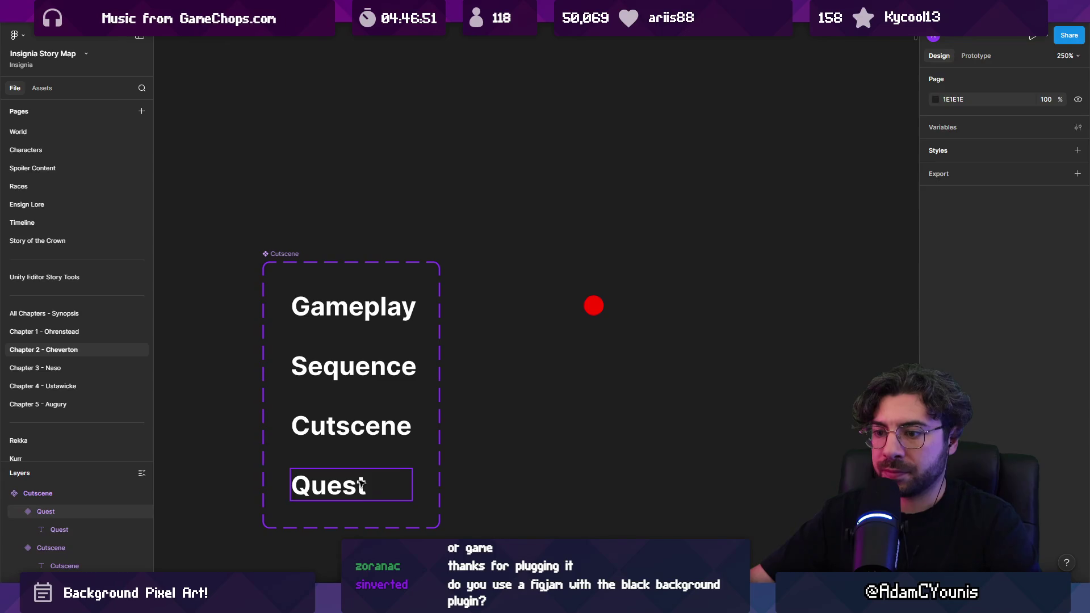
left_click(362, 484)
scroll(437, 360, "down", 3)
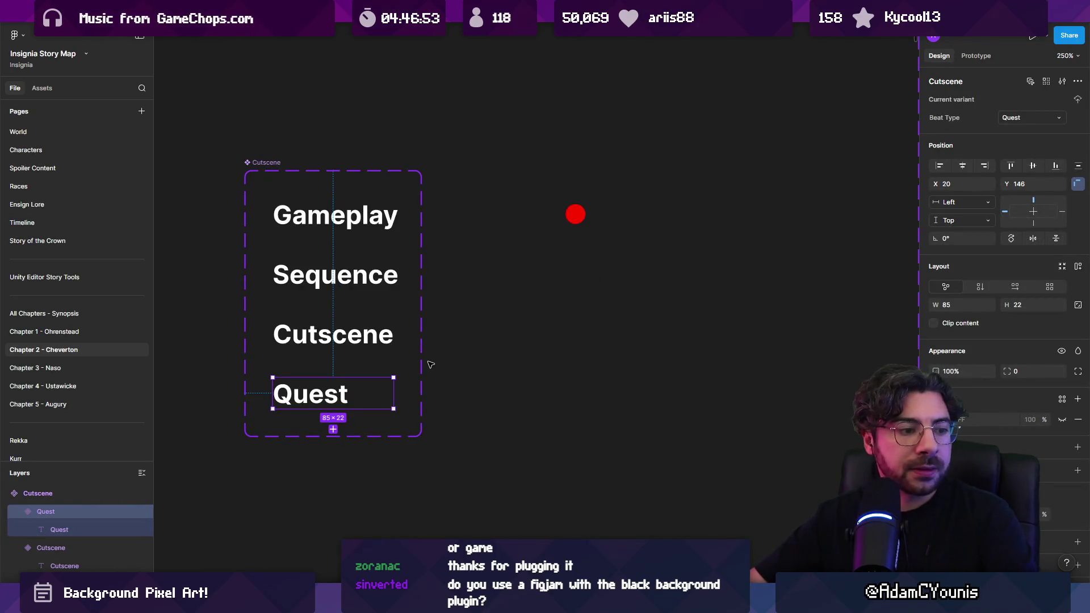
Make the red dot a component and add a second variant of it
left_click(575, 215)
scroll(525, 261, "right", 2)
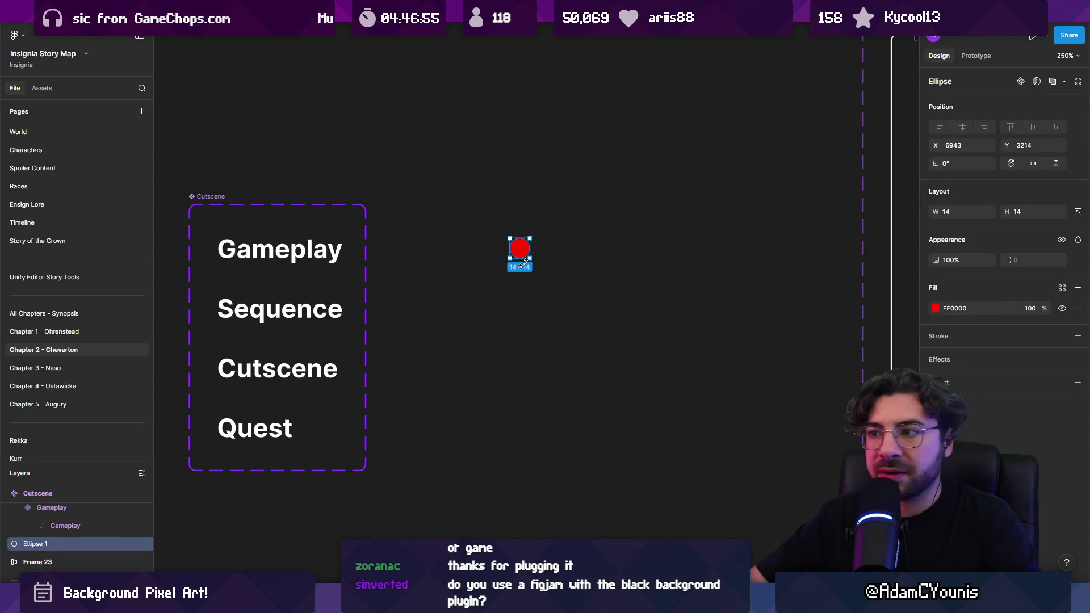
right_click(526, 261)
left_click(571, 436)
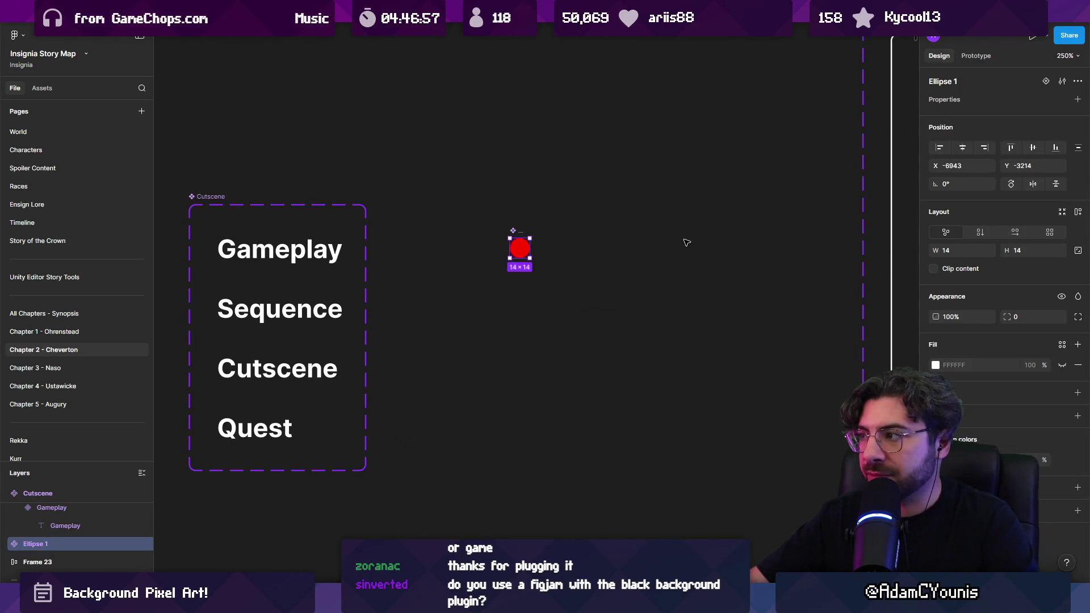
scroll(524, 257, "up", 5)
right_click(521, 249)
mouse_move(577, 438)
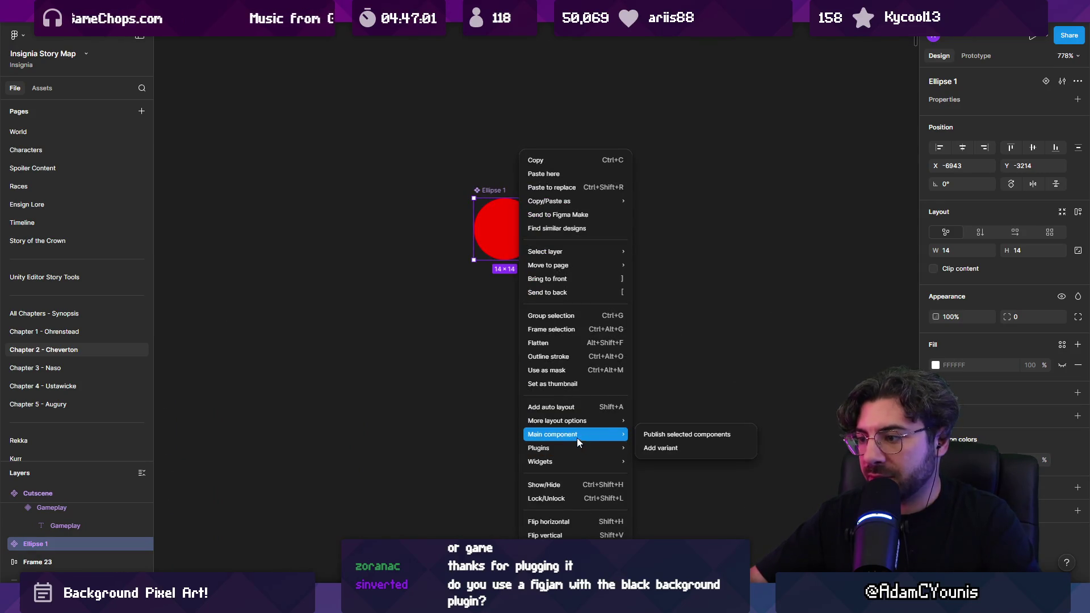
left_click(660, 448)
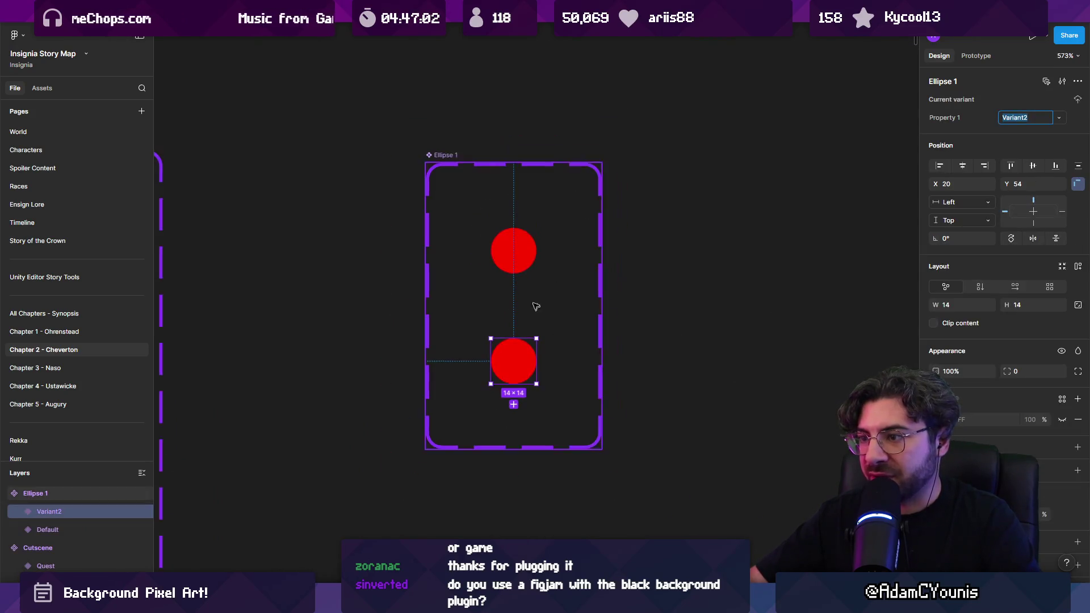
Rename the variant property to Importance with values Core and Optional
double_click(952, 120)
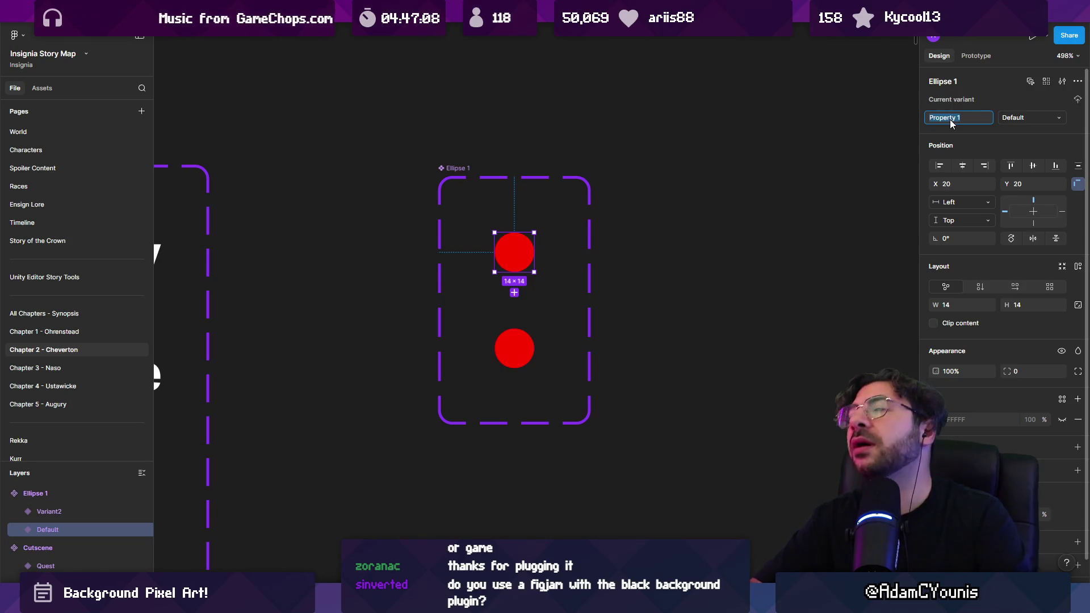
type("Mandatory")
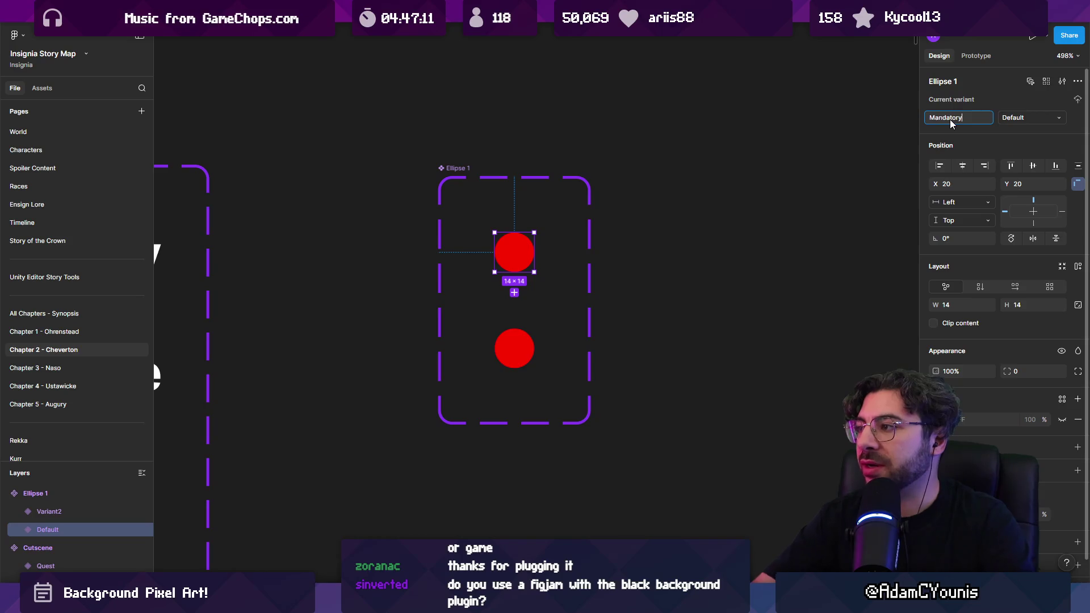
double_click(951, 120)
type("Importance")
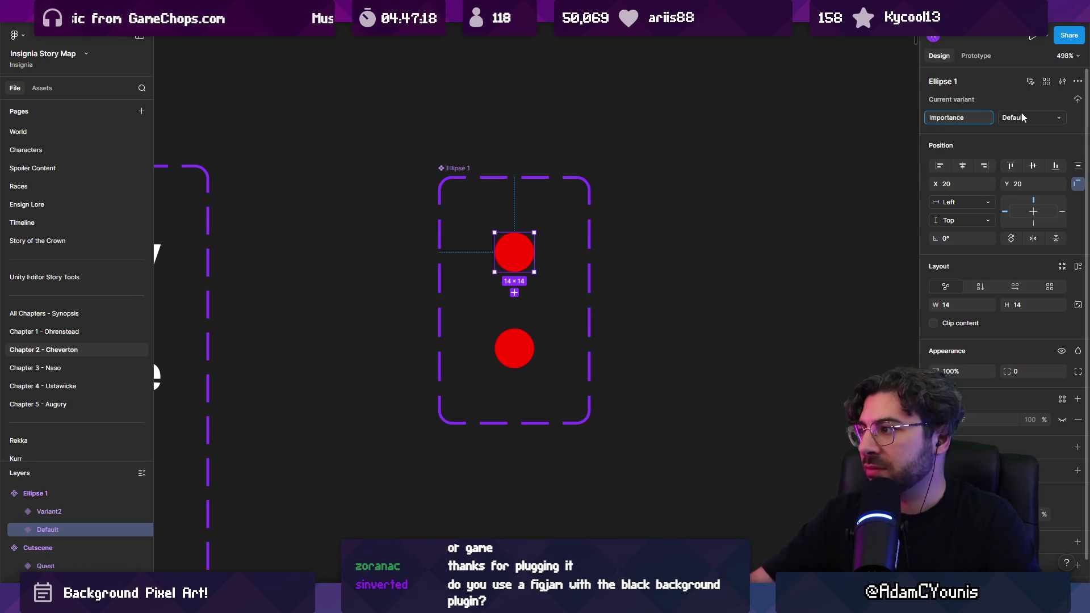
left_click(1020, 121)
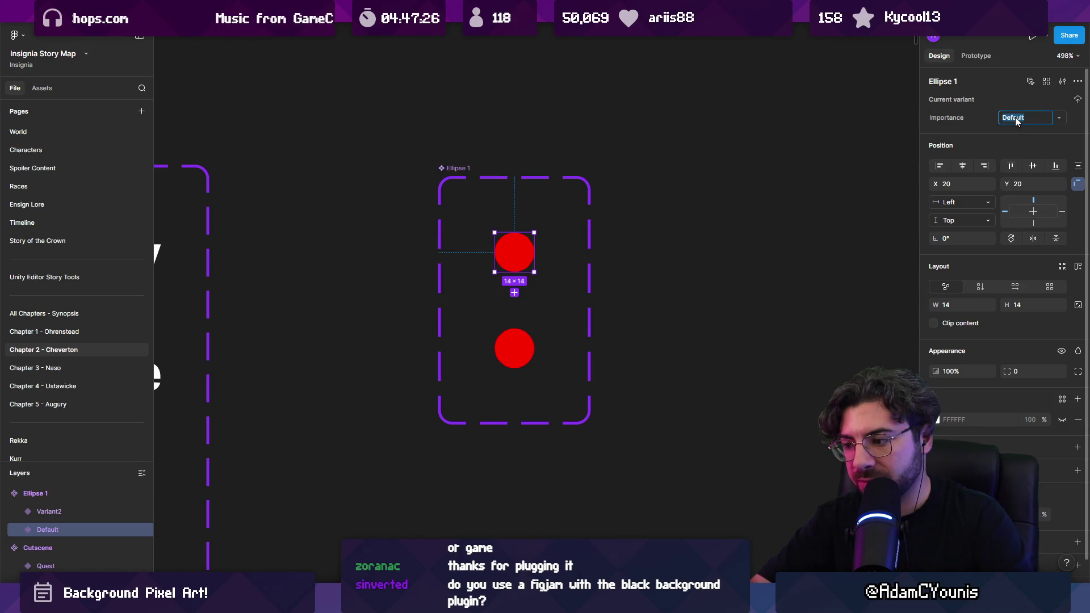
type("Core")
key("Tab")
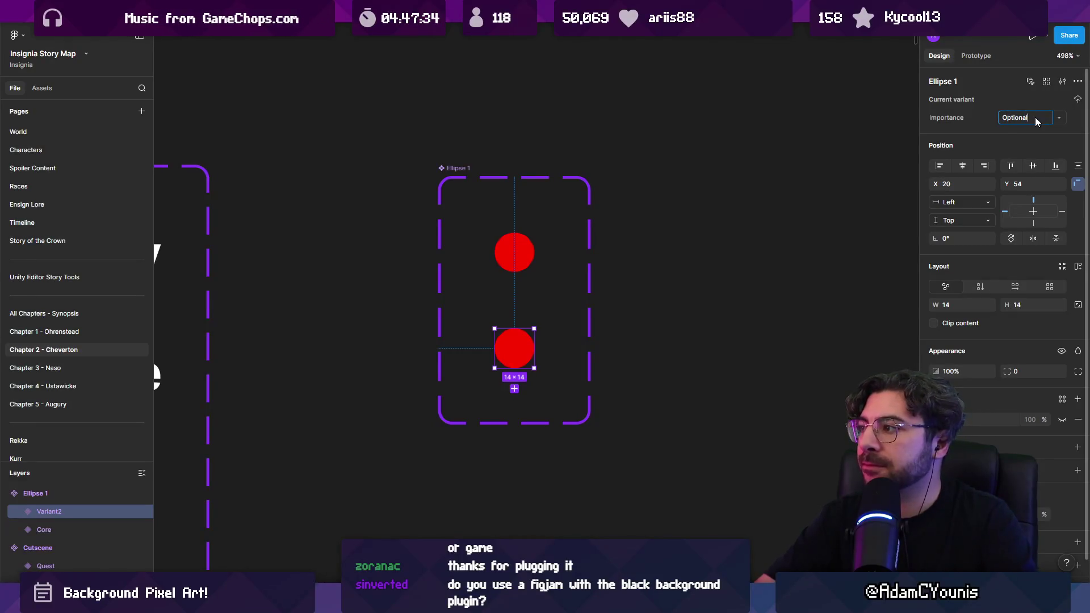
key("Return")
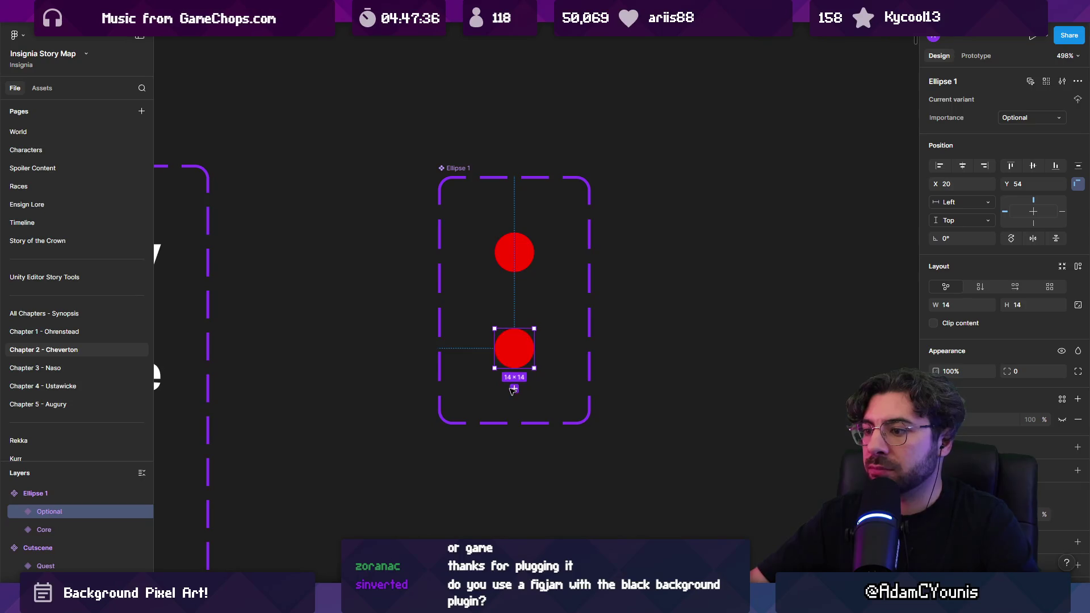
Add a third dot variant valued Not Important and set the middle dot to Core
left_click(513, 389)
left_click(999, 119)
type("Not Important")
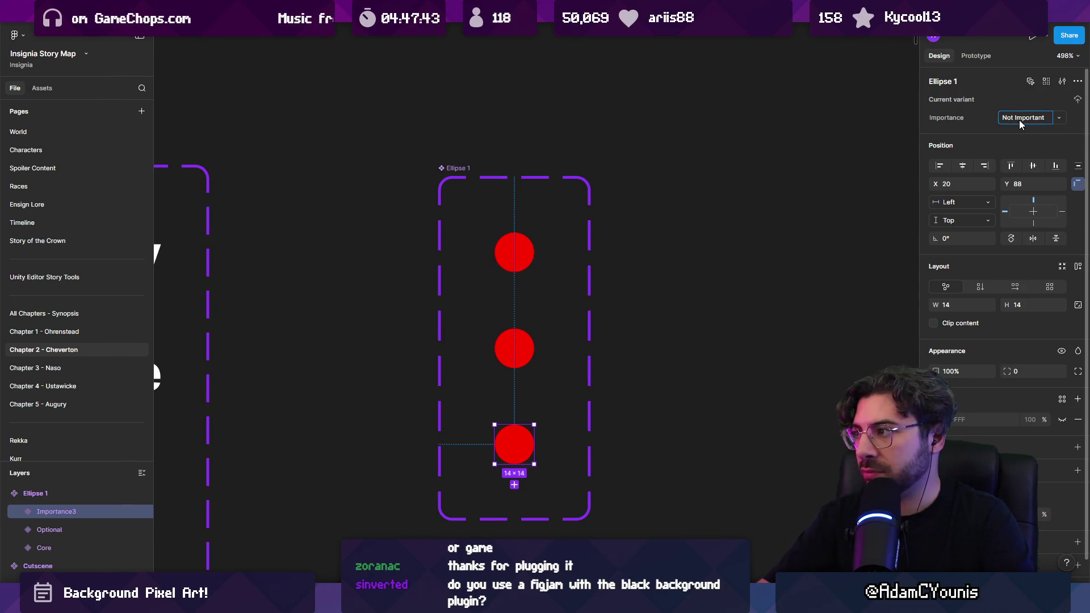
key("Return")
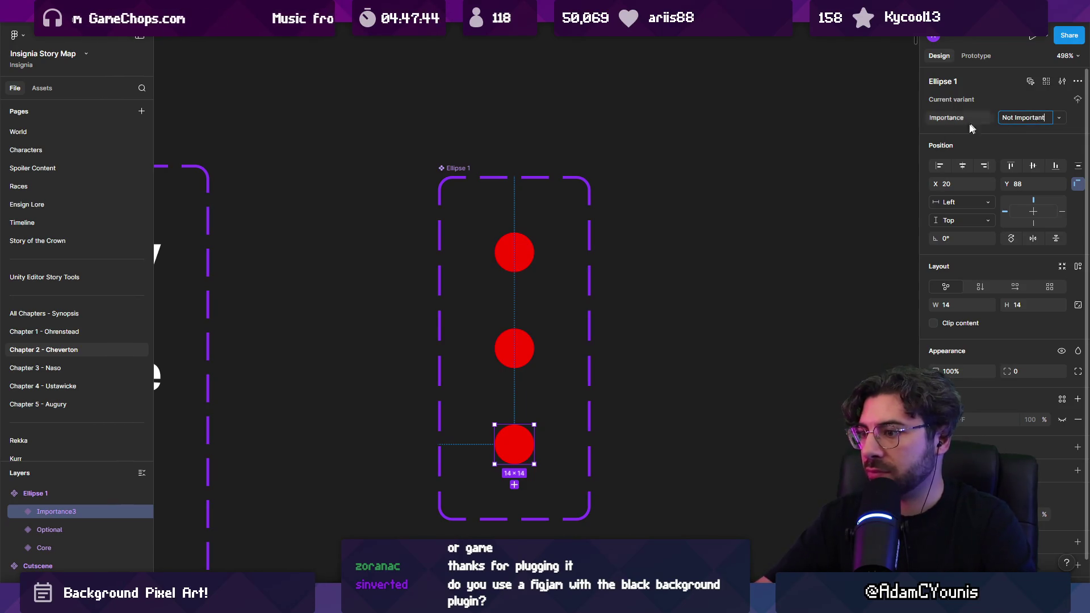
left_click(514, 357)
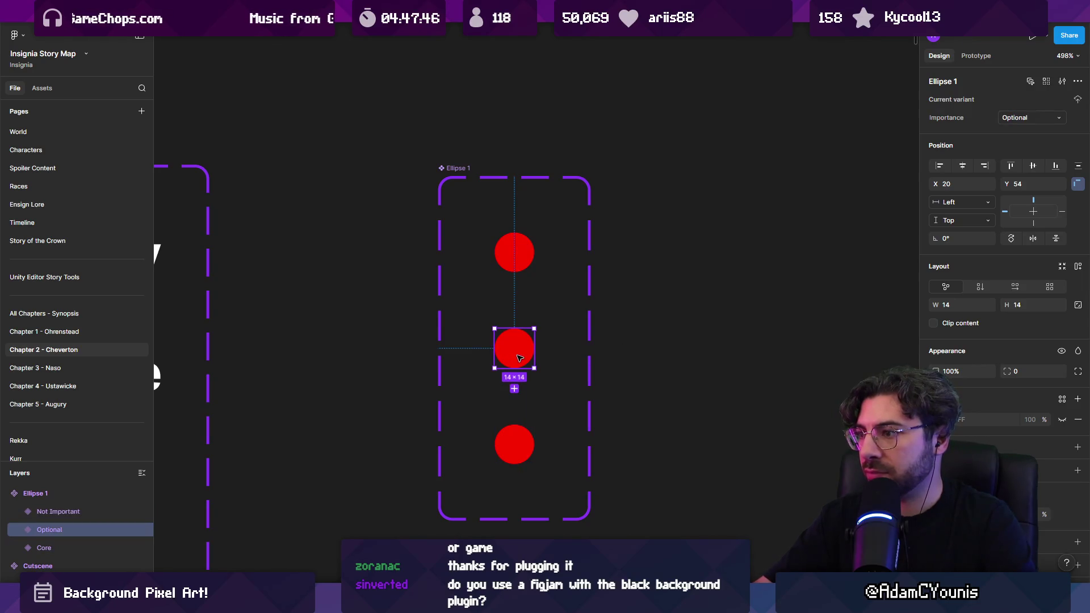
double_click(1019, 119)
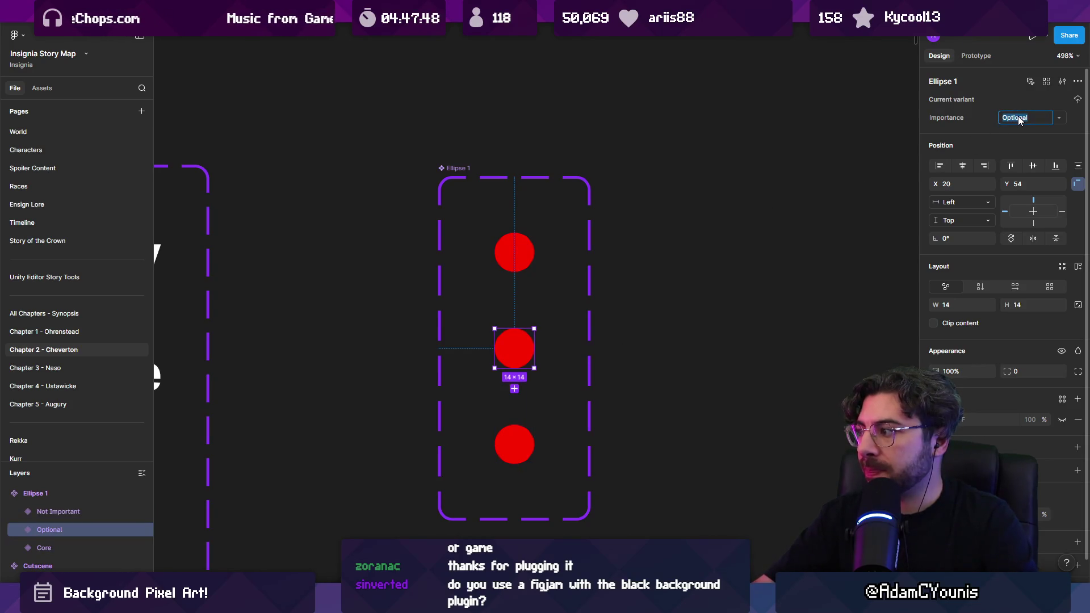
type("Core")
key("Return")
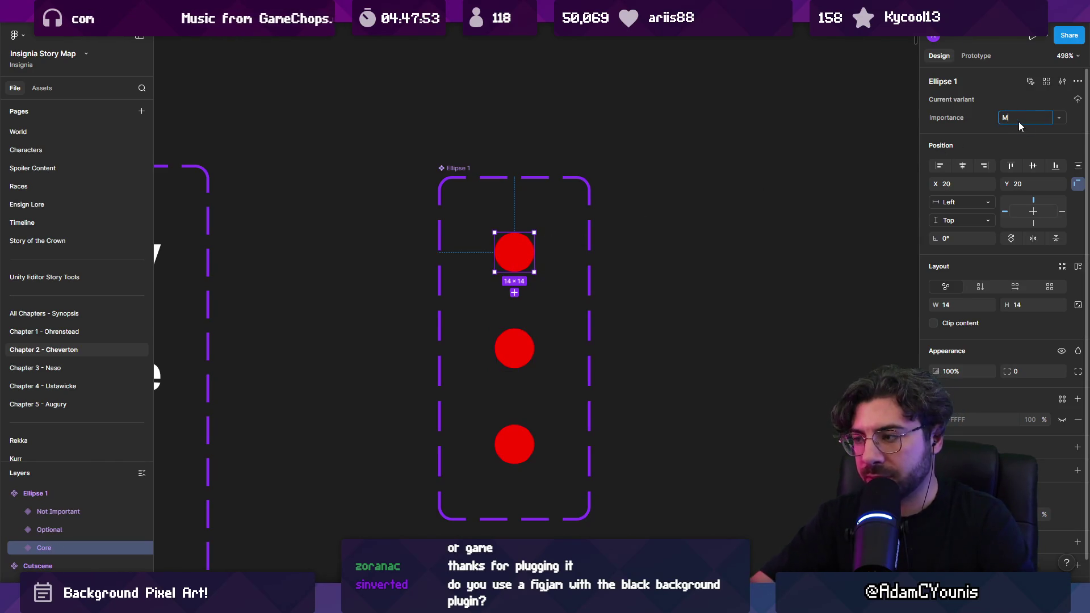
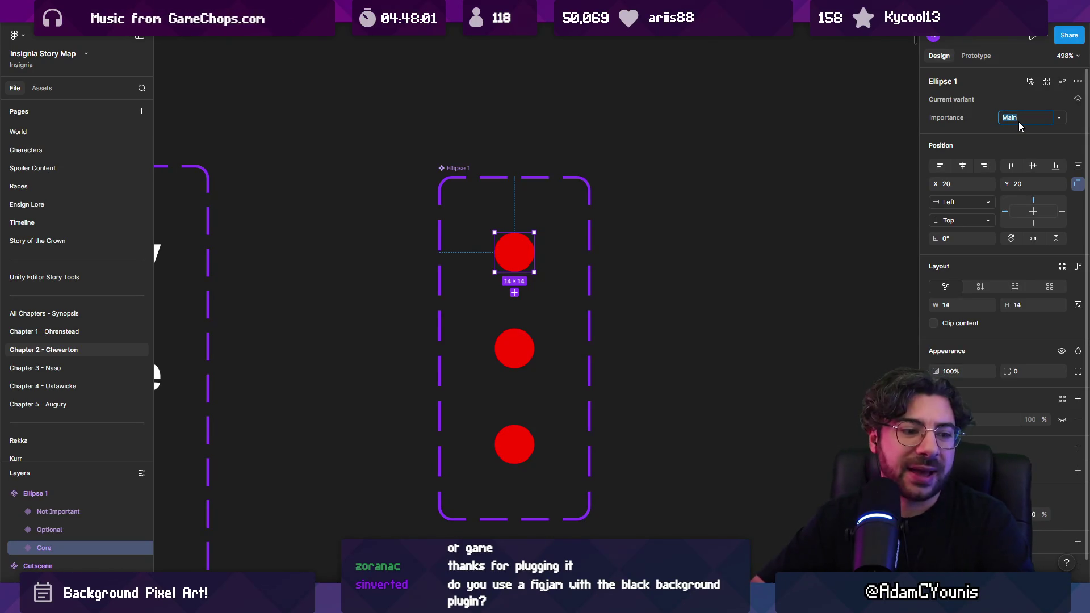
Rename the three ellipse Importance variants to Core to Plot, Flexible and Nice to have
left_click(1018, 121)
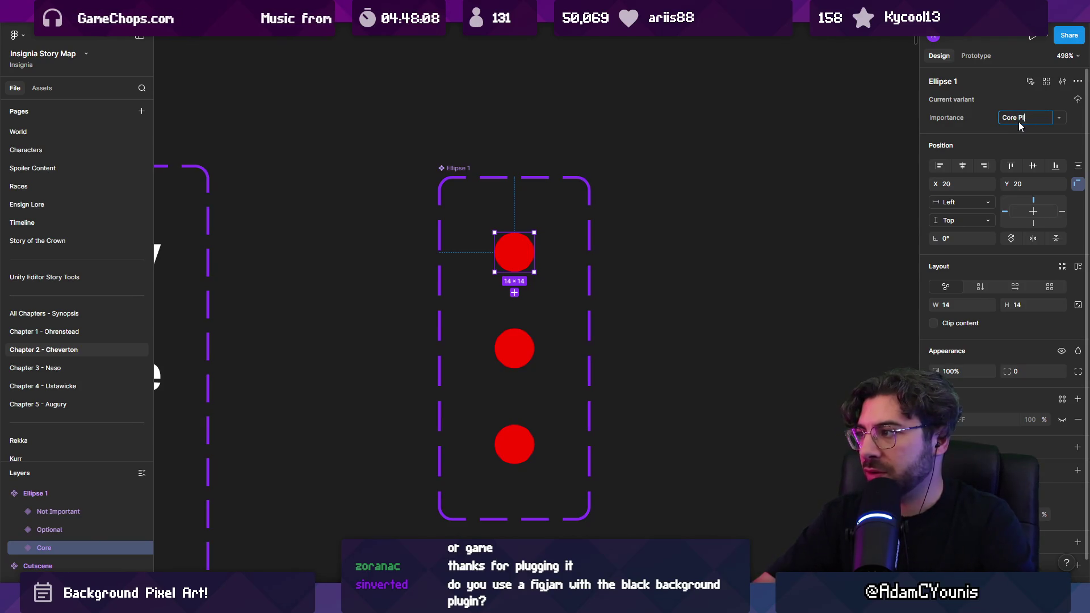
type("to Plot")
key("Return")
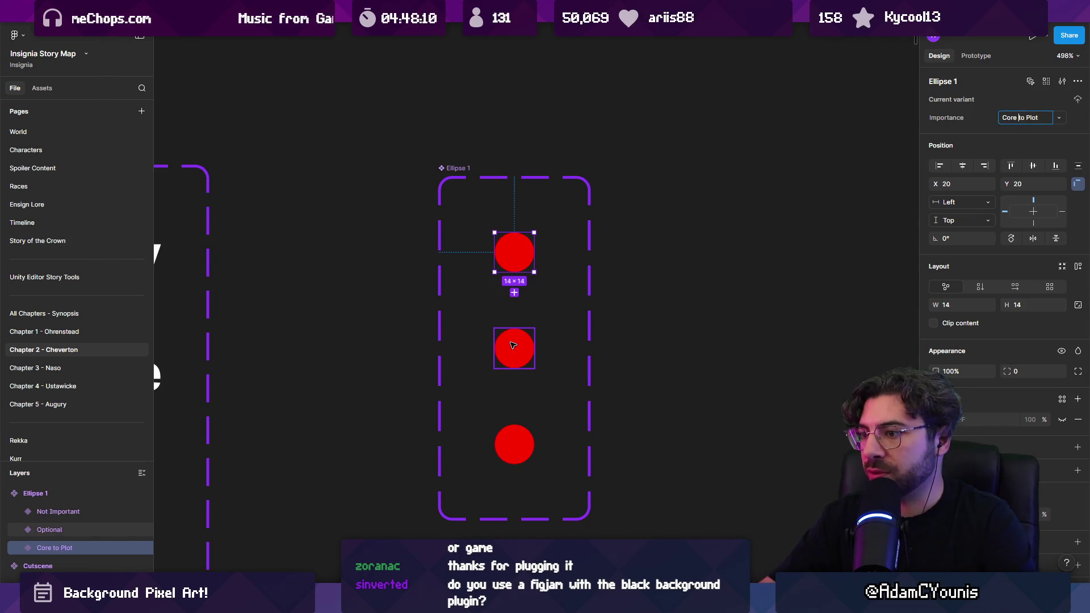
left_click(514, 348)
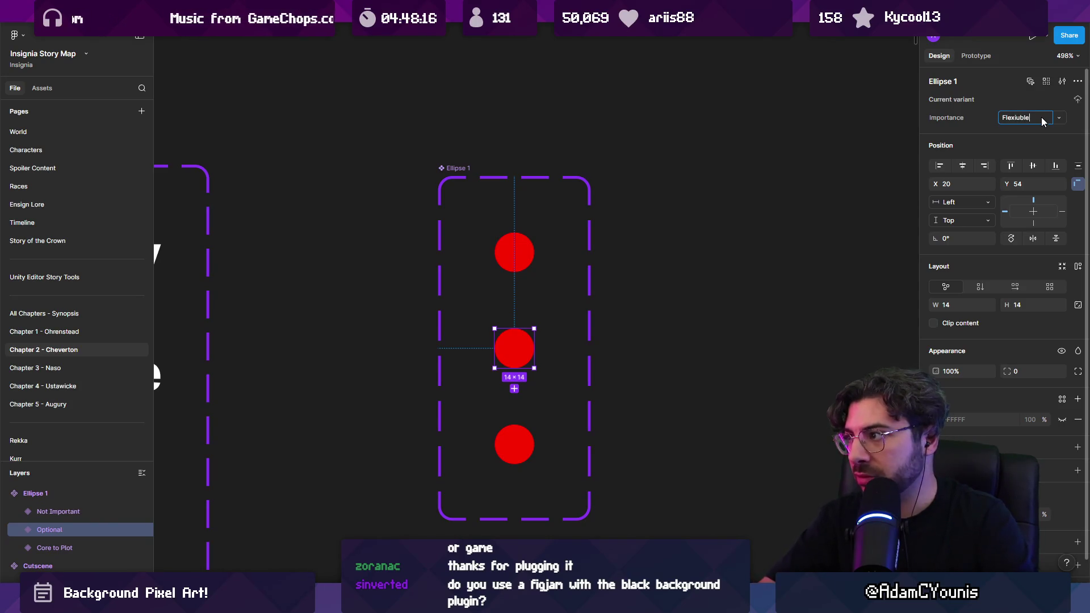
key("Return")
left_click(515, 444)
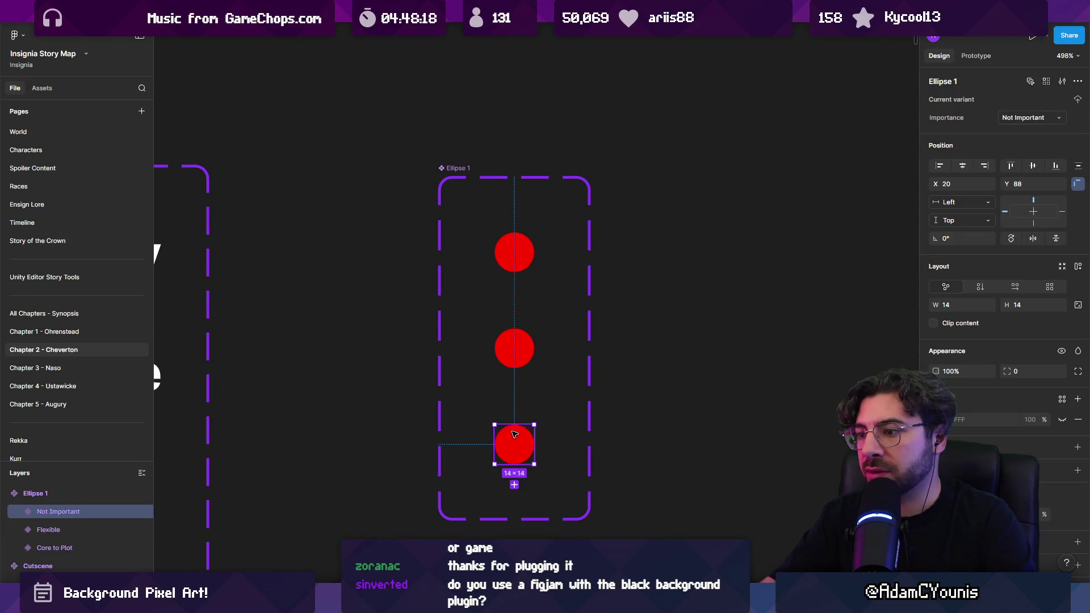
left_click(1031, 115)
type("Nice to have")
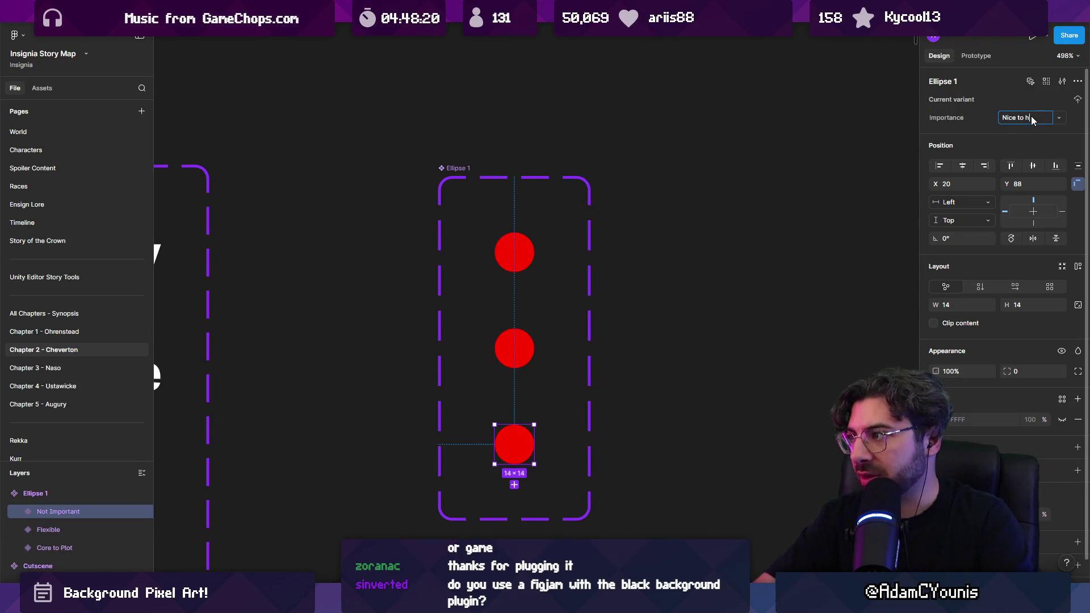
key("Return")
Add a fourth Importance variant named Unvalidated below the others
left_click(515, 484)
left_click(1031, 117)
type("Unvalidated")
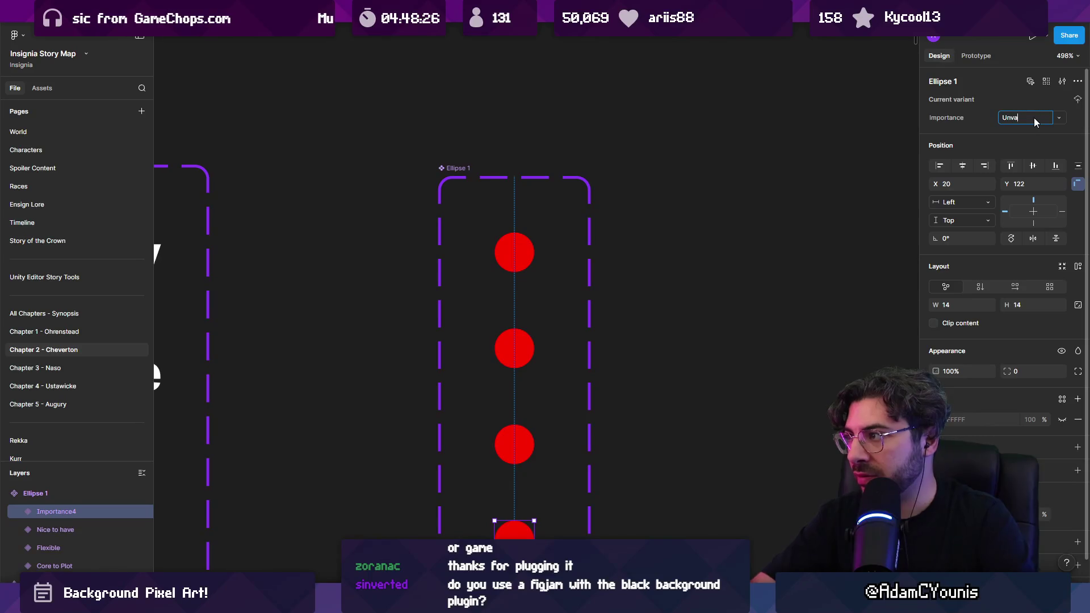
key("Return")
key("Escape")
scroll(615, 270, "down", 2)
key("Tab")
key("Tab")
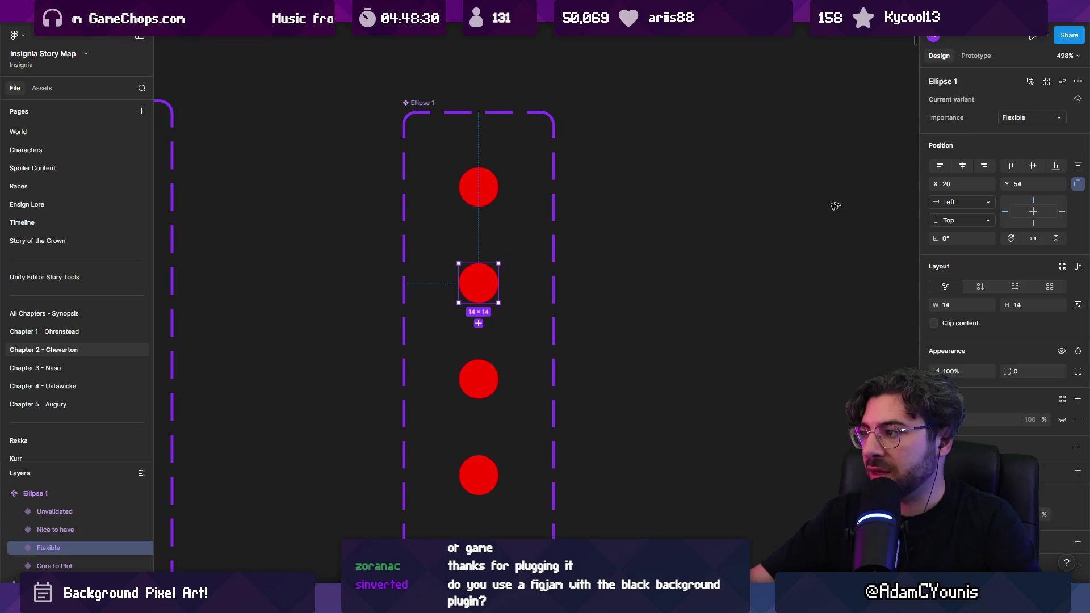
Colour the Flexible dot orange, Nice to have yellow and Unvalidated near-white
left_click(934, 419)
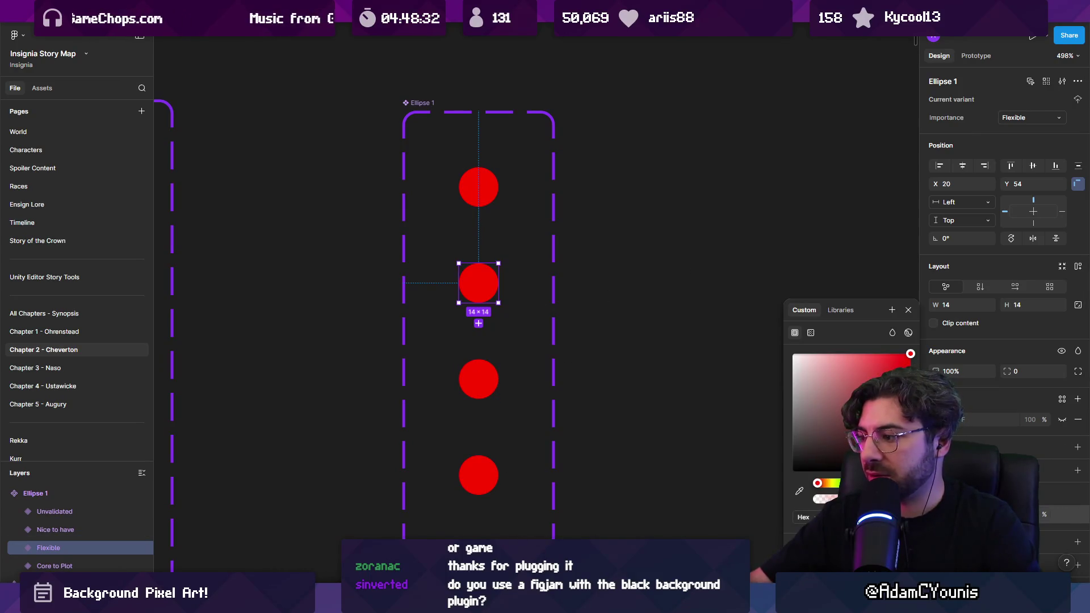
left_click_drag(819, 483, 826, 481)
key("Tab")
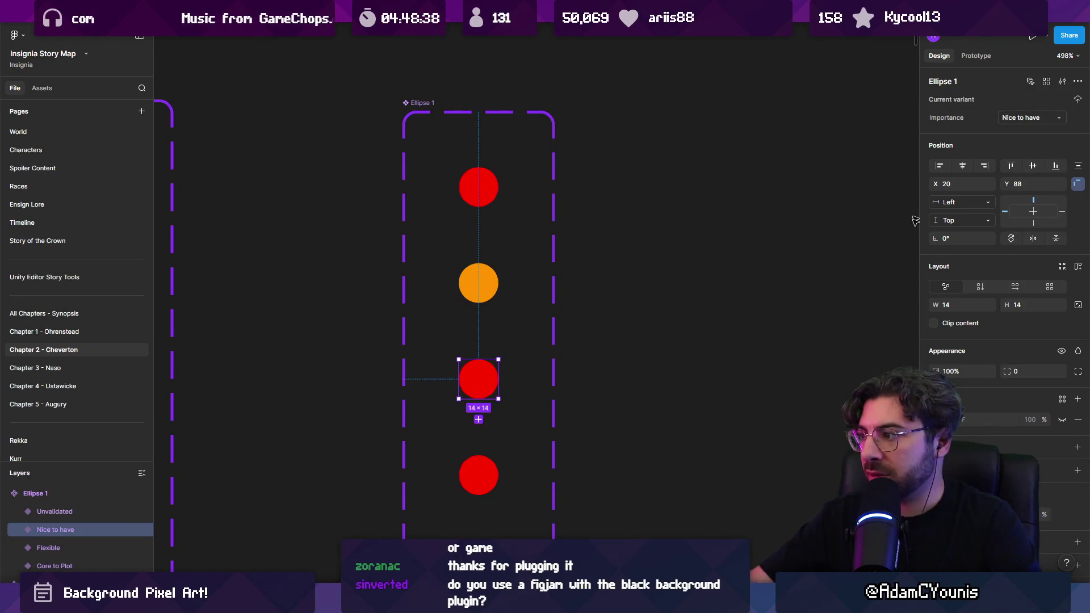
left_click(934, 419)
left_click_drag(817, 470, 835, 474)
key("Tab")
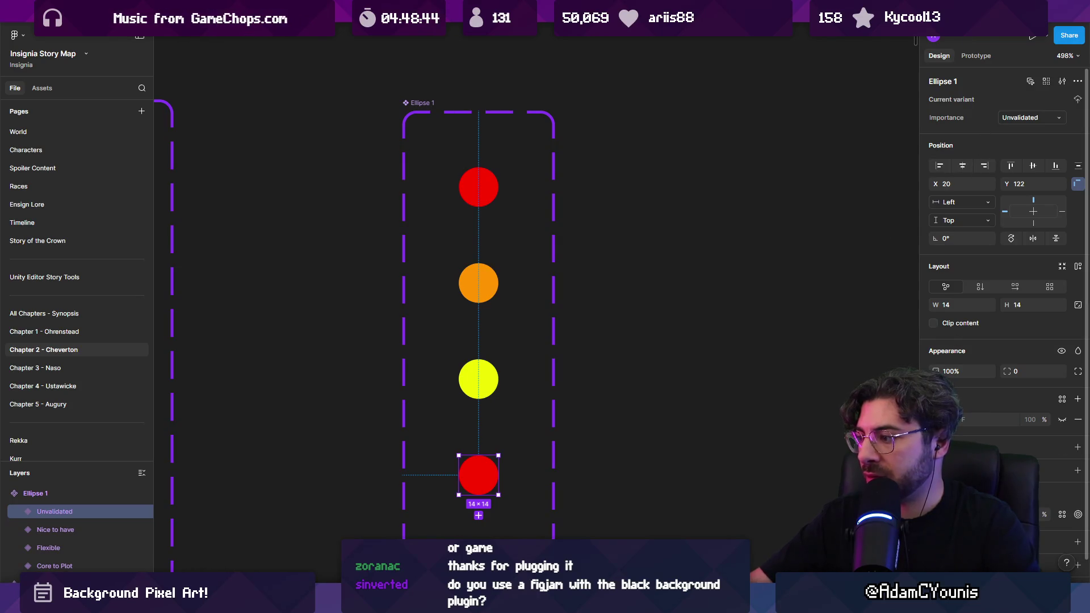
left_click(934, 420)
mouse_move(833, 360)
left_mouse_down()
mouse_move(720, 336)
mouse_move(711, 360)
mouse_move(681, 361)
left_mouse_up()
left_click(681, 361)
scroll(653, 323, "down", 3)
Refine the fills: Nice to have olive, Flexible pale orange, Core to Plot magenta
left_click(554, 352)
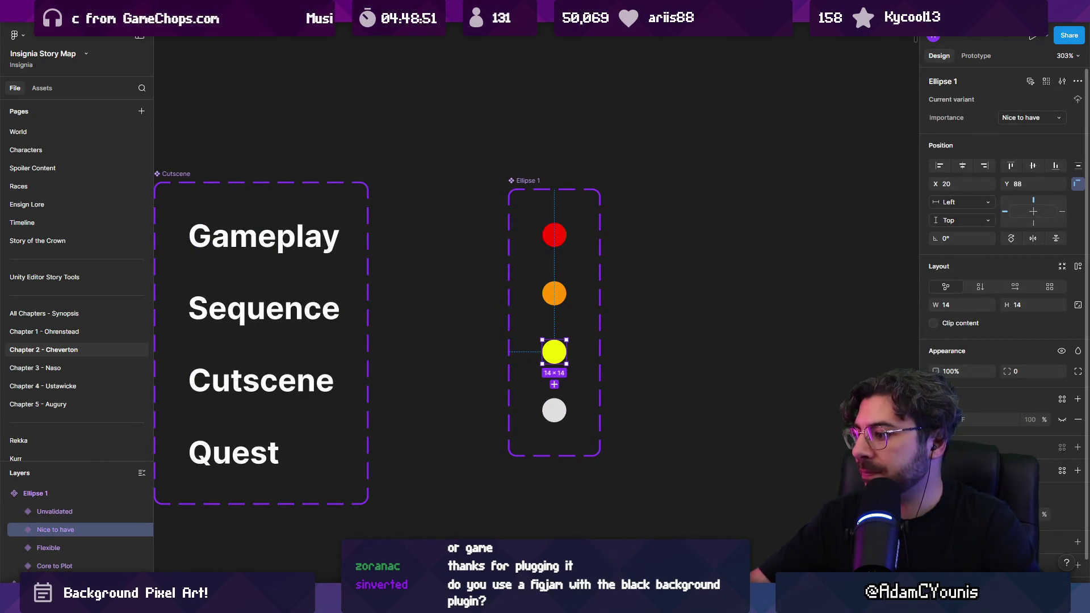
left_click(934, 420)
mouse_move(910, 340)
left_mouse_down()
mouse_move(868, 361)
mouse_move(847, 339)
mouse_move(861, 378)
mouse_move(843, 385)
left_mouse_up()
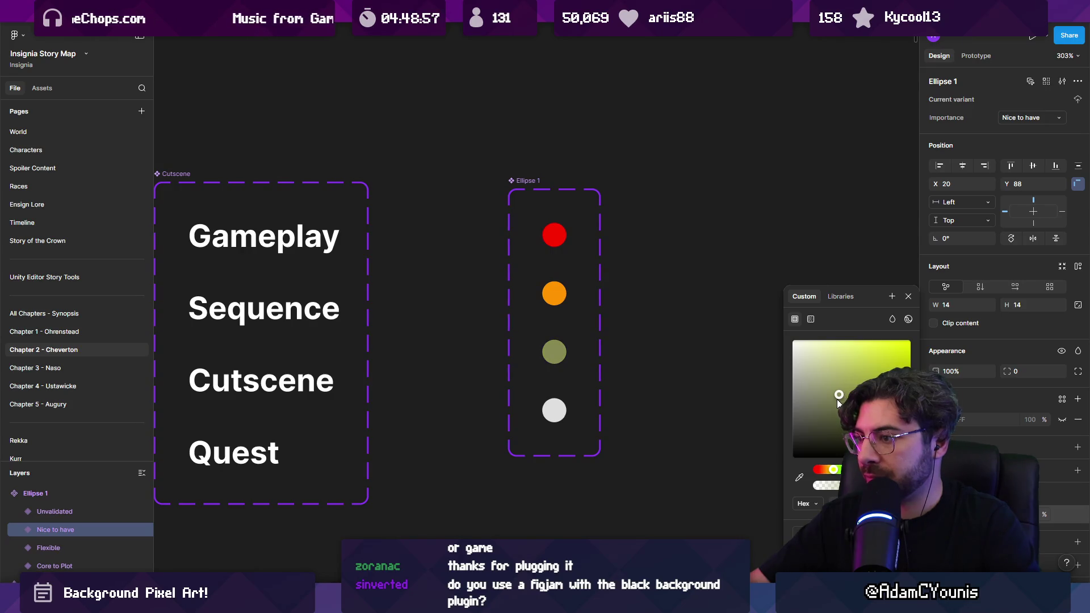
left_click(554, 293)
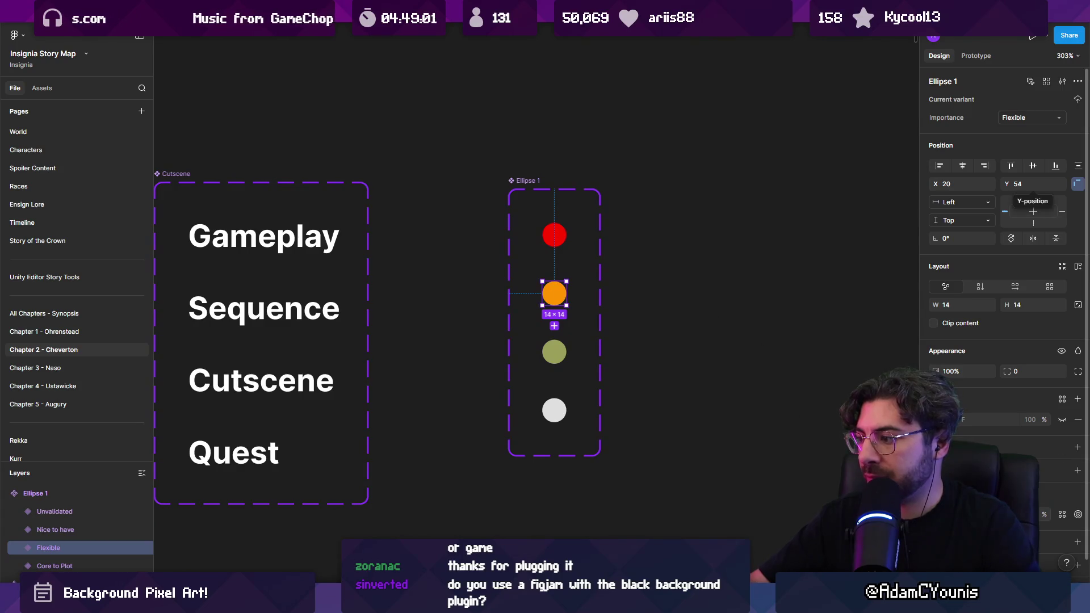
left_click(938, 419)
left_click(879, 341)
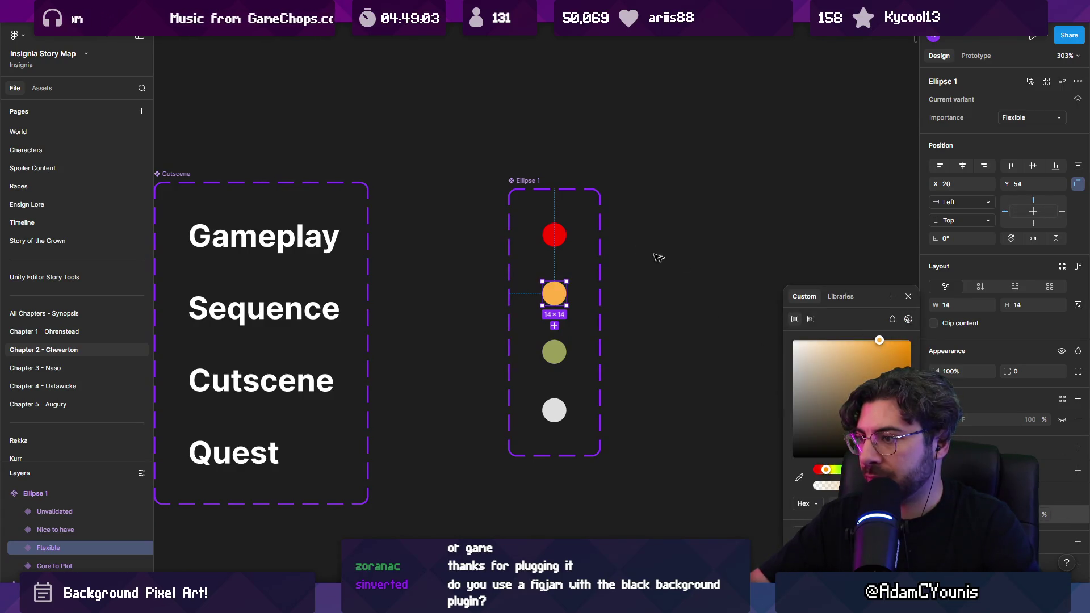
left_click(566, 238)
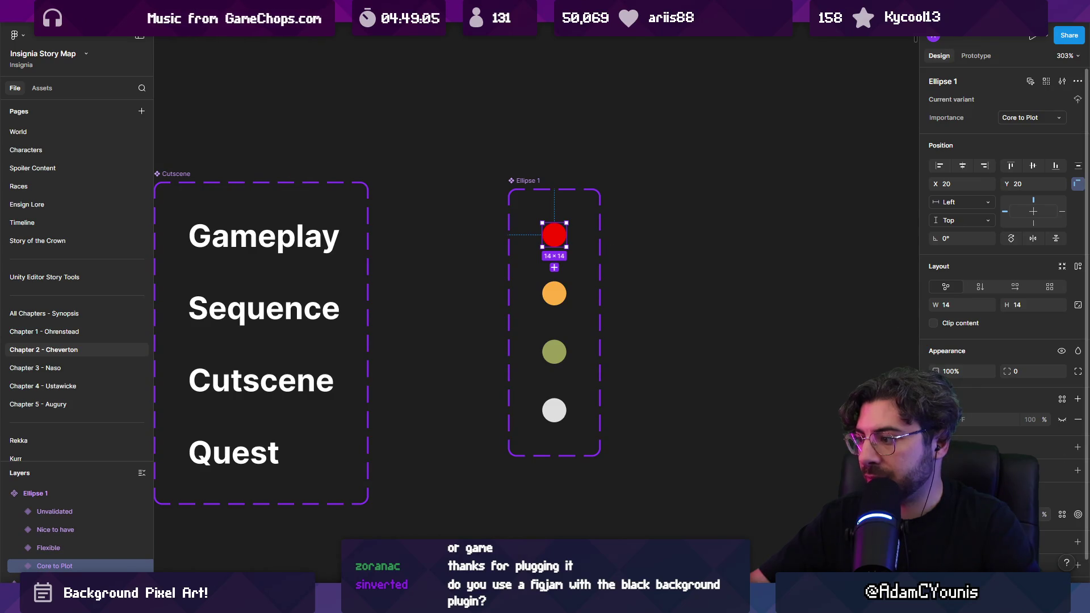
left_click(938, 420)
left_click(886, 340)
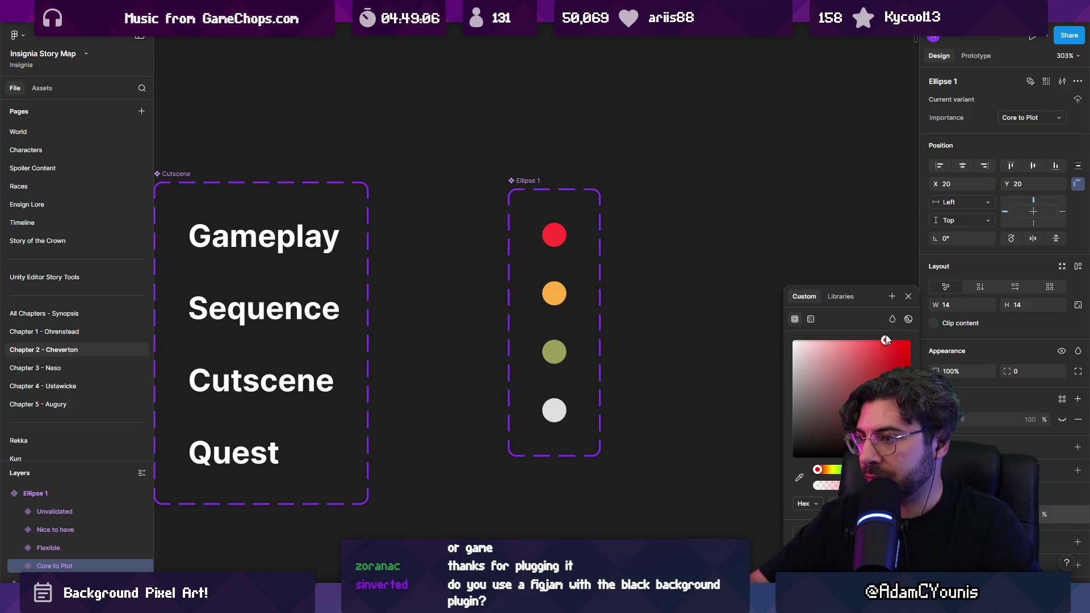
mouse_move(817, 469)
left_mouse_down()
mouse_move(893, 469)
mouse_move(817, 470)
left_mouse_up()
Rename the ellipse component set to Importance and the Cutscene set to Beat
left_click(765, 402)
scroll(558, 274, "down", 5)
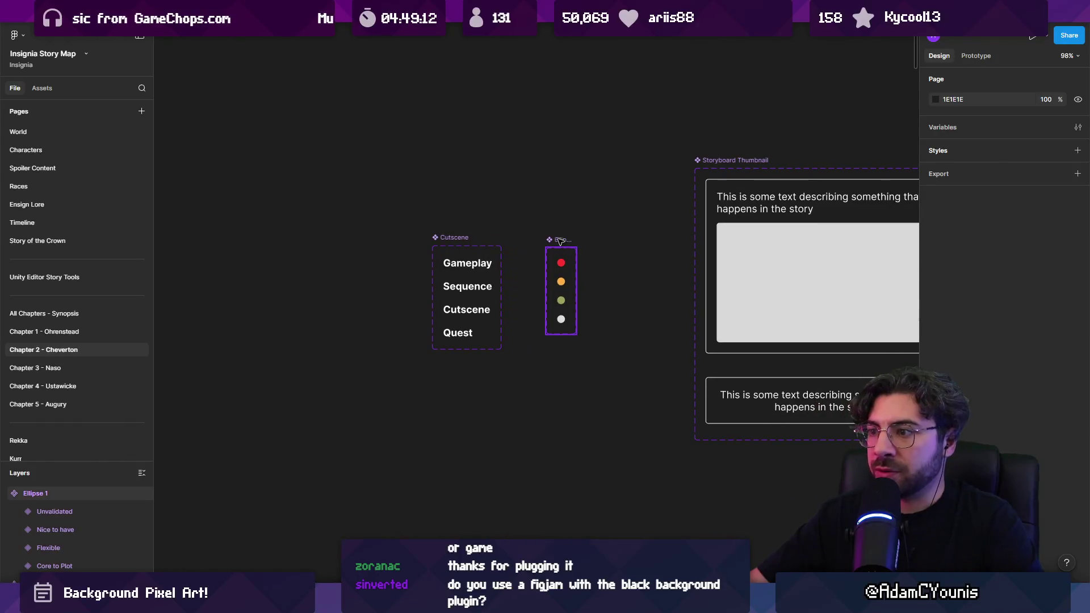
left_click(552, 242)
scroll(564, 243, "up", 2)
left_click(540, 219)
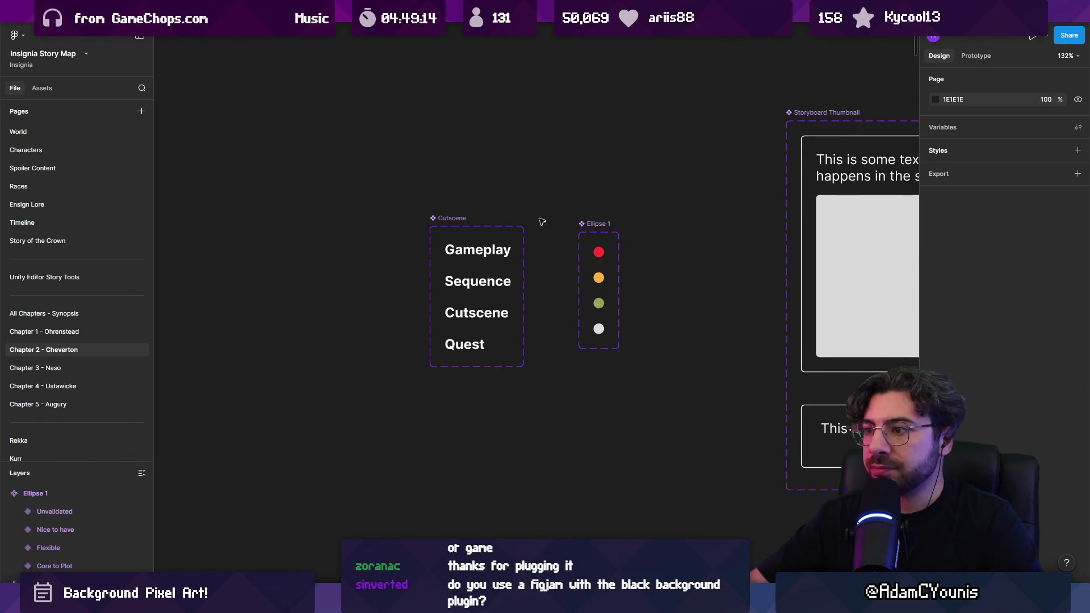
left_click(489, 247, "ctrl")
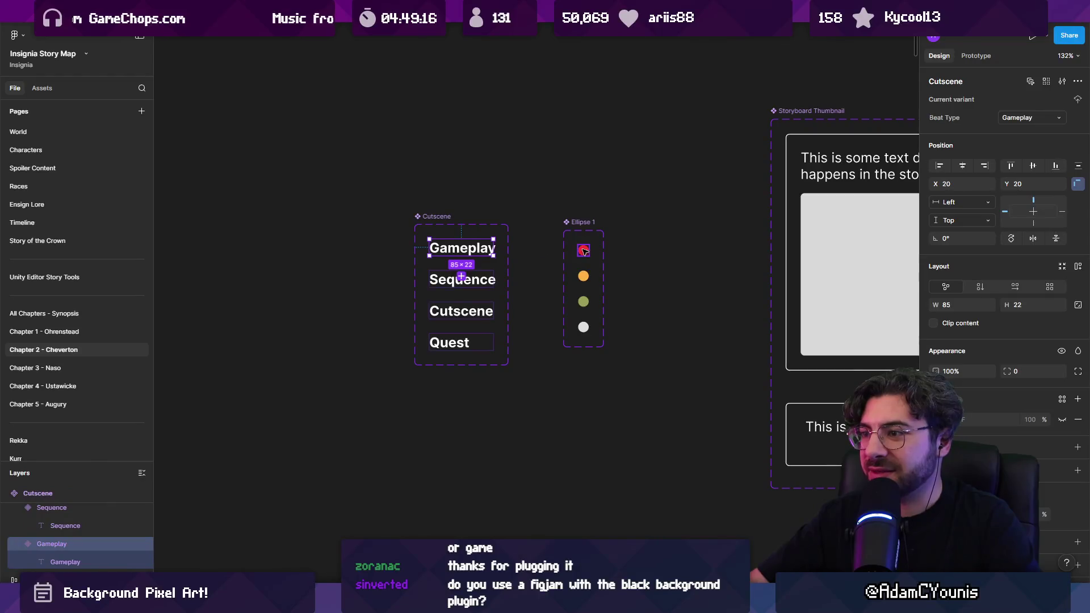
left_click(575, 222)
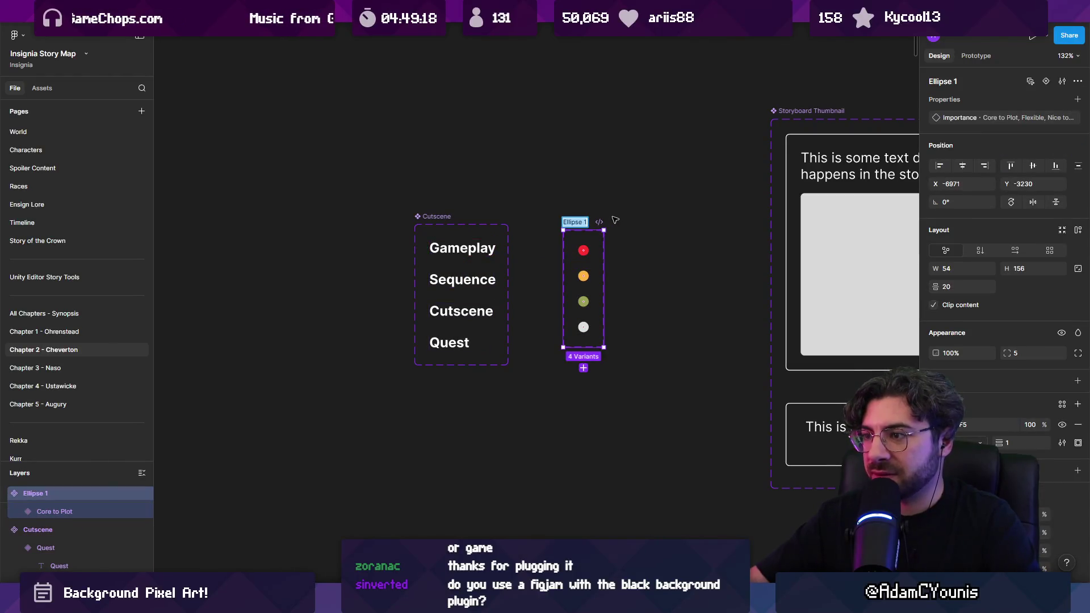
type("Importance")
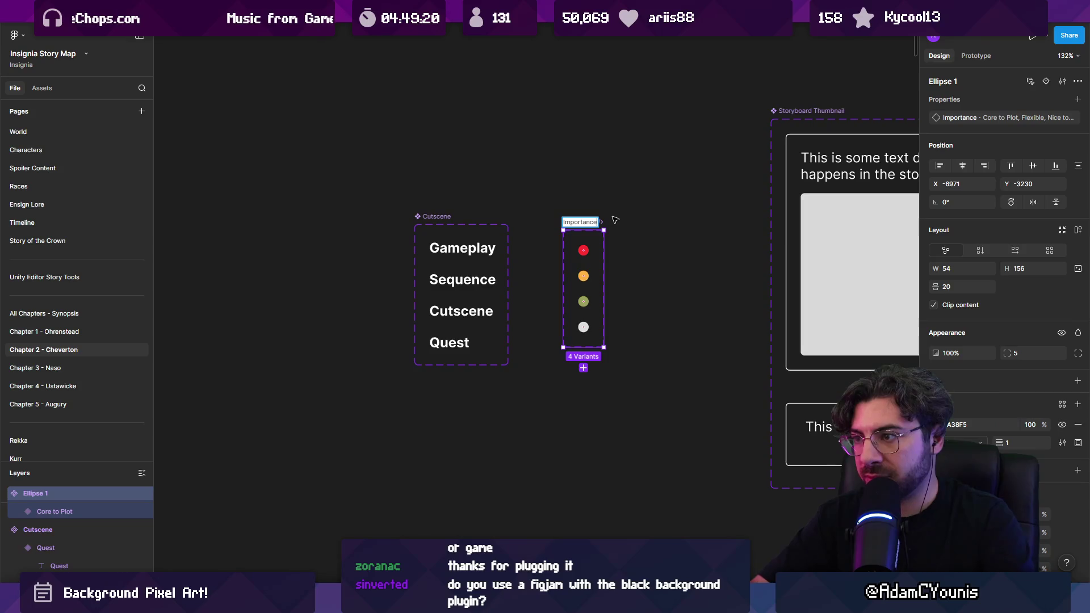
key("Return")
double_click(428, 216)
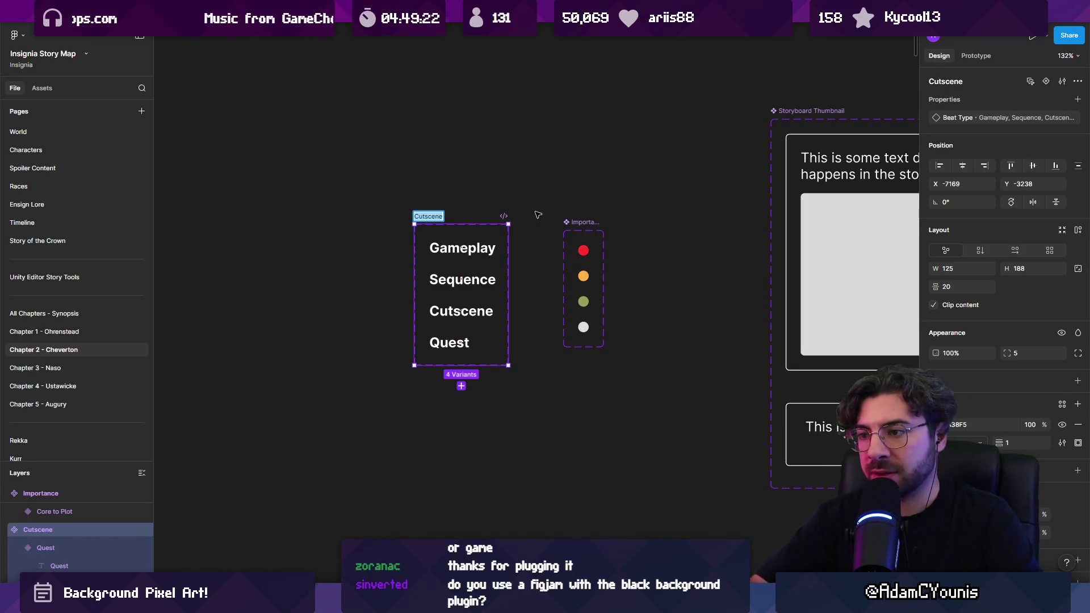
type("Beat")
key("Return")
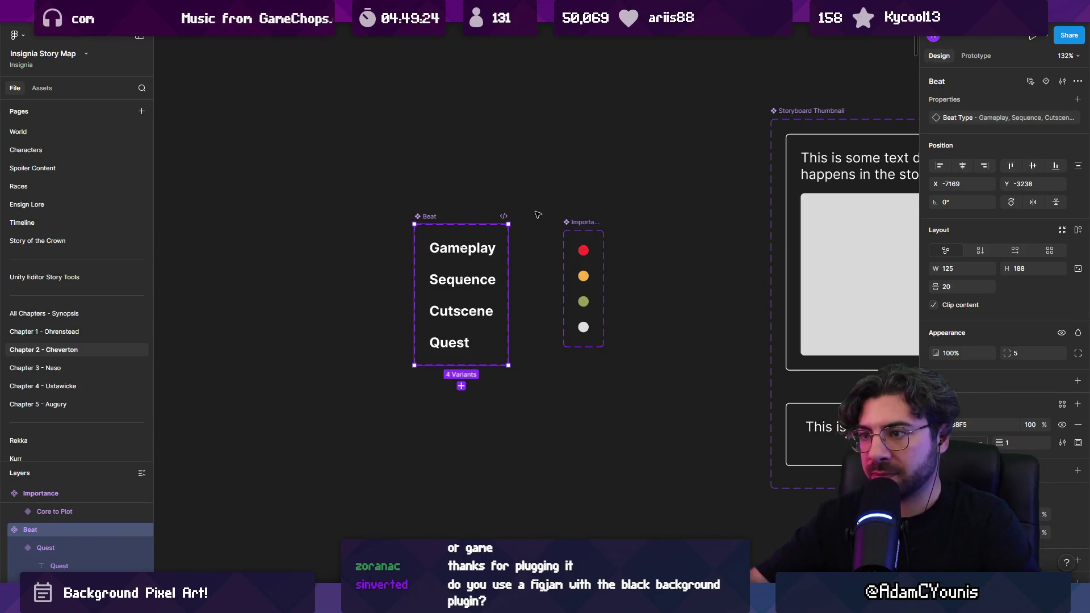
Place a Gameplay beat instance and a red dot side by side in an auto-layout frame
left_click(486, 247)
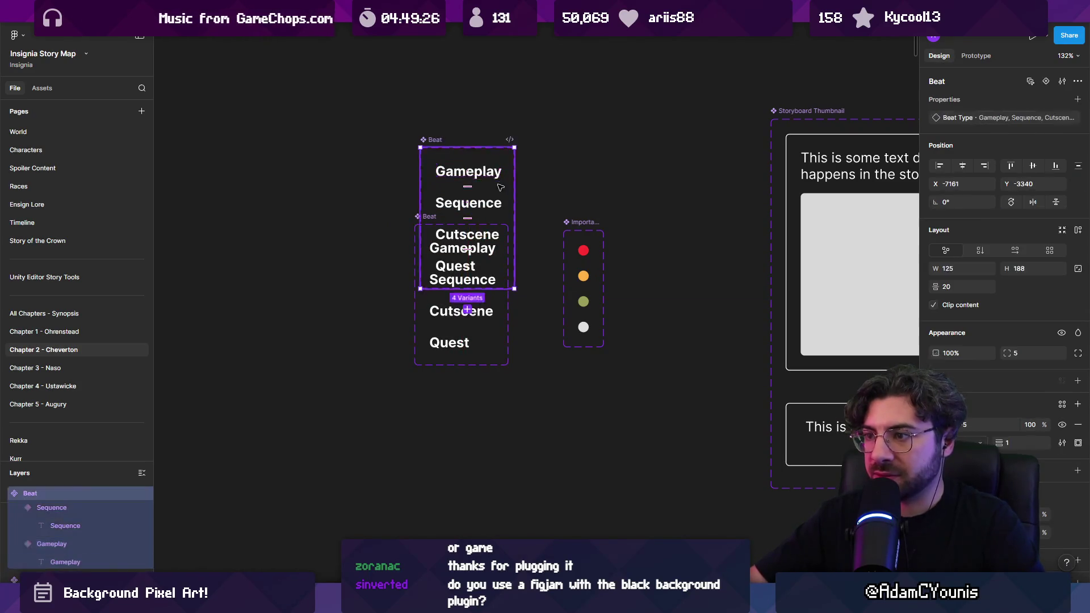
key("Escape")
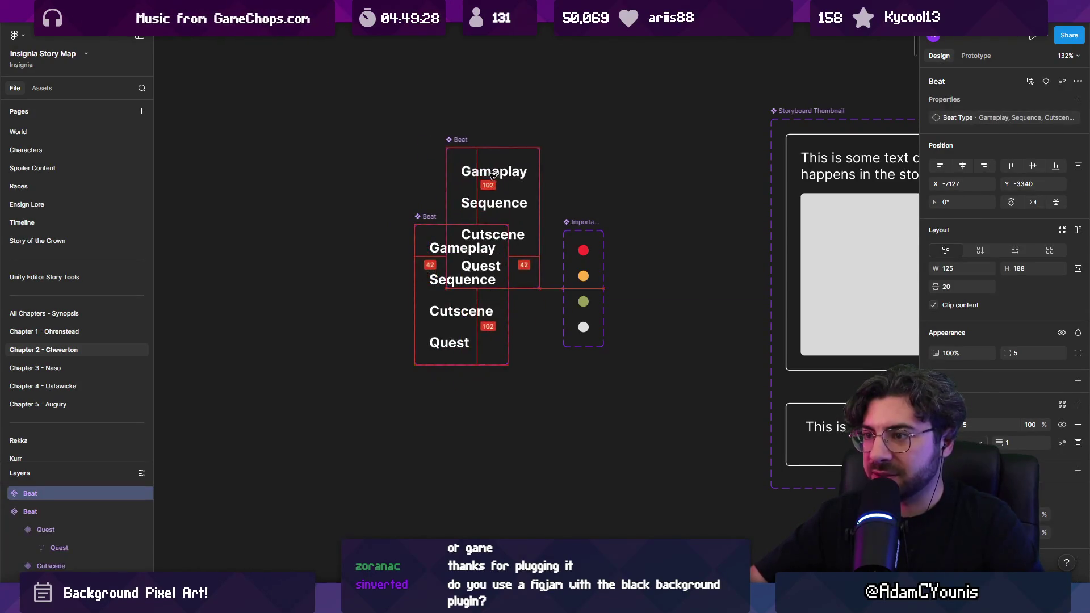
mouse_move(479, 254)
left_mouse_down()
mouse_move(523, 300)
mouse_move(542, 432)
left_mouse_up()
mouse_move(584, 250)
left_mouse_down()
mouse_move(609, 415)
mouse_move(509, 435)
left_mouse_up()
key("shift+a")
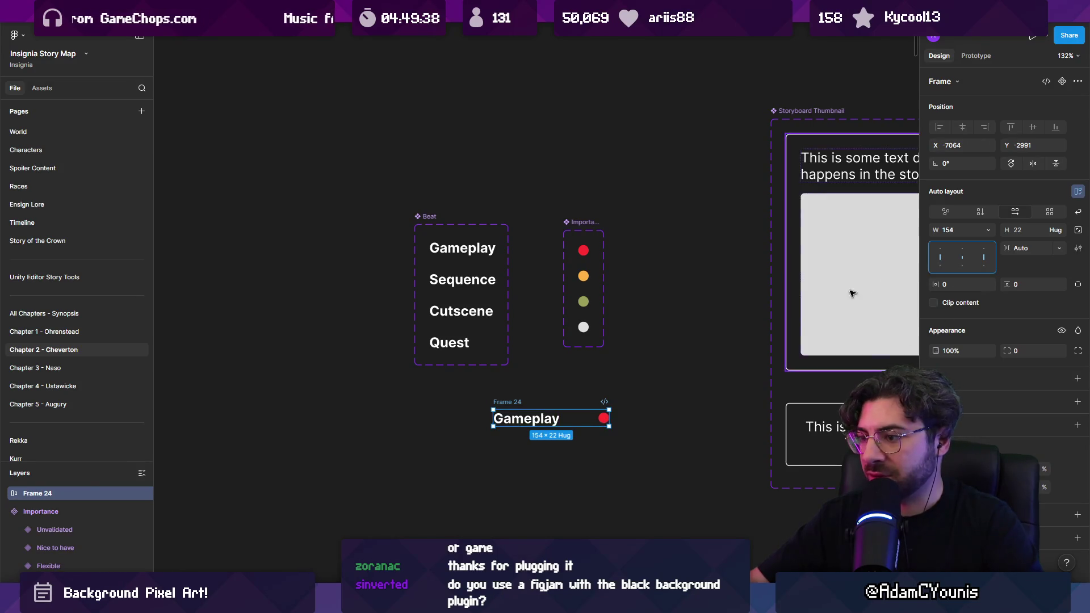
Name the auto-layout row frame 'Story Beat' after undoing a component conversion
scroll(573, 409, "up", 3)
right_click(470, 423)
mouse_move(543, 454)
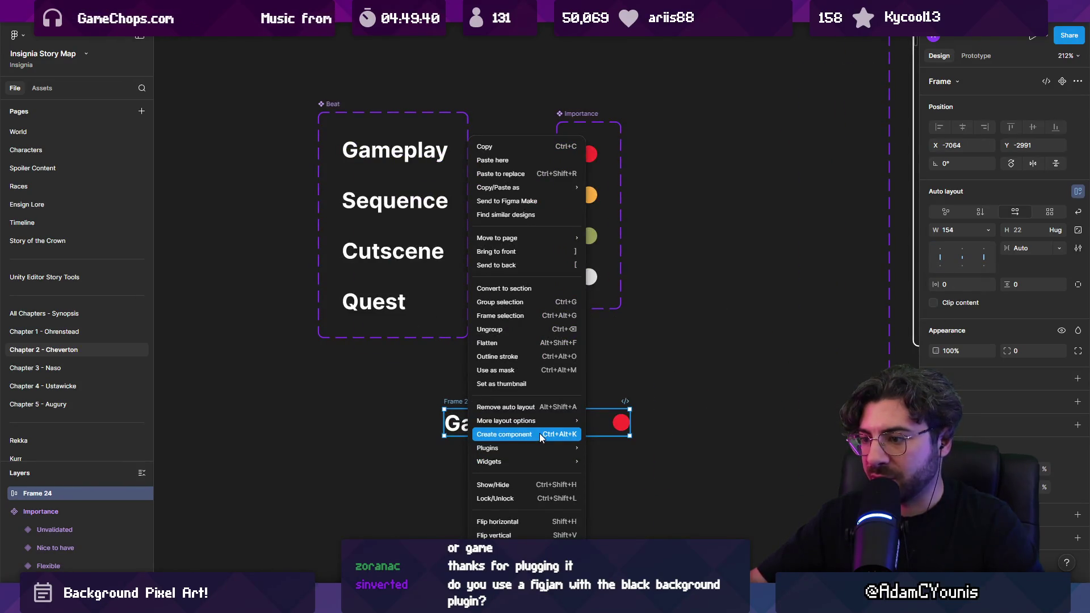
left_click(540, 434)
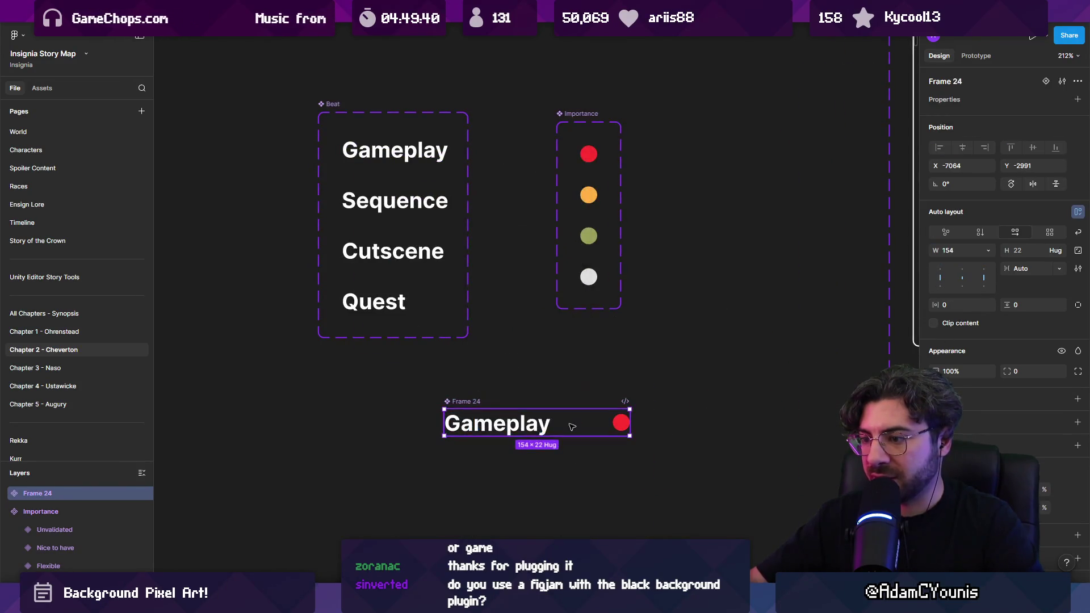
key("ctrl+z")
double_click(467, 402)
type("Story Beat")
key("Return")
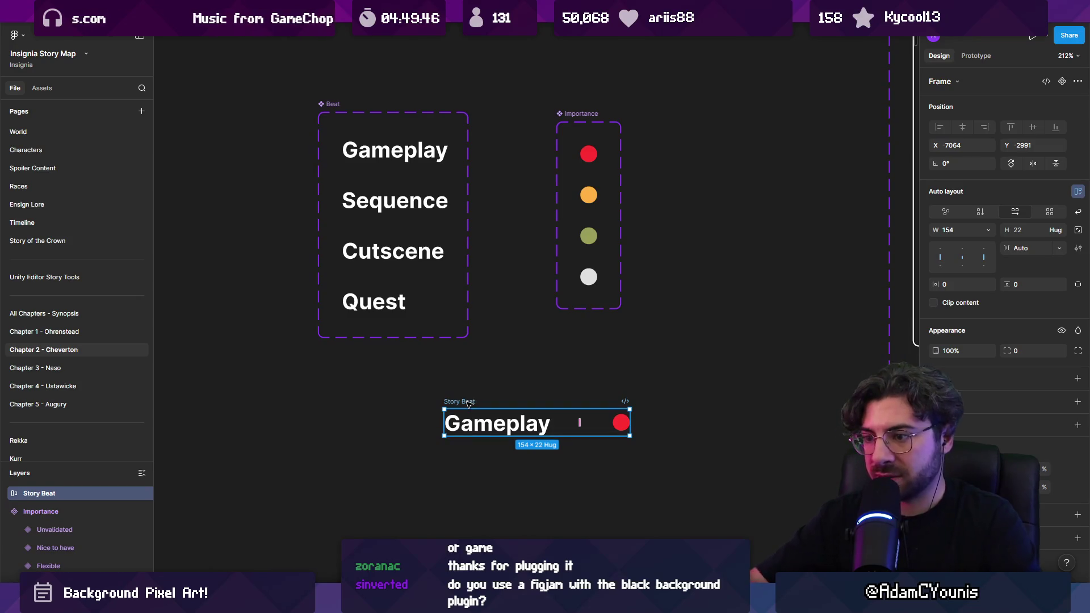
Make the Gameplay label and dot a component named Story Beat, placed below the Beat set
double_click(486, 426)
left_click_drag(434, 394, 625, 432)
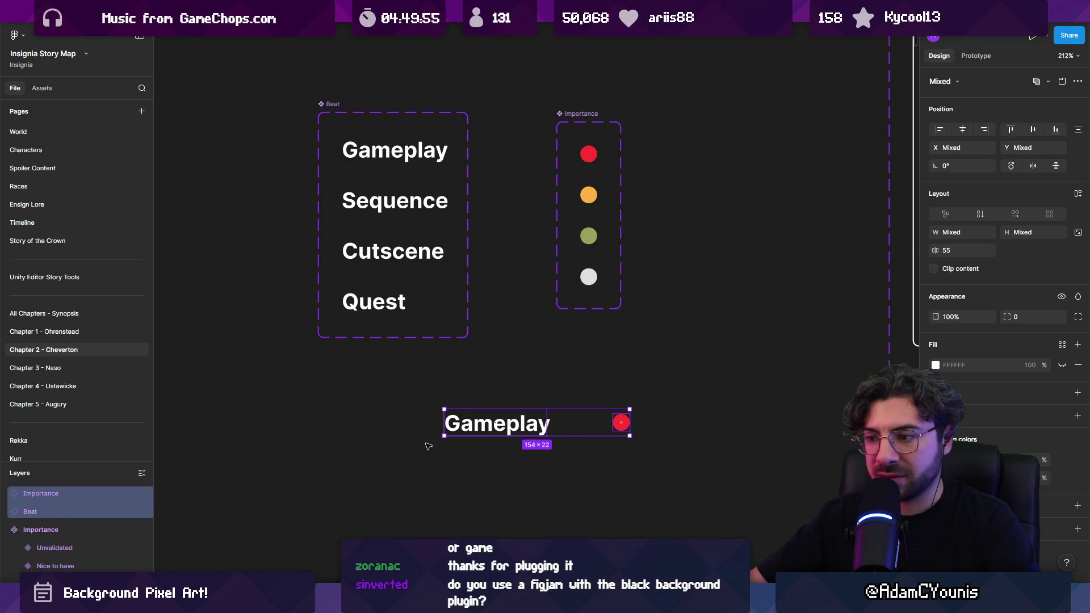
right_click(455, 428)
left_click(489, 421)
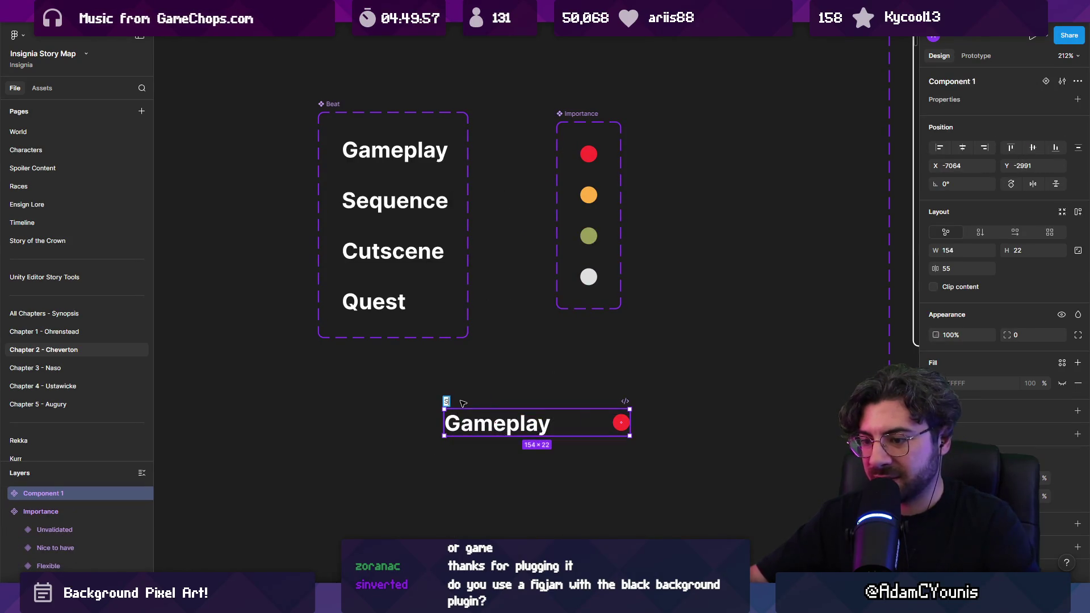
type("tory Beat")
key("Return")
scroll(448, 399, "down", 5)
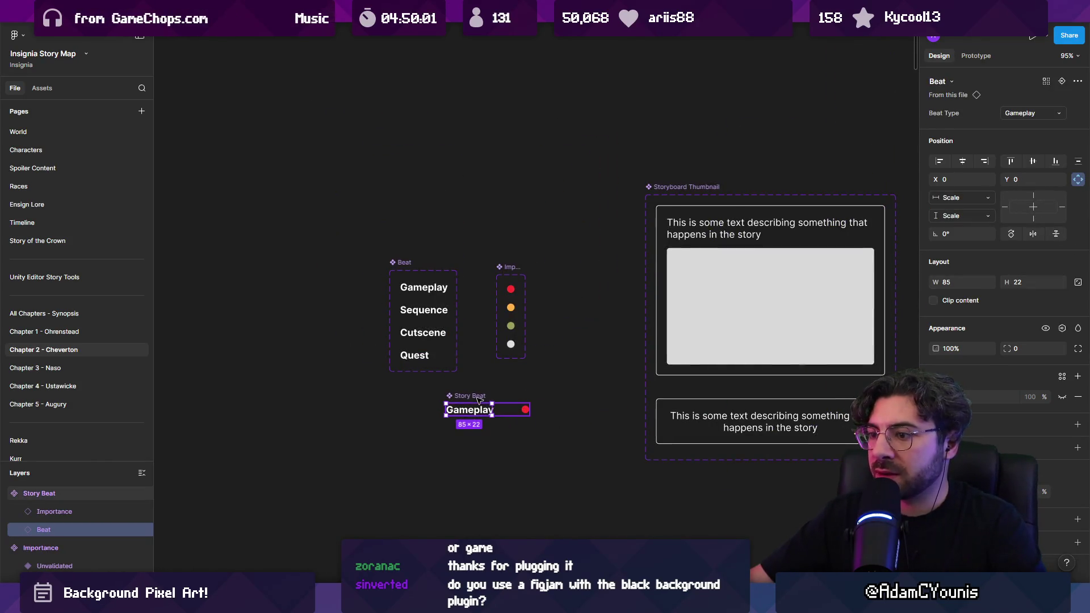
mouse_move(476, 414)
left_mouse_down()
mouse_move(423, 407)
mouse_move(704, 225)
mouse_move(761, 227)
mouse_move(682, 246)
left_mouse_up()
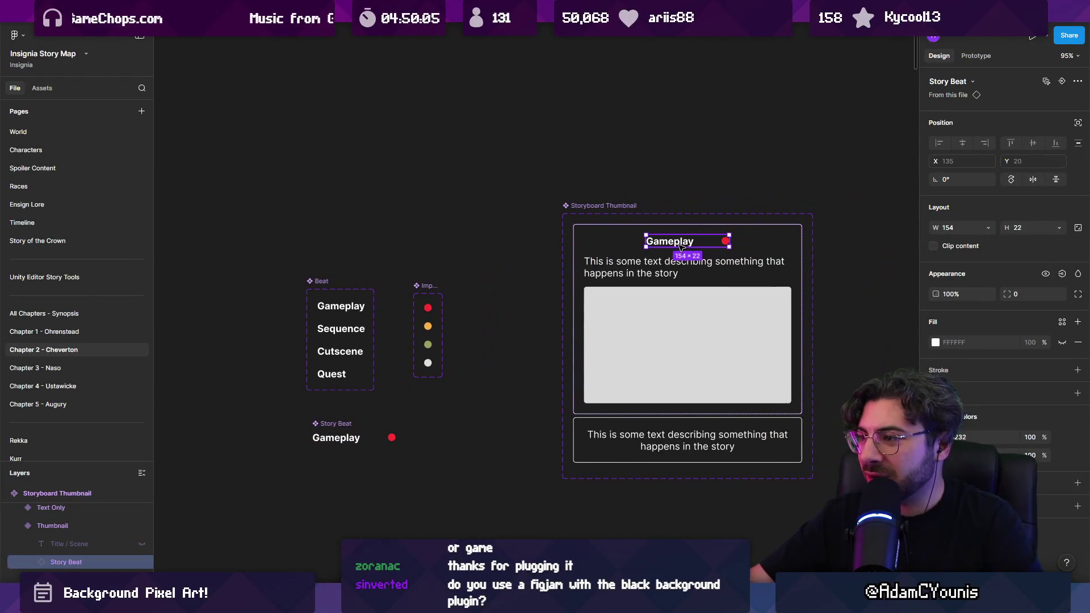
Switch the card's title row to a Sequence beat with a Nice to have dot
double_click(681, 244)
left_click(1016, 114)
left_click(1022, 125)
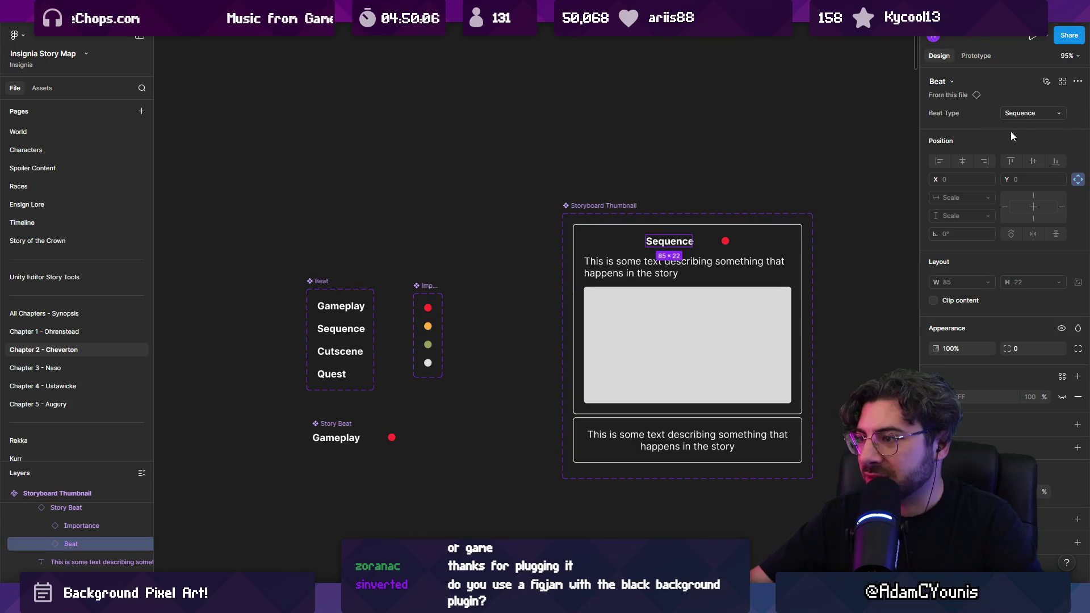
left_click(726, 241)
left_click(1030, 113)
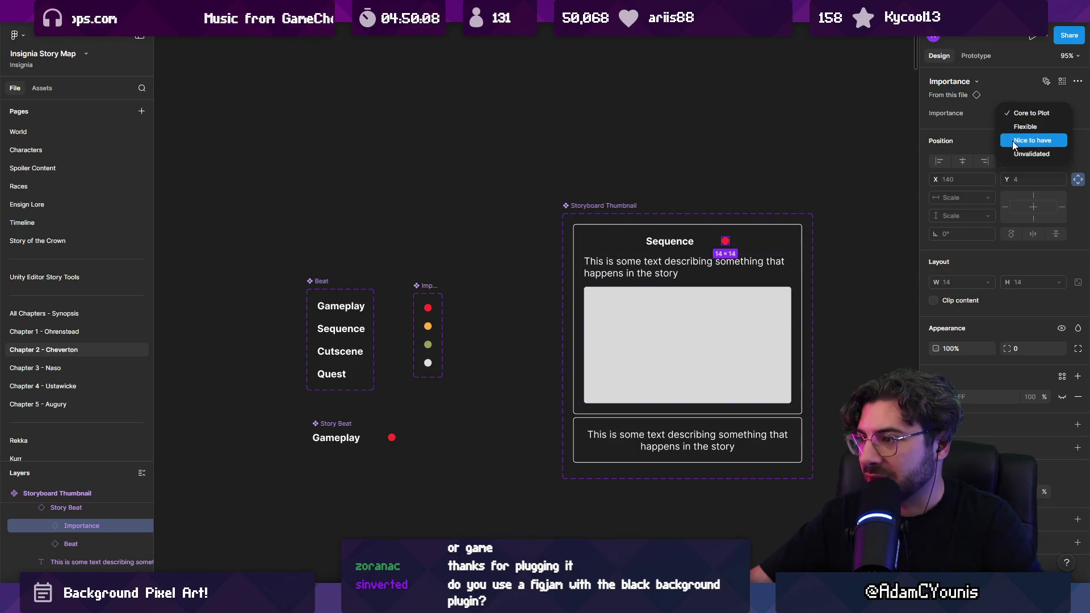
left_click(1022, 139)
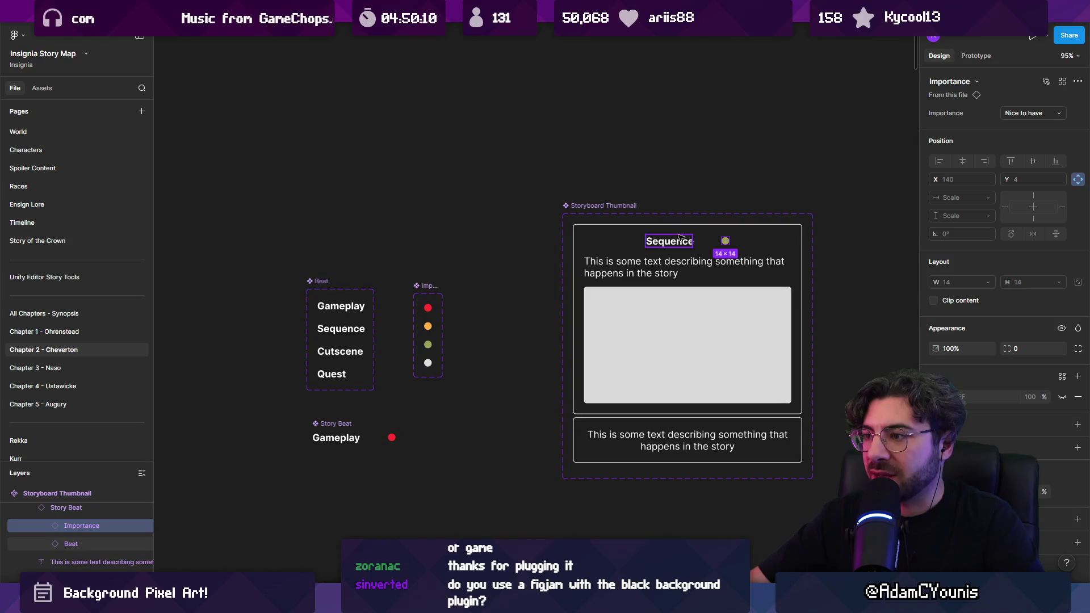
Set the card's title row width to Fill container
left_click(707, 238)
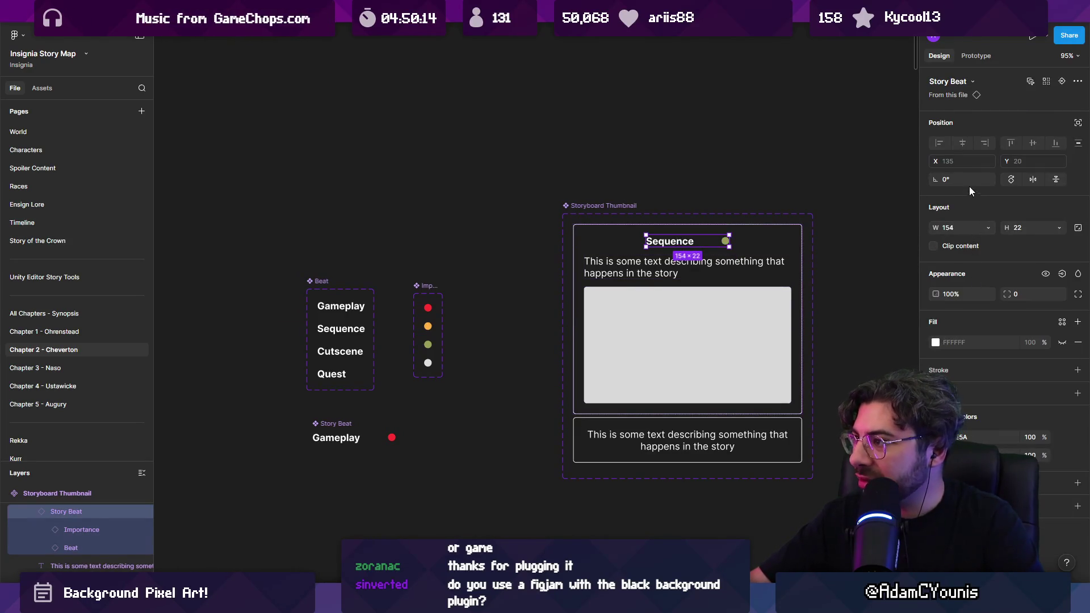
left_click(986, 230)
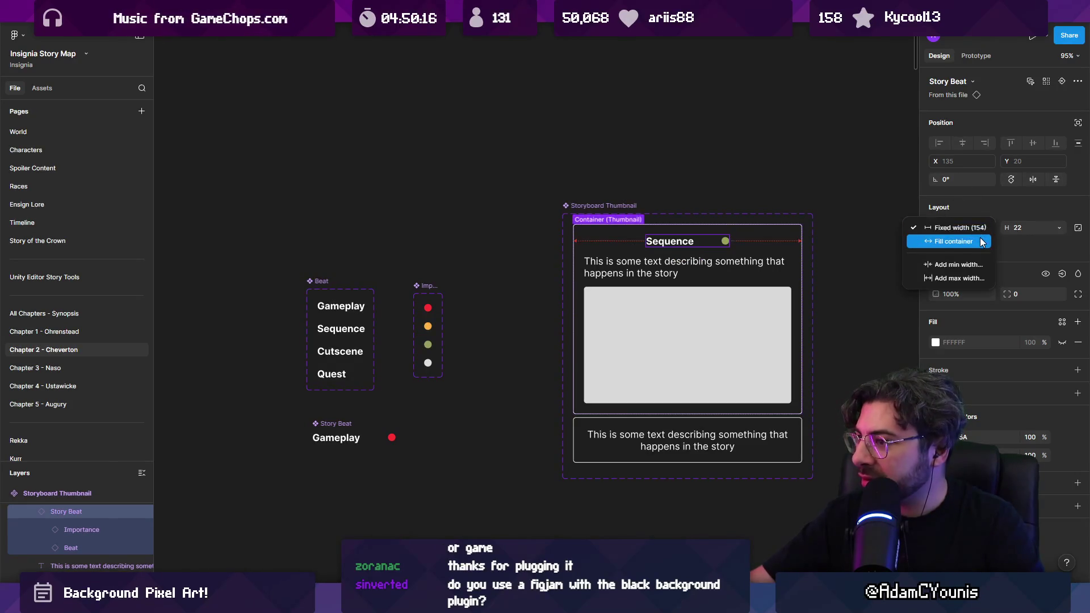
left_click(980, 238)
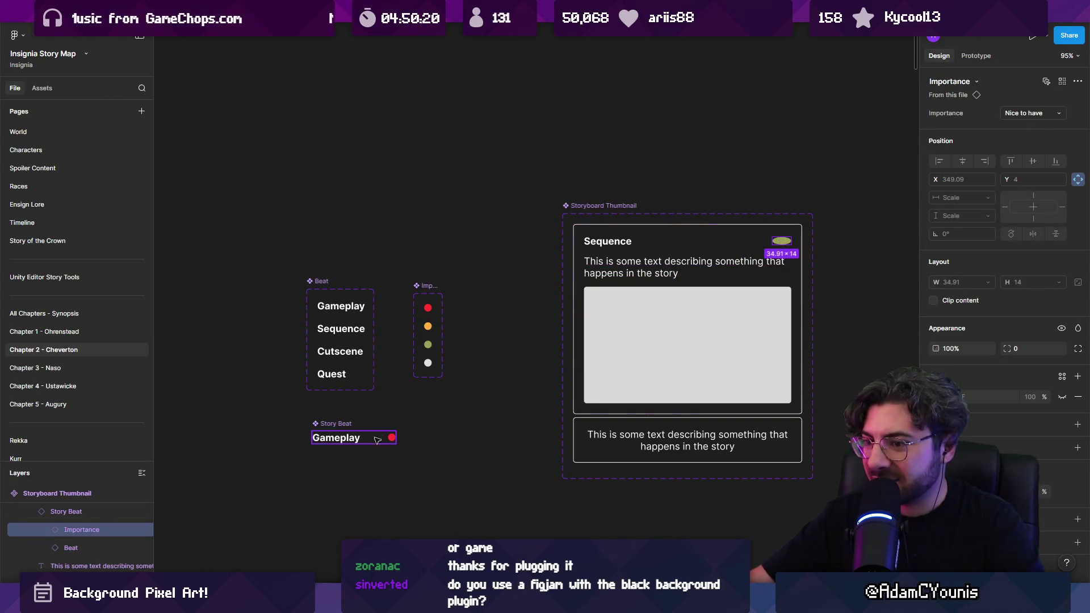
In the main Story Beat component, set the dot's vertical constraint to Center
scroll(381, 435, "up", 5)
left_click(407, 440)
left_click(407, 440)
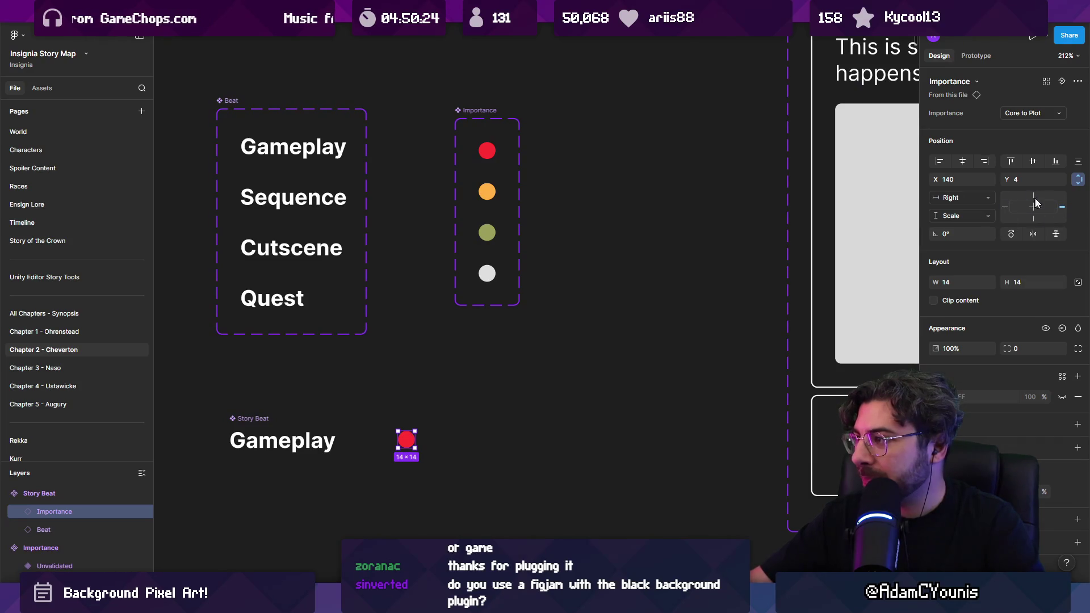
left_click(988, 217)
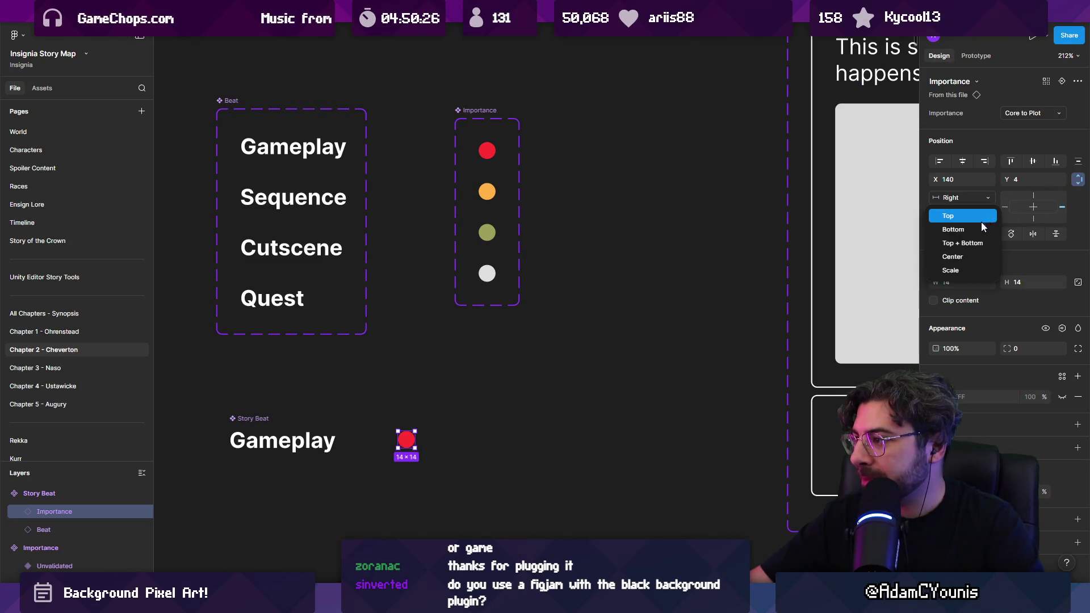
left_click(974, 256)
key("shift+1")
Switch the card's title-row beat type back to Gameplay
scroll(659, 243, "up", 5)
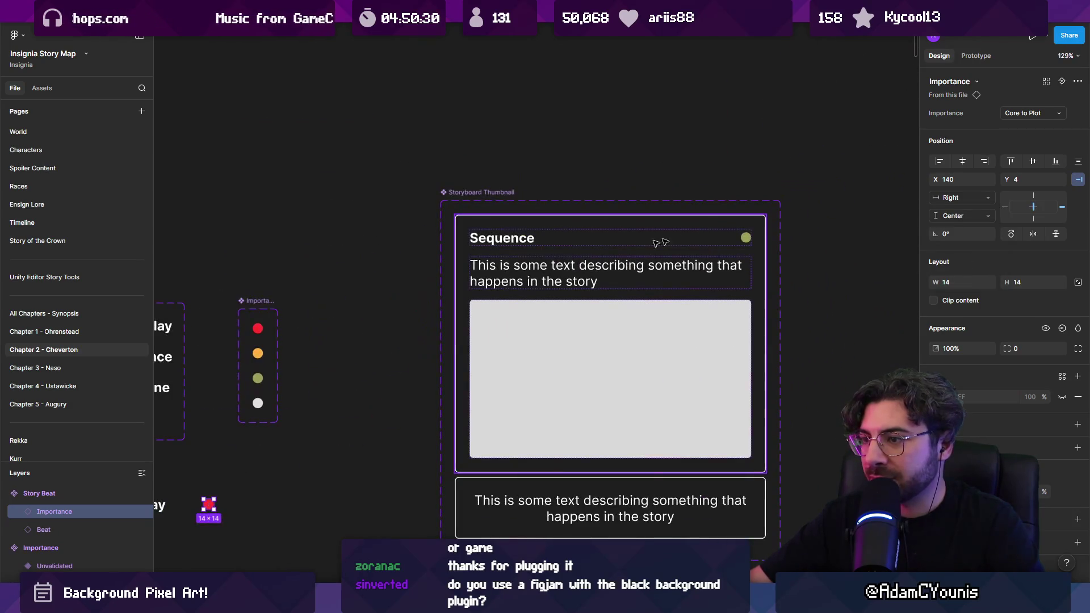
left_click(659, 243)
double_click(659, 243)
scroll(610, 241, "down", 3)
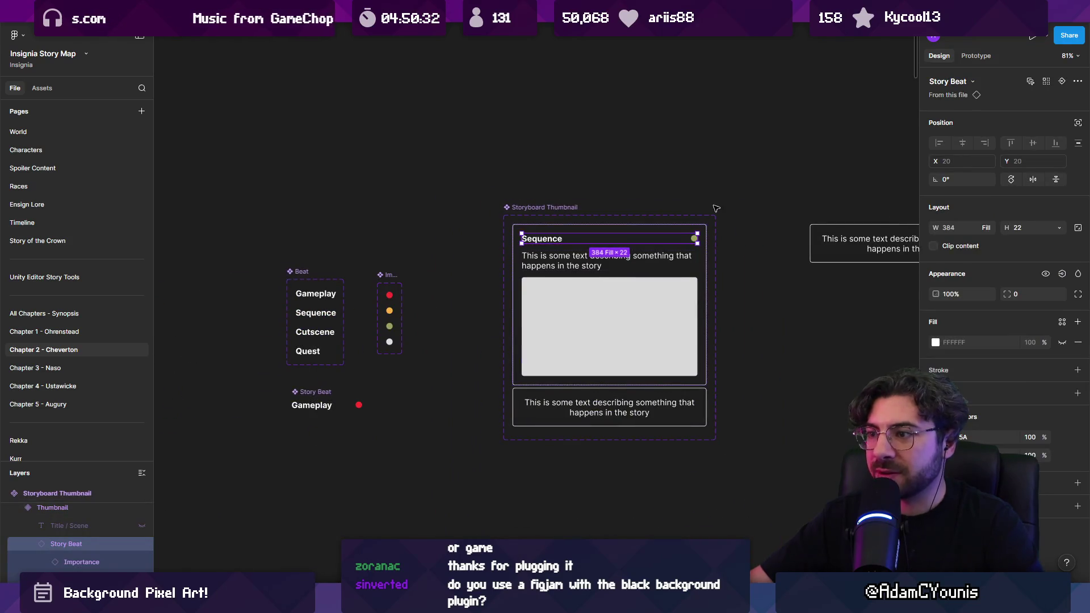
scroll(716, 208, "right", 2)
left_click(275, 399)
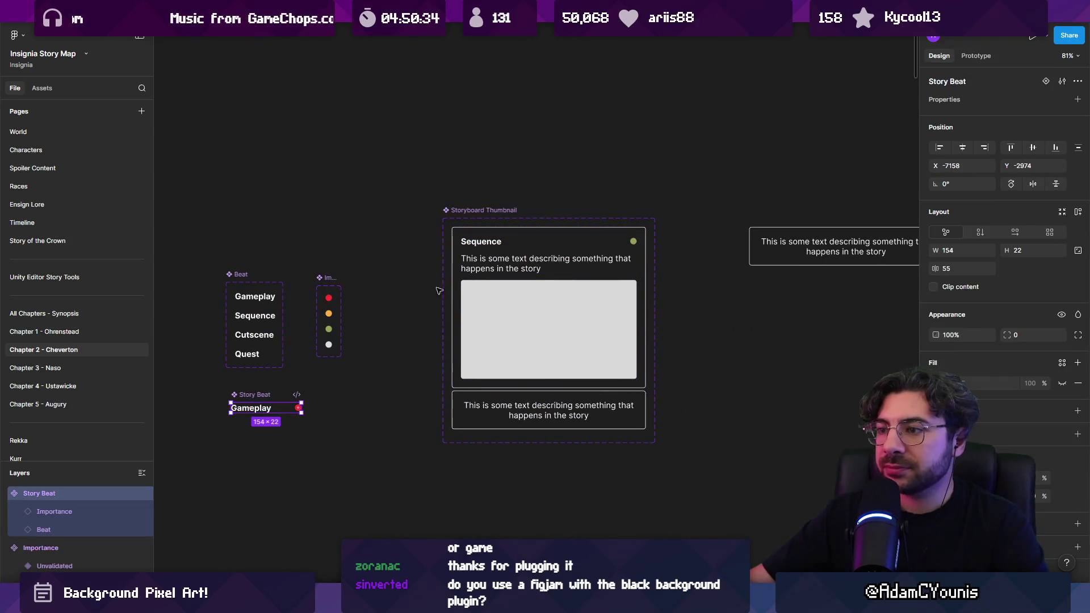
double_click(477, 244)
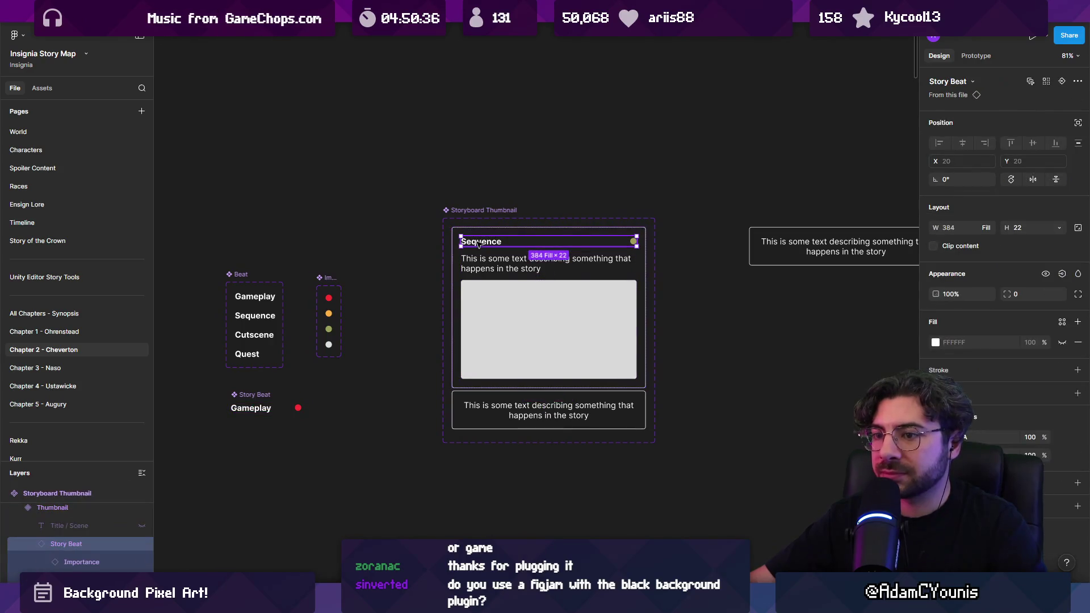
double_click(469, 244)
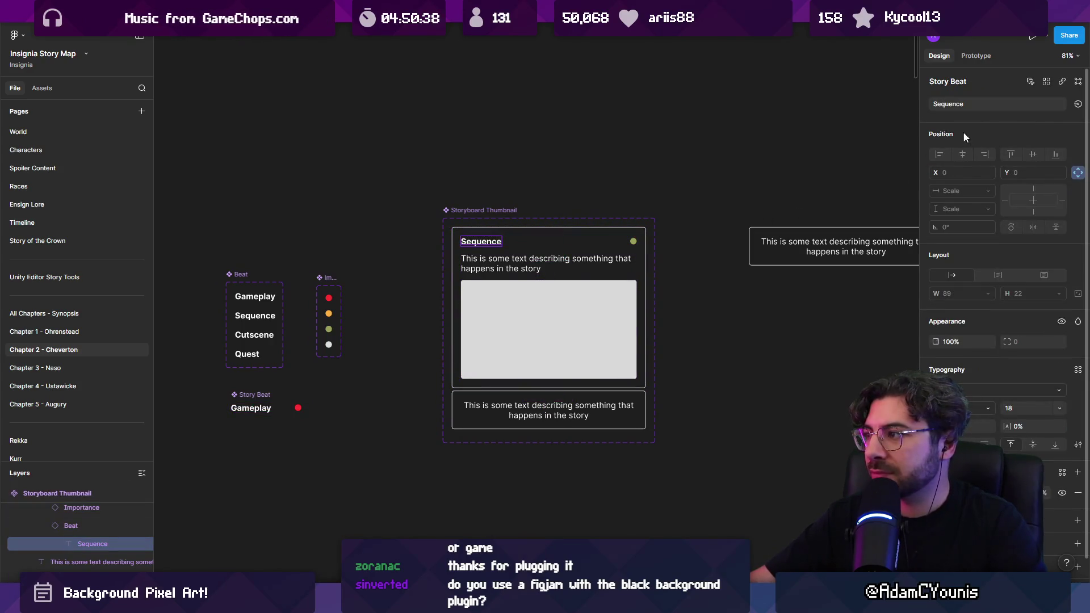
left_click(961, 105)
key("Escape")
key("Escape")
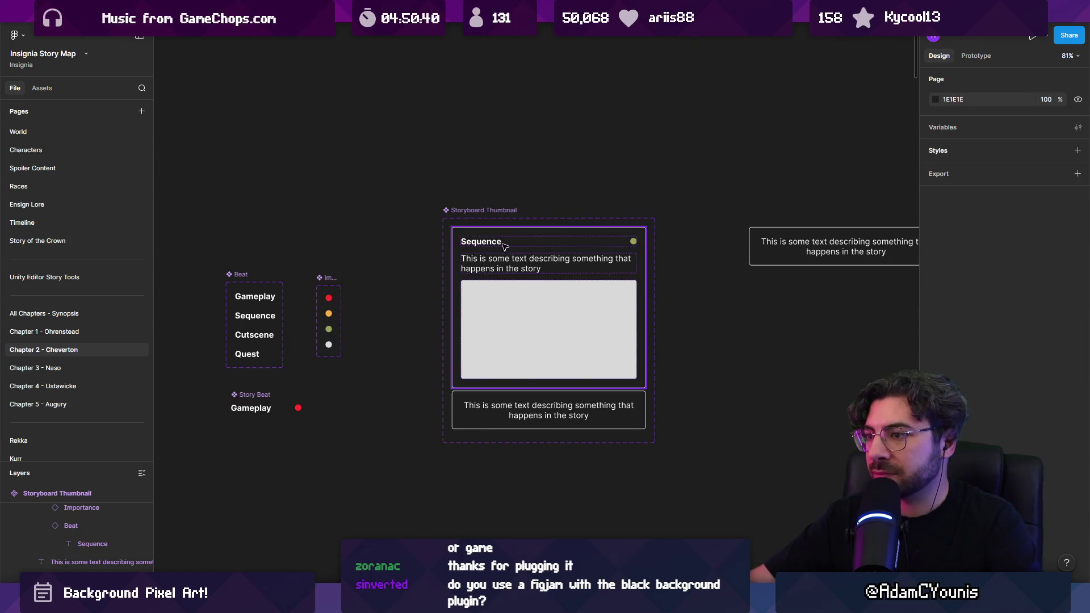
left_click(1033, 113)
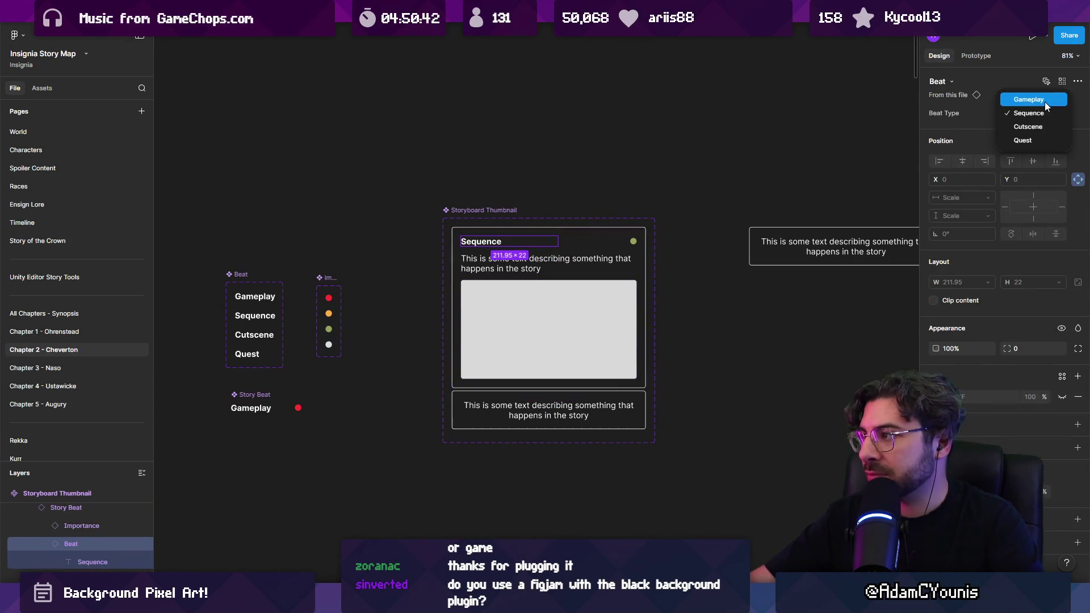
left_click(1027, 100)
Set the card's importance dot back to Core to Plot
left_click(634, 242)
double_click(634, 243)
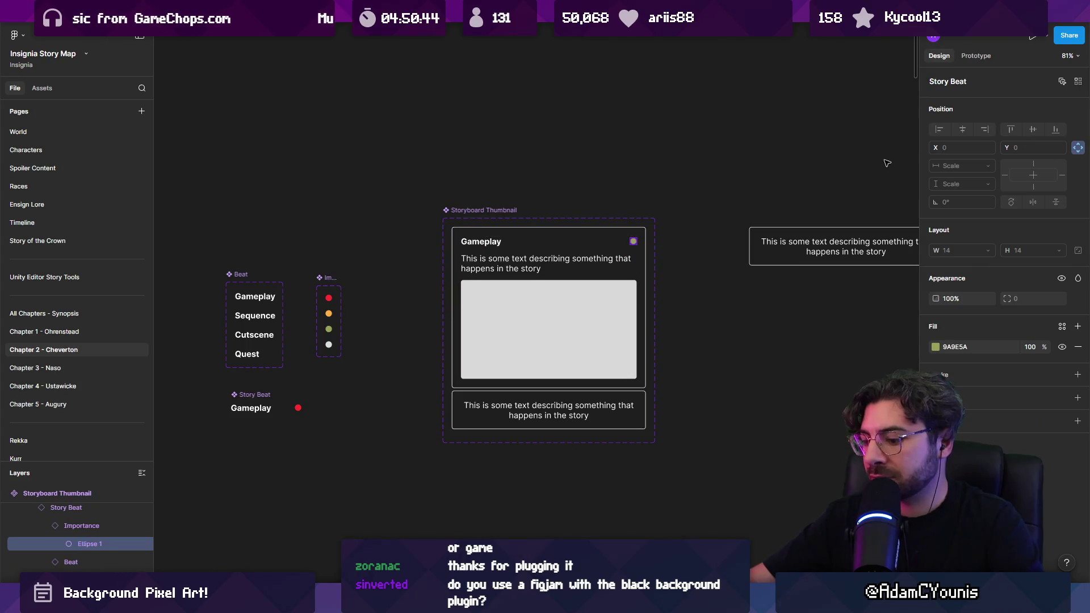
key("Escape")
left_click(1027, 116)
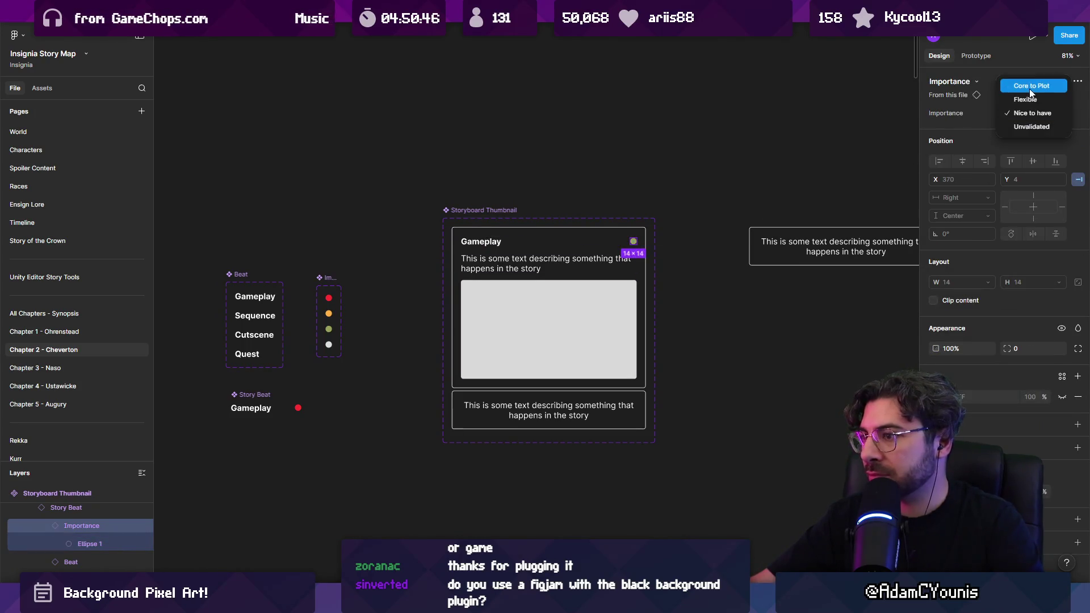
left_click(1029, 89)
left_click(529, 177)
scroll(529, 176, "down", 5)
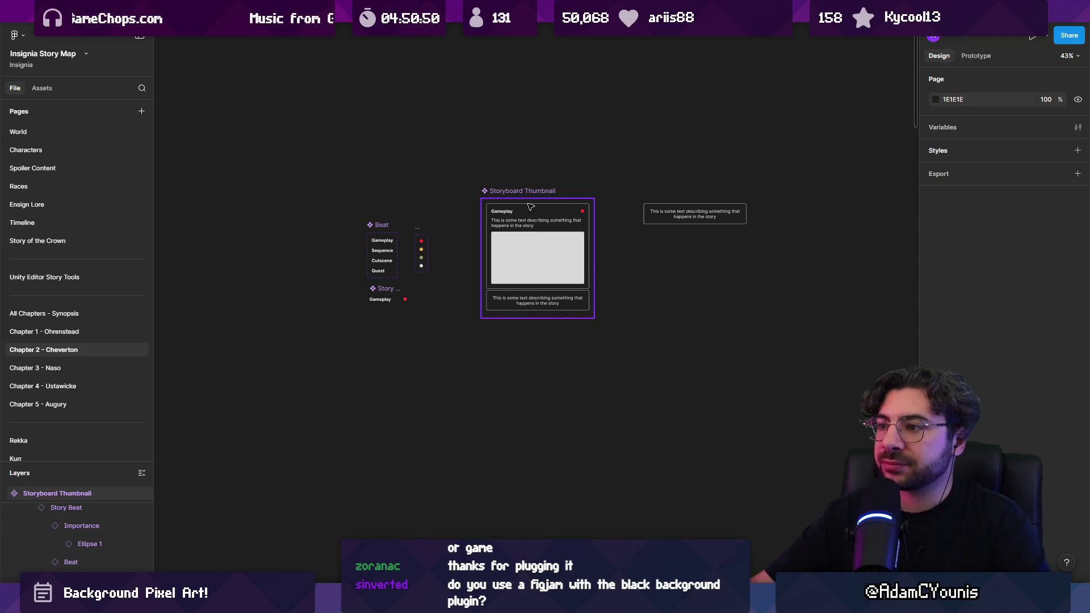
Paste a Gameplay Story Beat instance above the description in the Text Only card
scroll(529, 206, "down", 5)
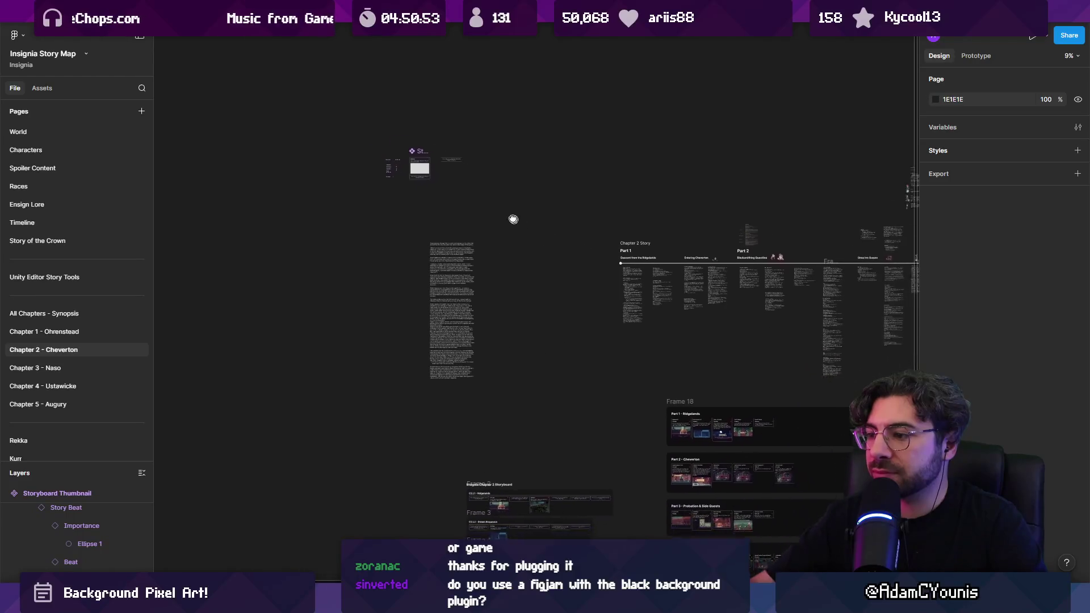
scroll(477, 161, "down", 3)
scroll(523, 207, "up", 6)
scroll(469, 218, "up", 8)
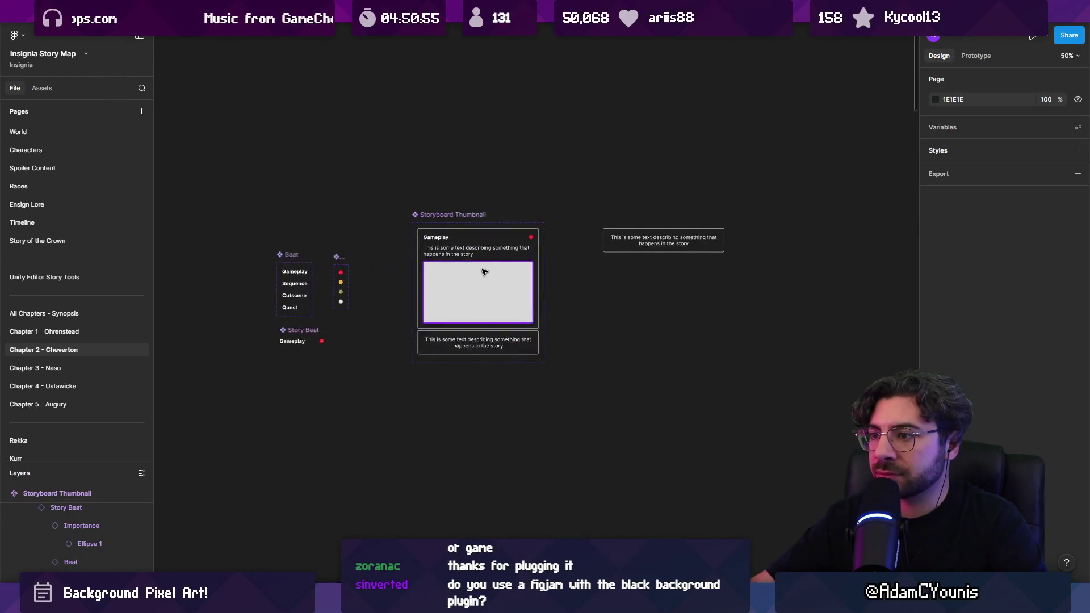
left_click(452, 210)
double_click(453, 210)
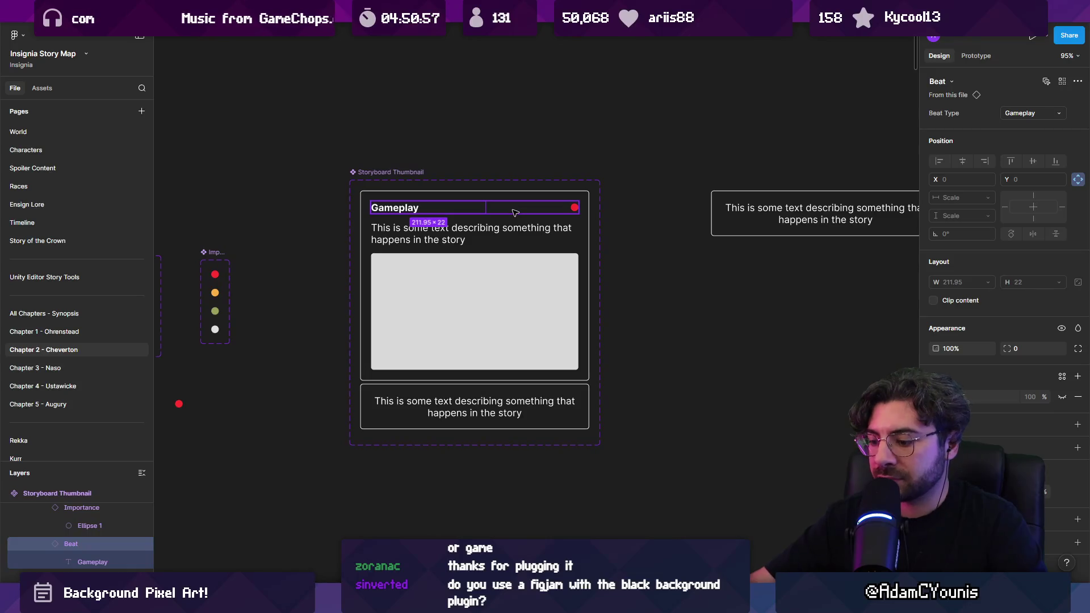
left_click(448, 411)
double_click(448, 411)
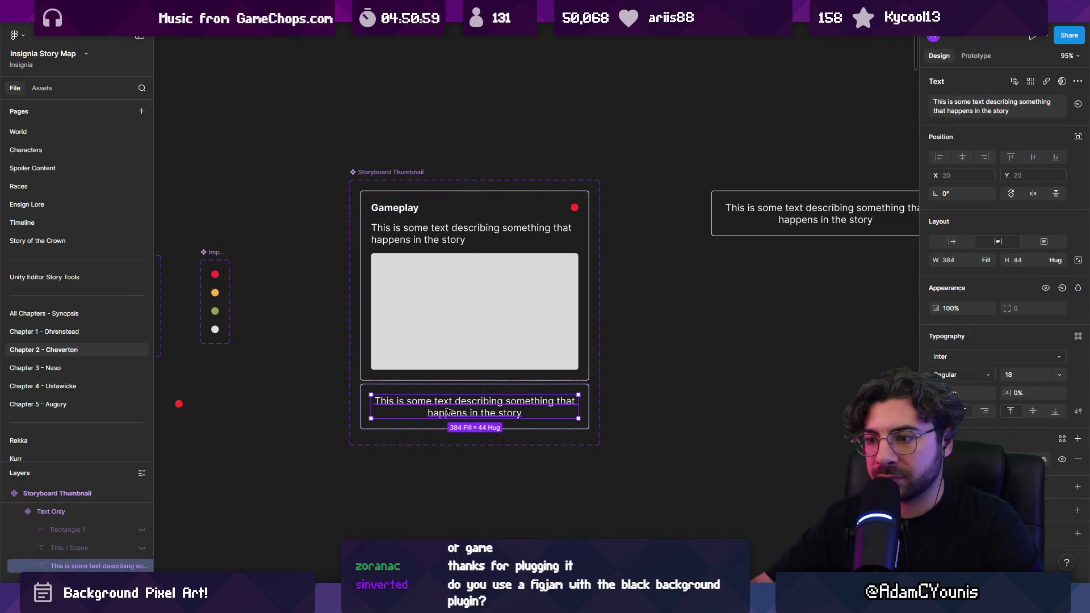
key("Escape")
key("ctrl+v")
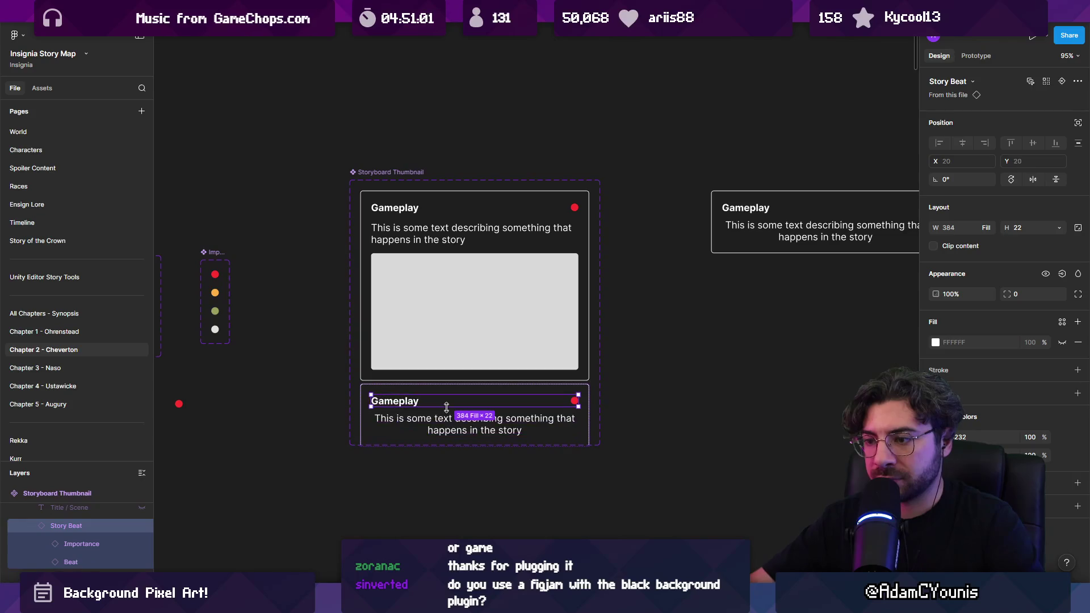
scroll(463, 416, "down", 15)
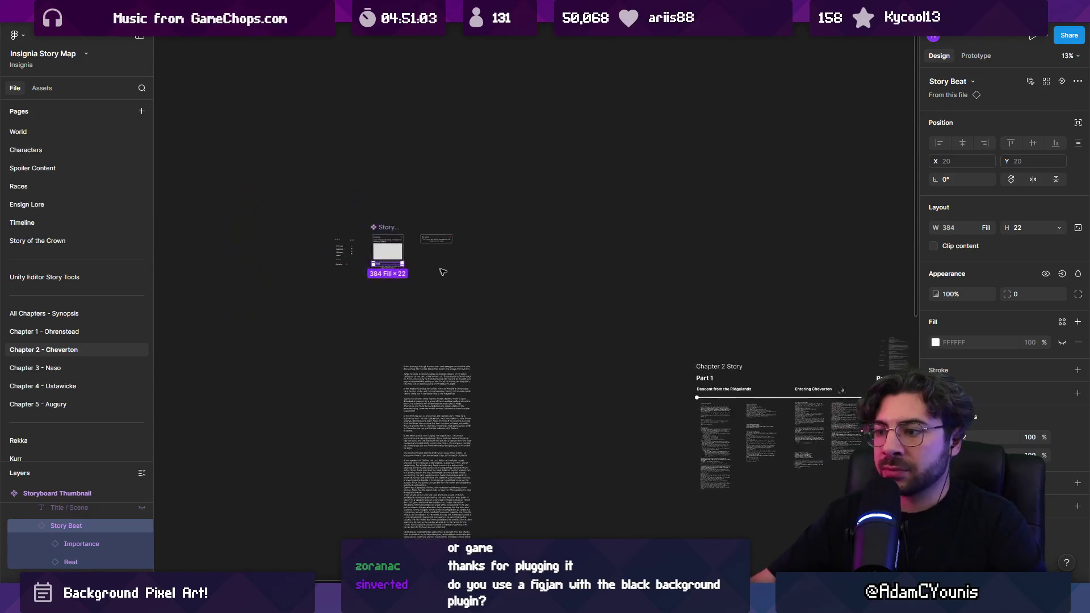
Inspect the title row inside the text-only storyboard card
scroll(585, 478, "up", 15)
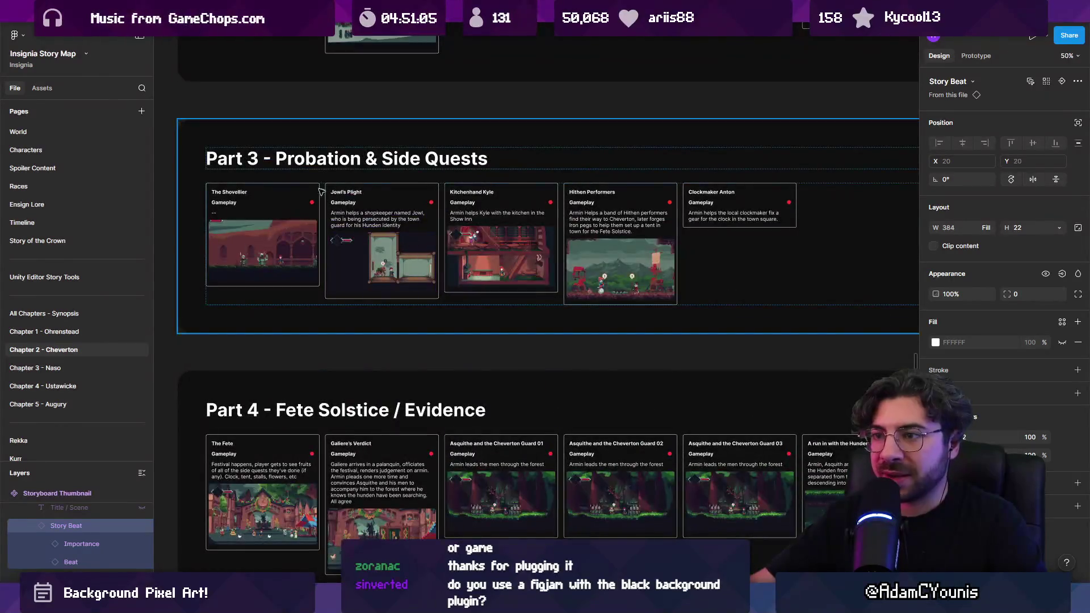
scroll(239, 212, "down", 10)
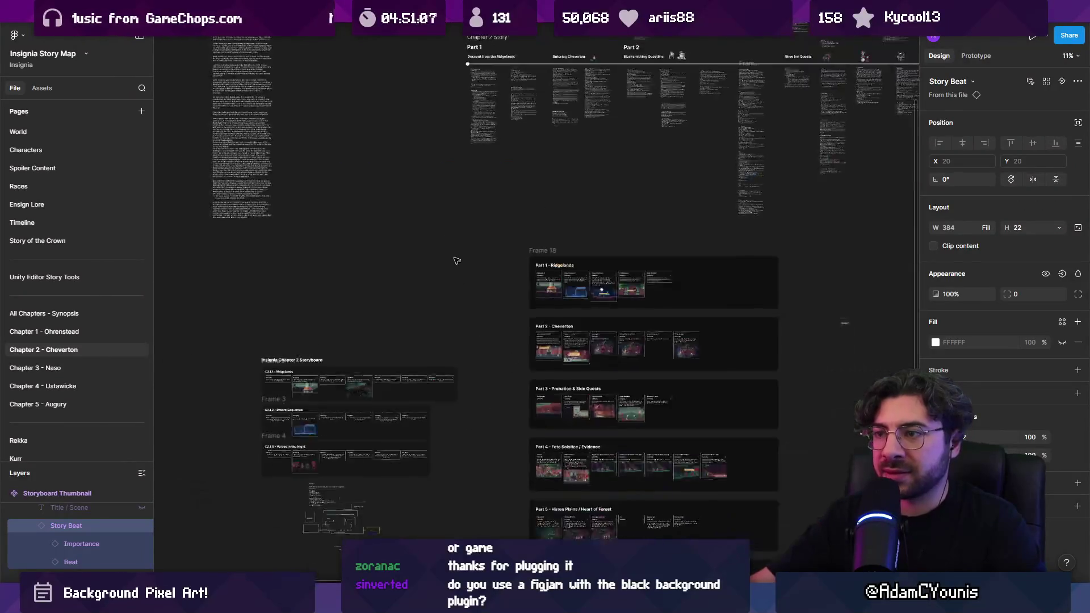
scroll(325, 218, "up", 8)
left_click(509, 177)
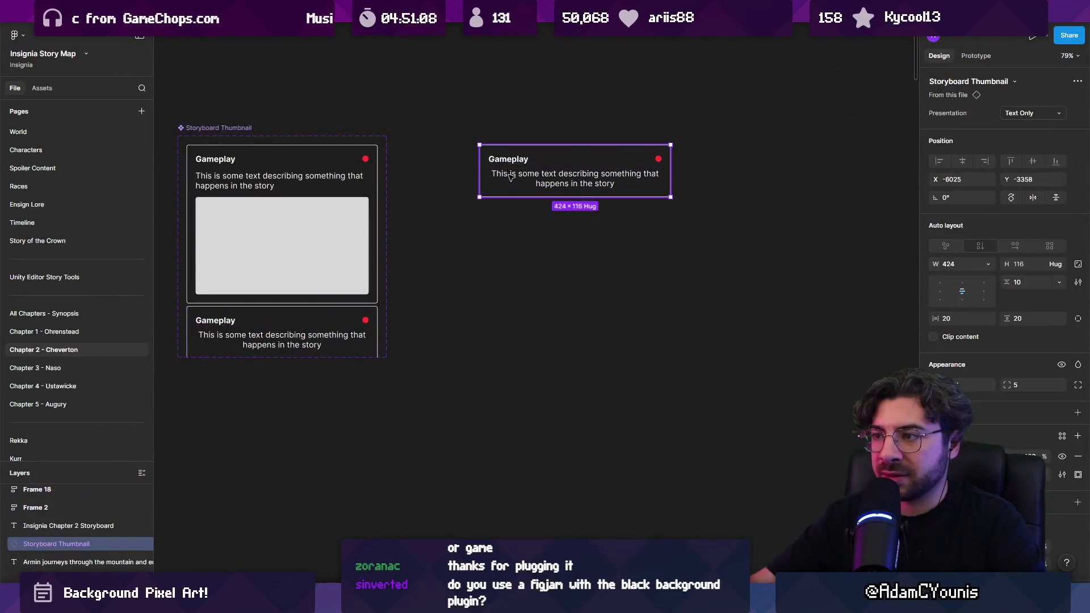
double_click(512, 164)
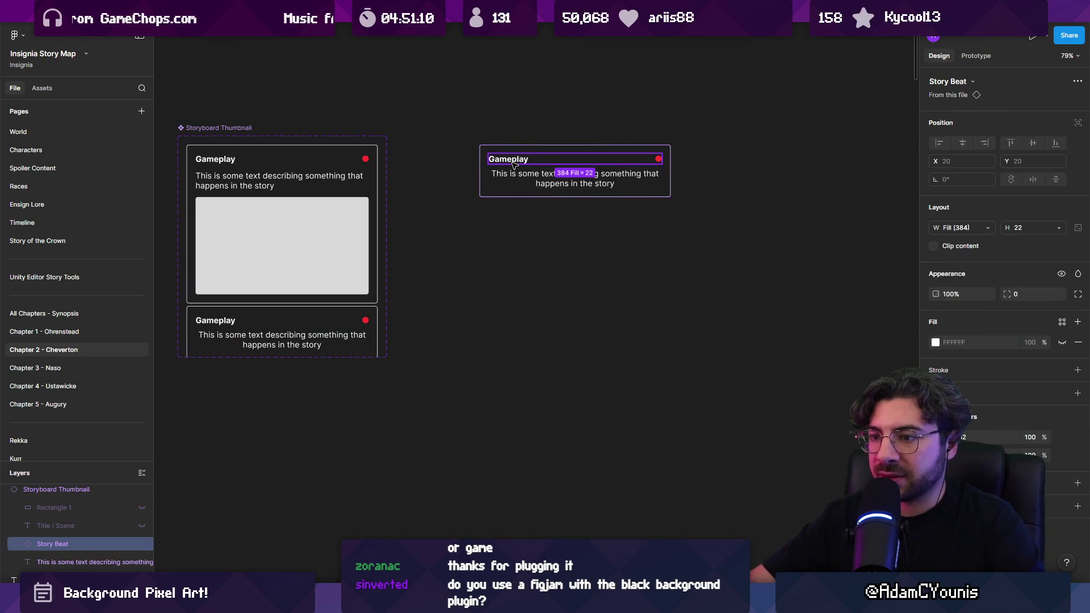
scroll(513, 164, "down", 10)
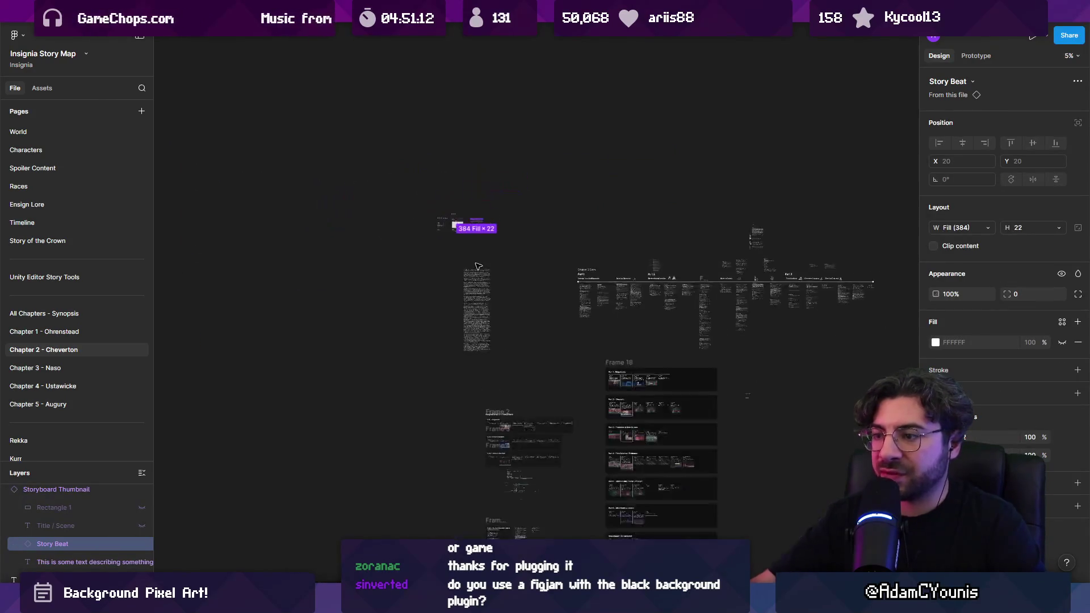
scroll(358, 233, "up", 3)
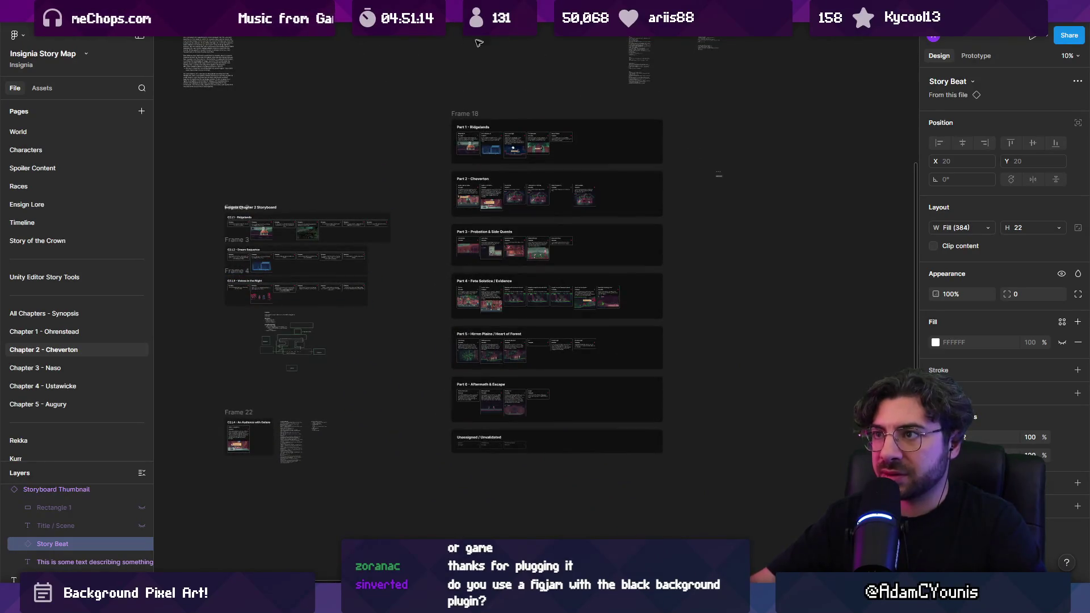
Go to the Chapter 3 - Naso page and select the Dusty Hills 1 card's title
left_click(74, 371)
scroll(528, 230, "up", 5)
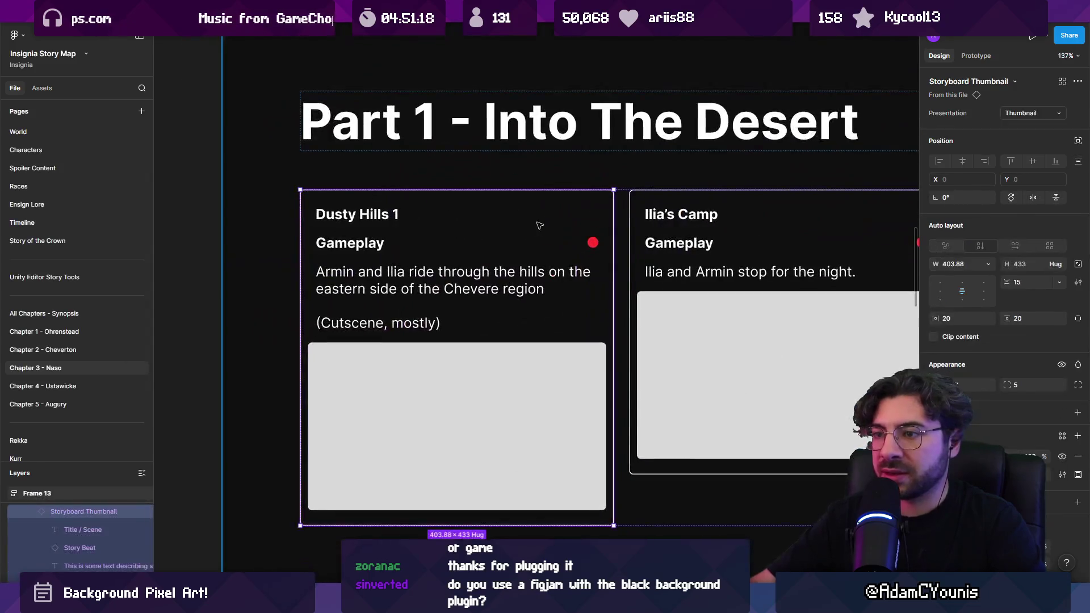
left_click(376, 246)
left_click(374, 219)
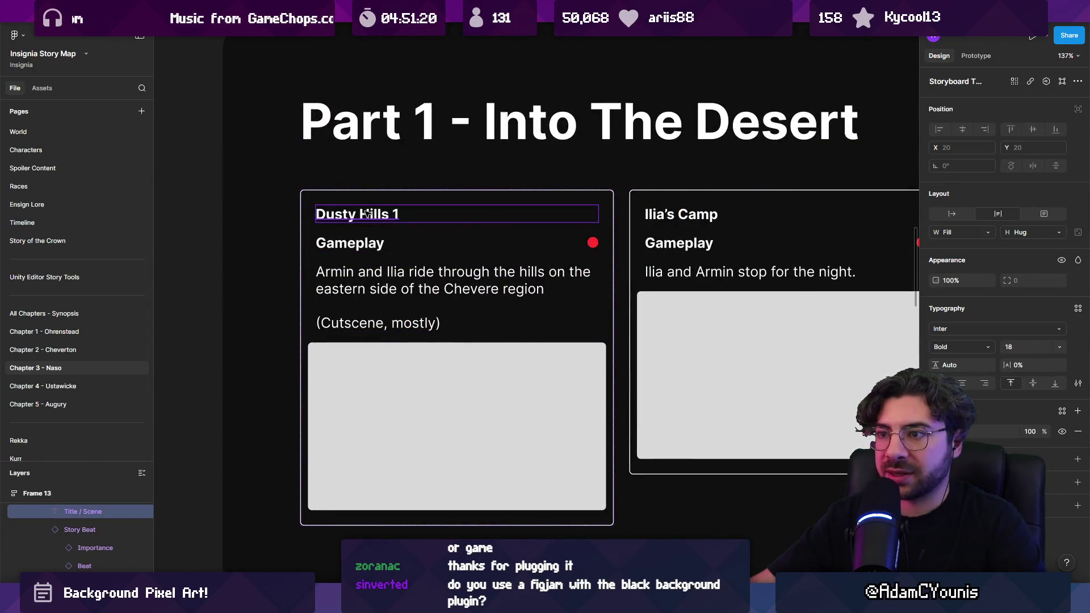
Jump to the Storyboard Thumbnail main component and extend its component set to H 637
right_click(367, 213)
left_click(413, 410)
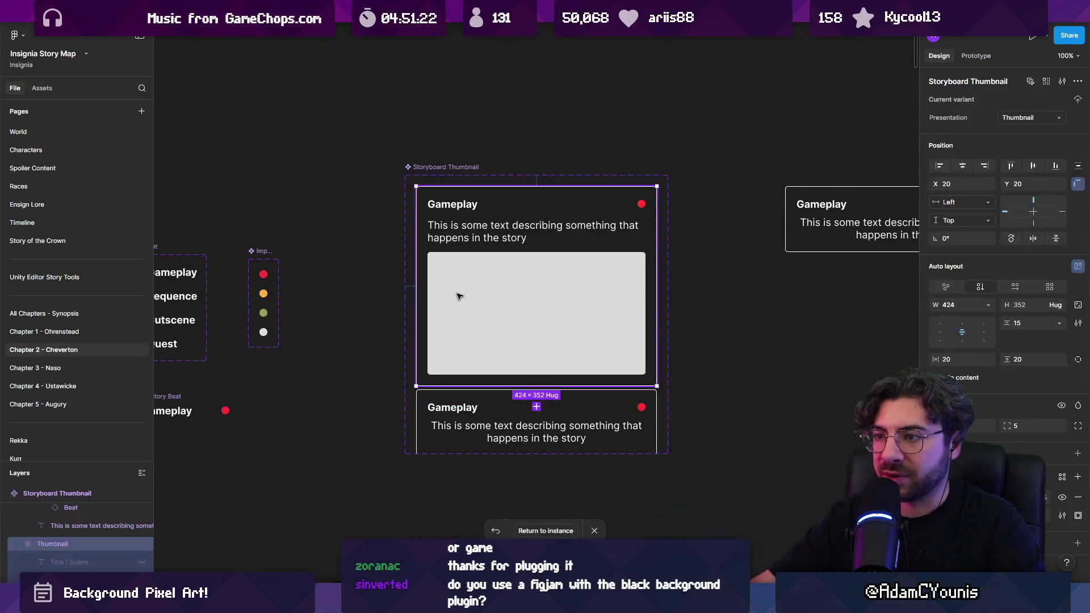
scroll(461, 273, "up", 2)
left_click(473, 228)
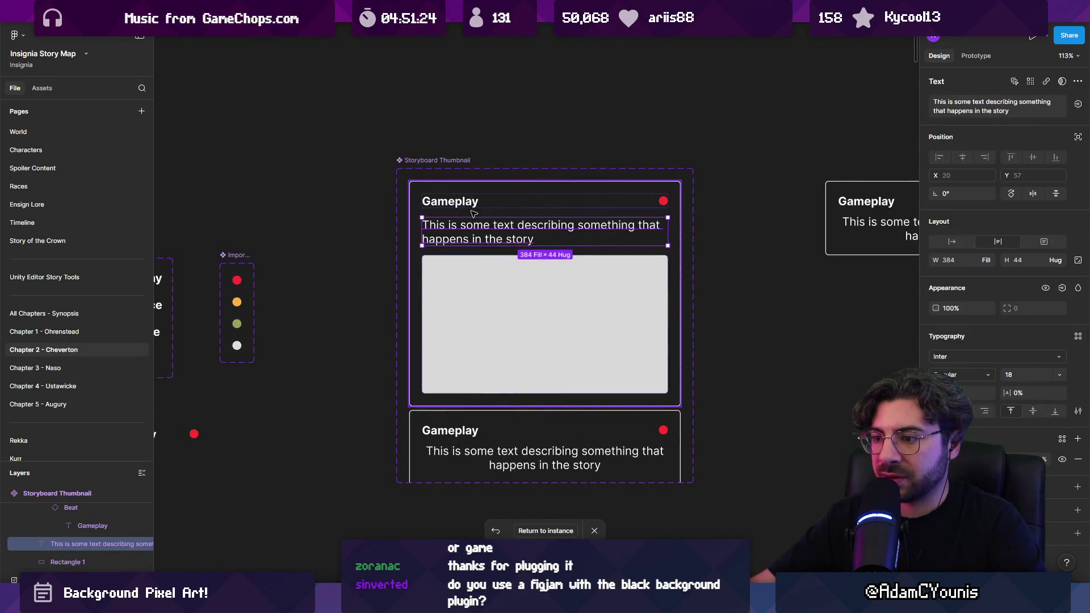
left_click(439, 203)
left_click_drag(480, 394, 467, 298)
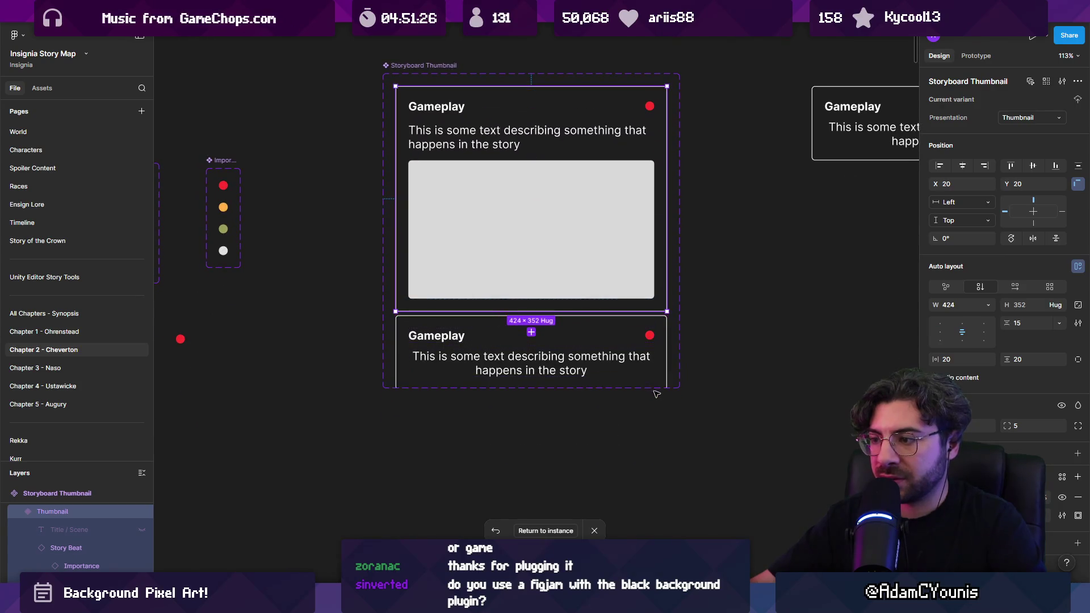
key("Escape")
left_click(437, 66)
mouse_move(432, 389)
left_mouse_down()
mouse_move(446, 540)
mouse_move(448, 481)
left_mouse_up()
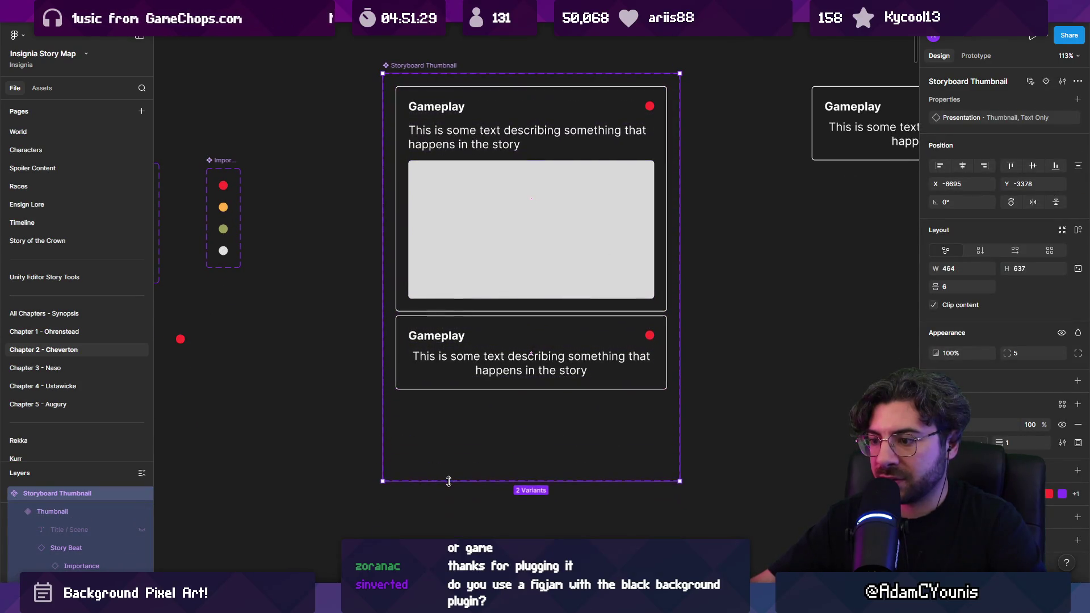
Move the Gameplay Story Beat row to the top of the card
double_click(445, 113)
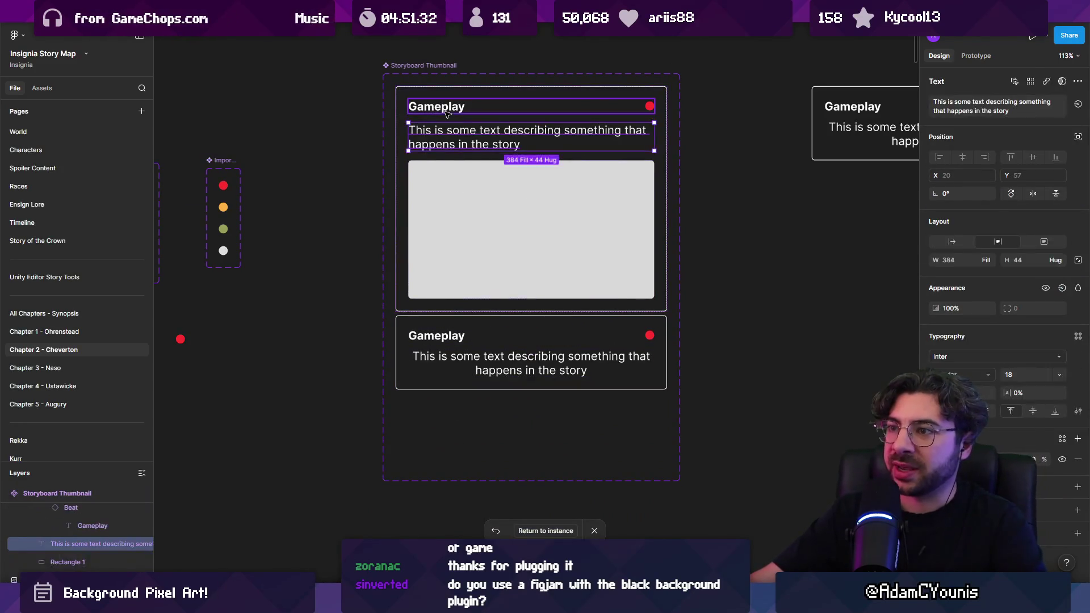
left_click(443, 112)
key("Down")
key("Down")
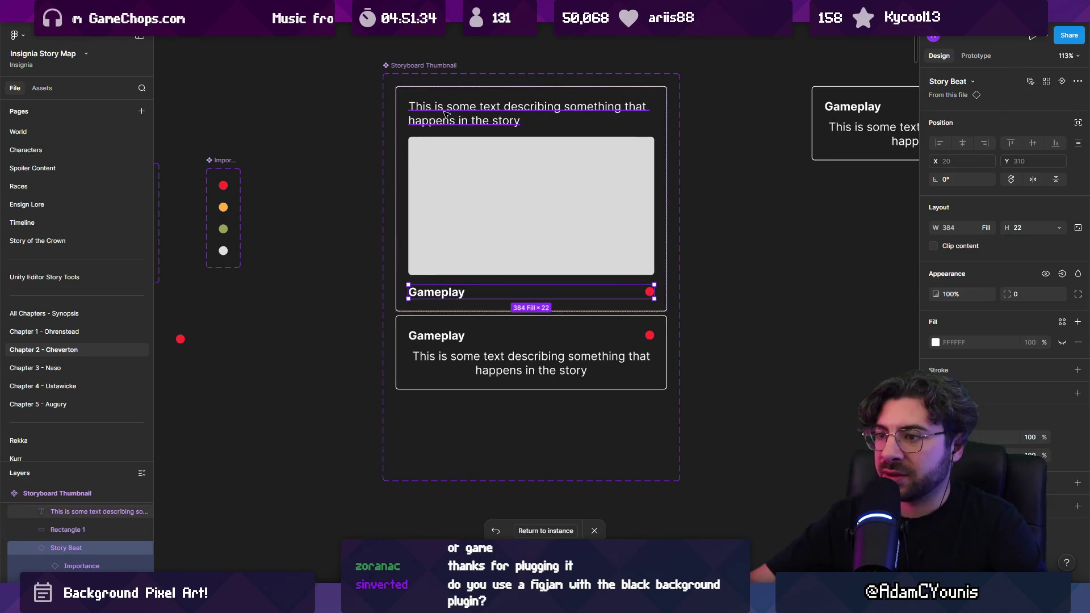
key("Up")
key("Up")
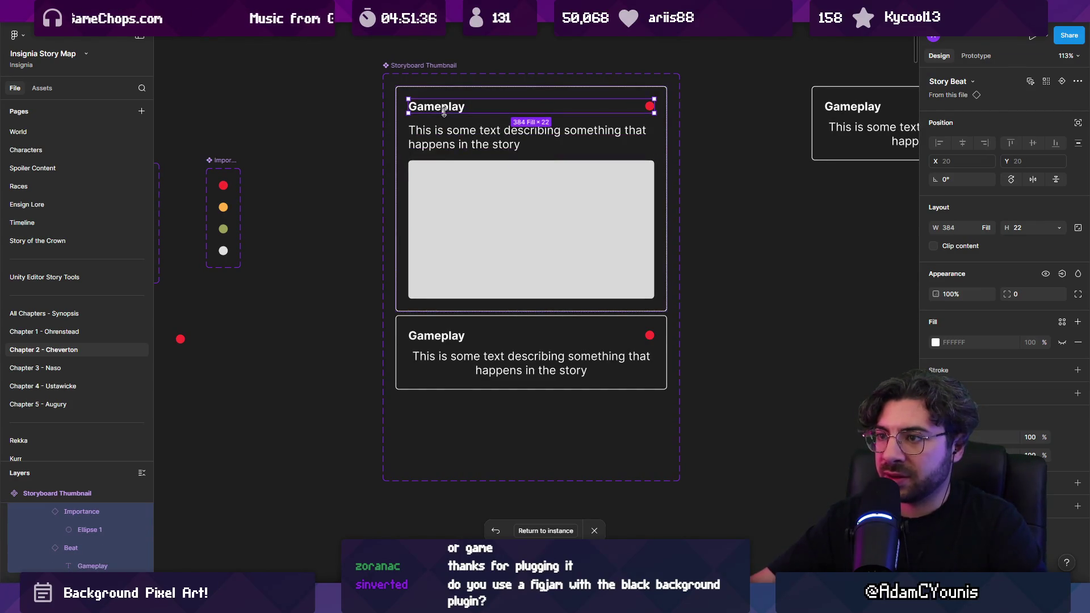
scroll(71, 554, "down", 3)
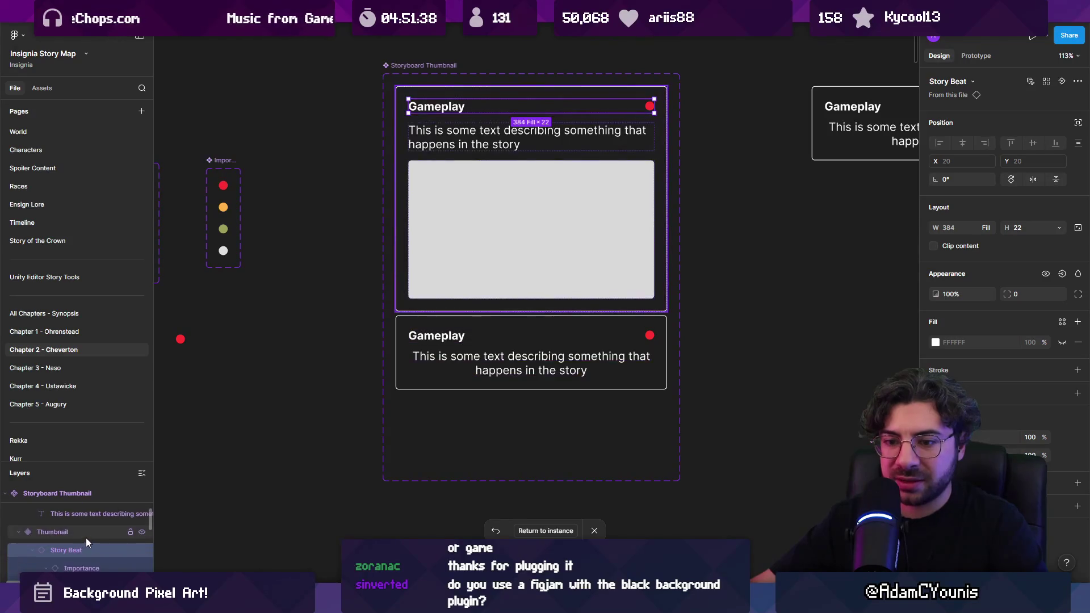
left_click(324, 146)
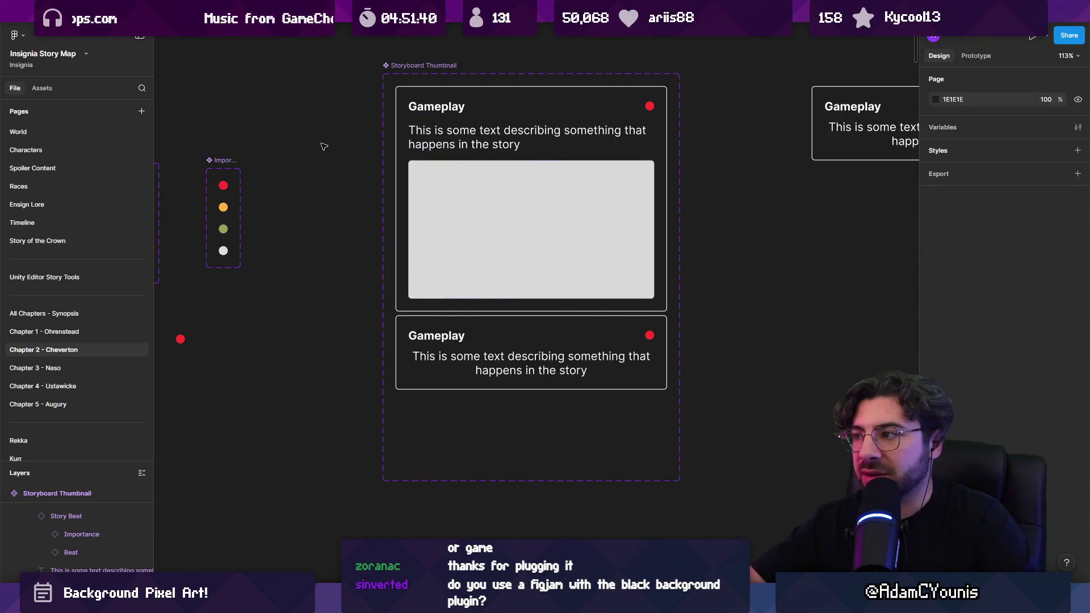
scroll(415, 184, "down", 10)
Go back to the Chapter 3 - Naso page and select the Dusty Hills 1 card to view the Part 1 row
scroll(414, 282, "up", 5)
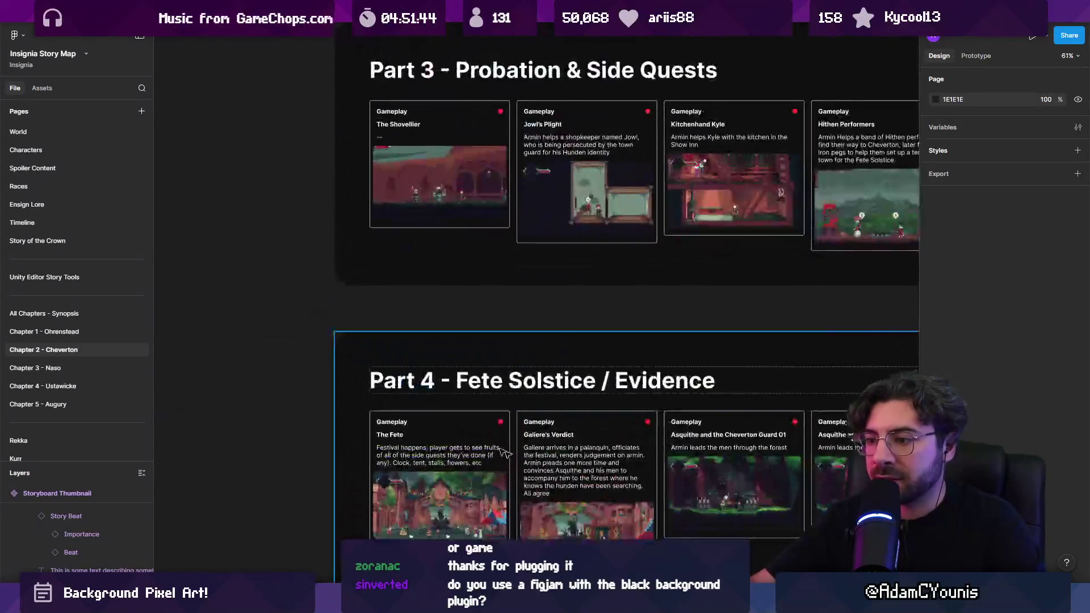
scroll(505, 452, "down", 8)
scroll(390, 178, "up", 3)
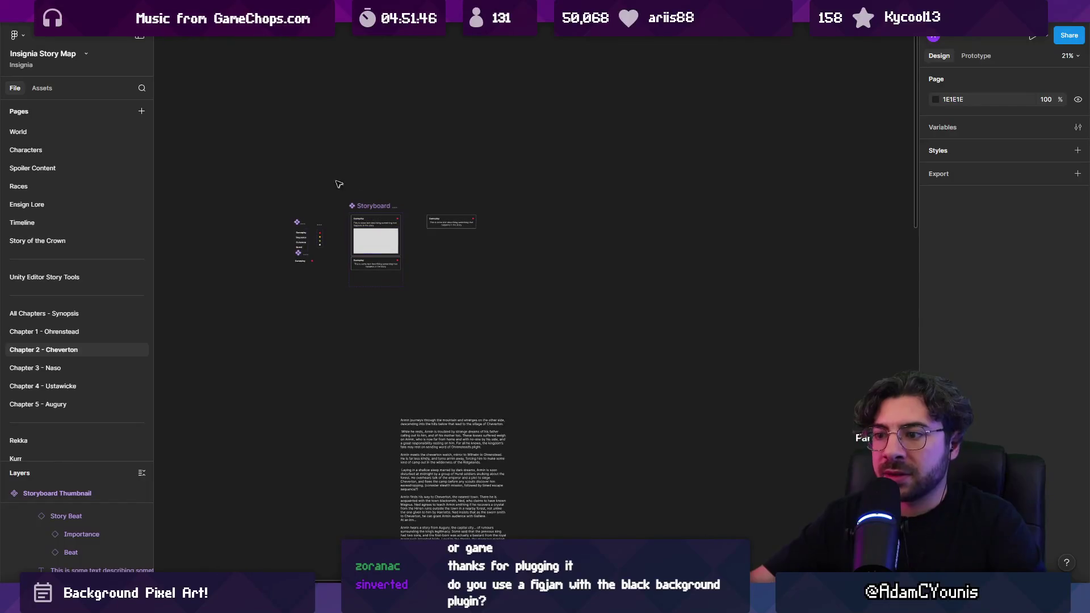
left_click(92, 366)
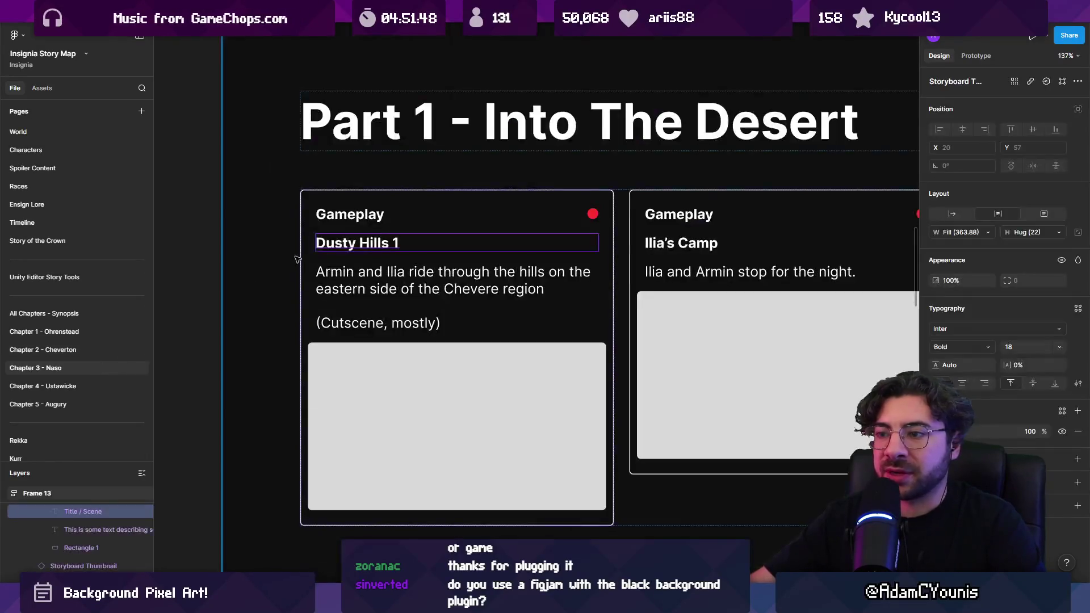
left_click(385, 219)
scroll(429, 219, "down", 5)
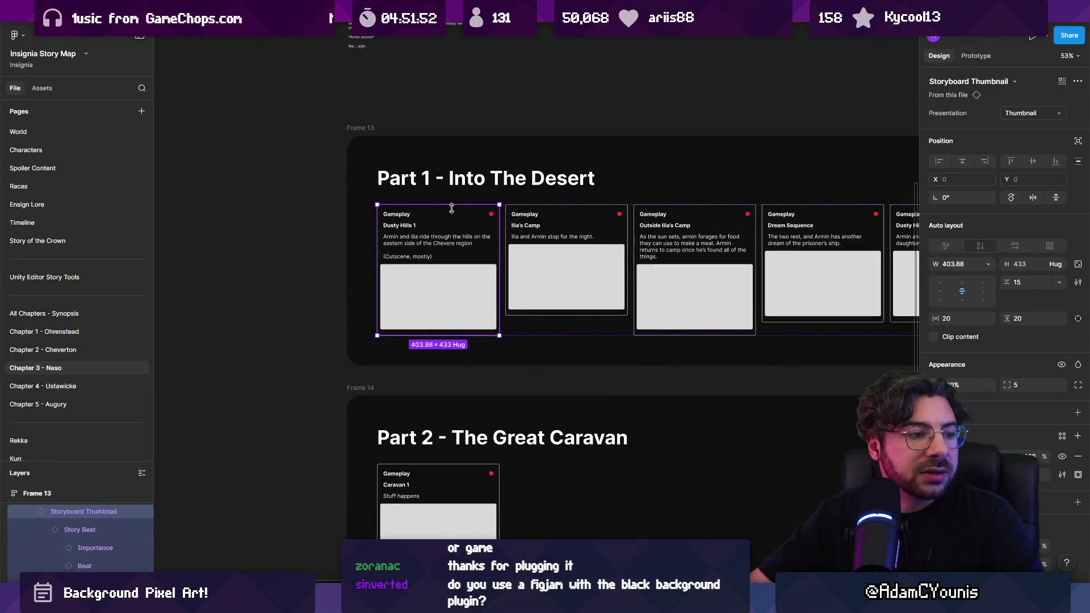
Jump to the Beat main component and select the Gameplay, Sequence, Cutscene and Quest label text
right_click(391, 217)
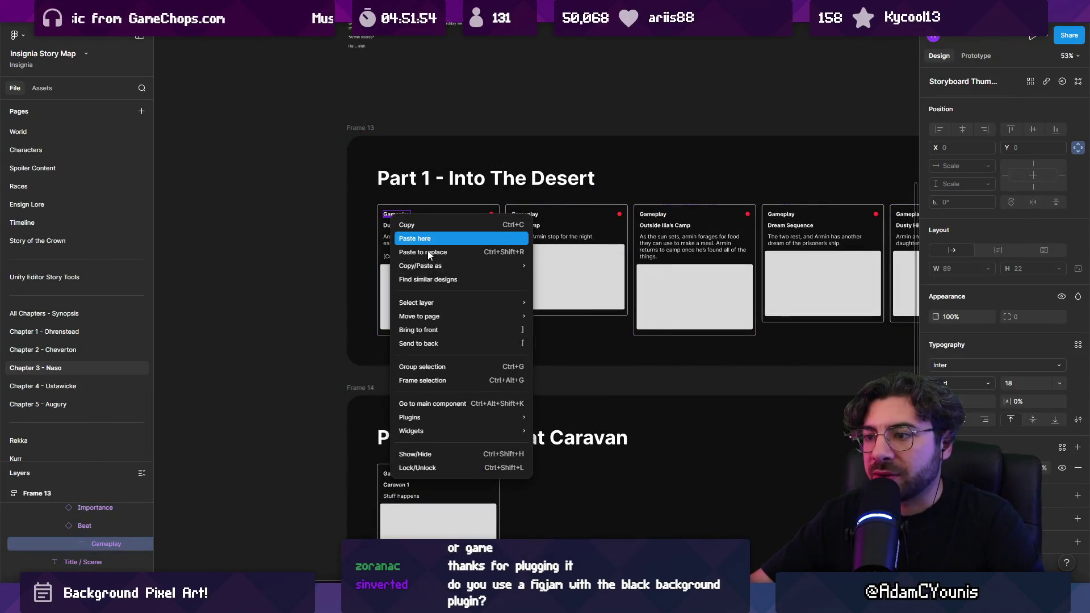
left_click(454, 405)
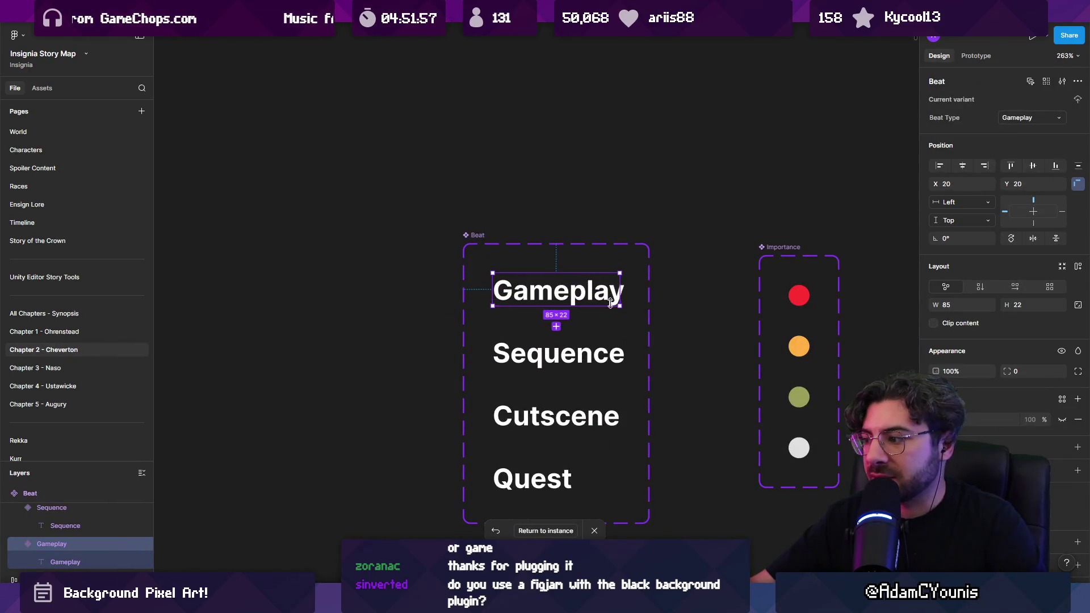
scroll(492, 227, "down", 5)
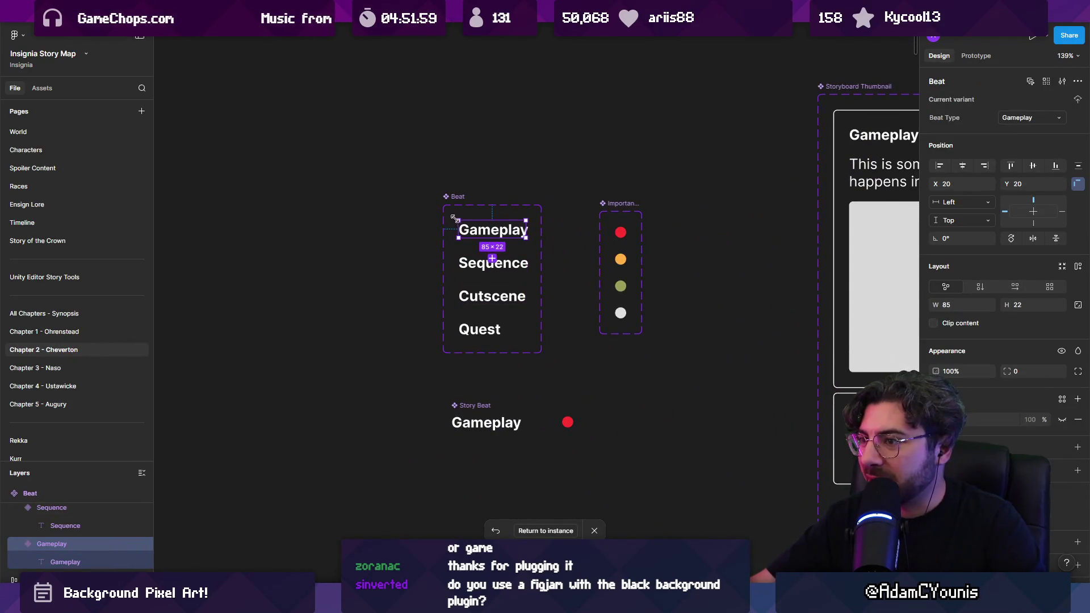
left_click_drag(547, 342, 548, 344)
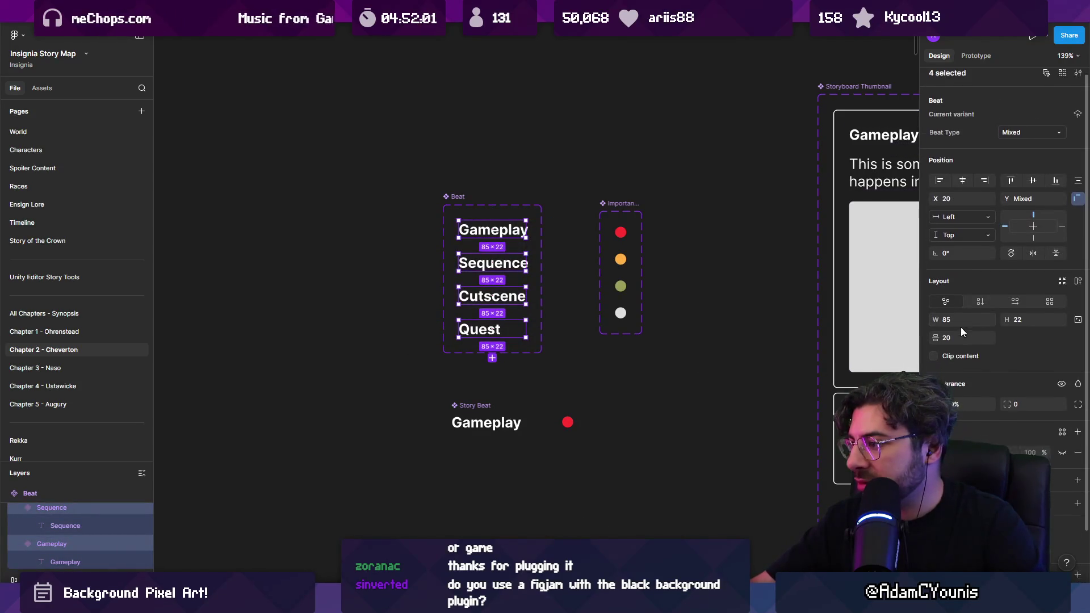
double_click(487, 332)
left_click(491, 295, "shift")
left_click(493, 263, "shift")
left_click(493, 229, "shift")
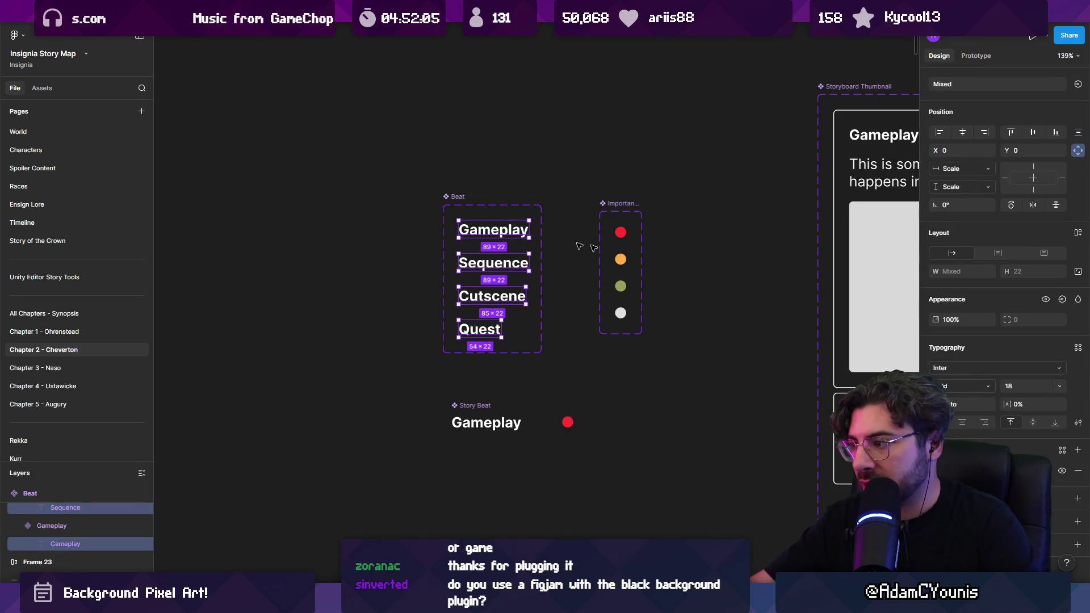
Set the four beat labels to uppercase case at font size 16
left_click(1078, 423)
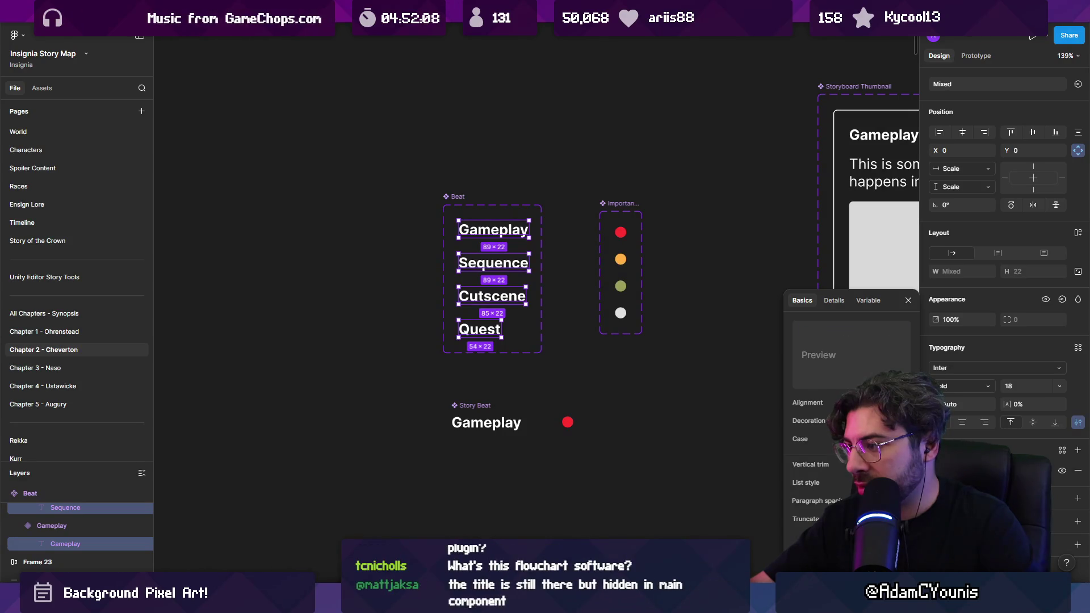
left_click(868, 438)
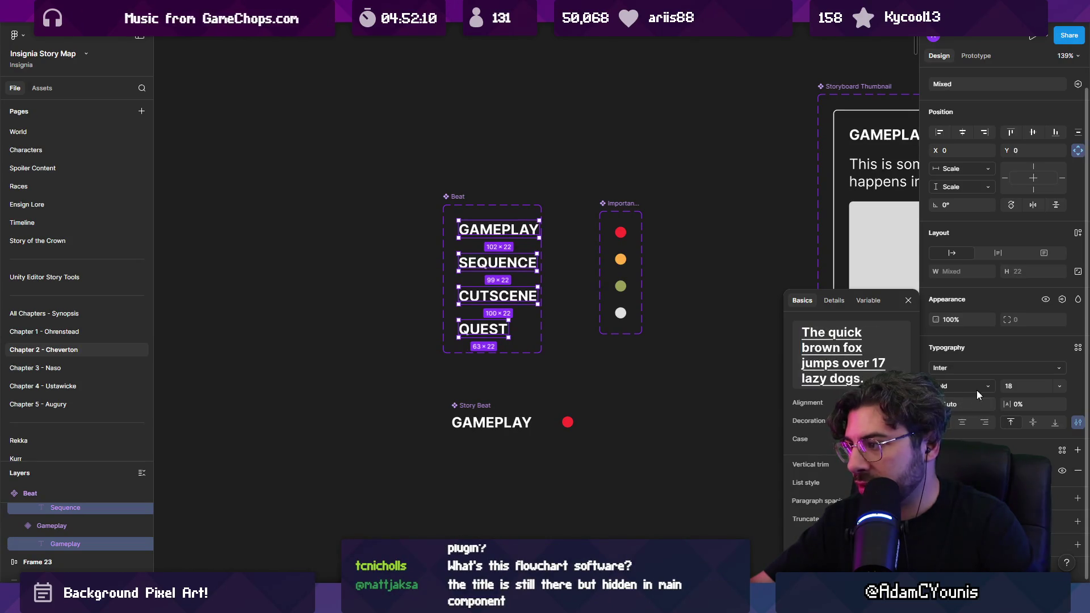
type("16")
key("Return")
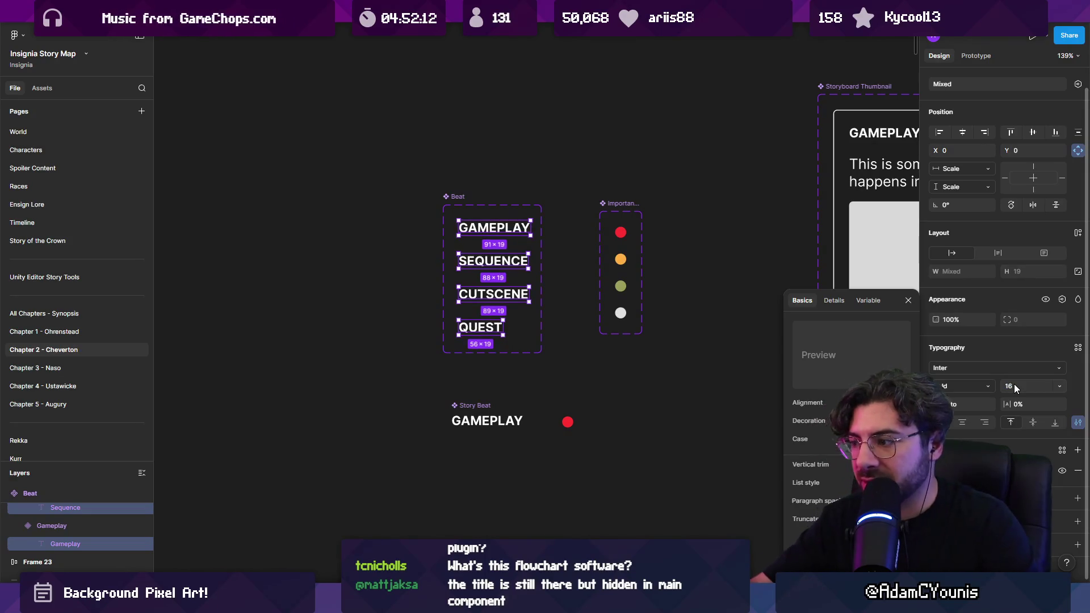
left_click(700, 377)
left_click_drag(700, 377, 411, 316)
scroll(425, 316, "down", 5)
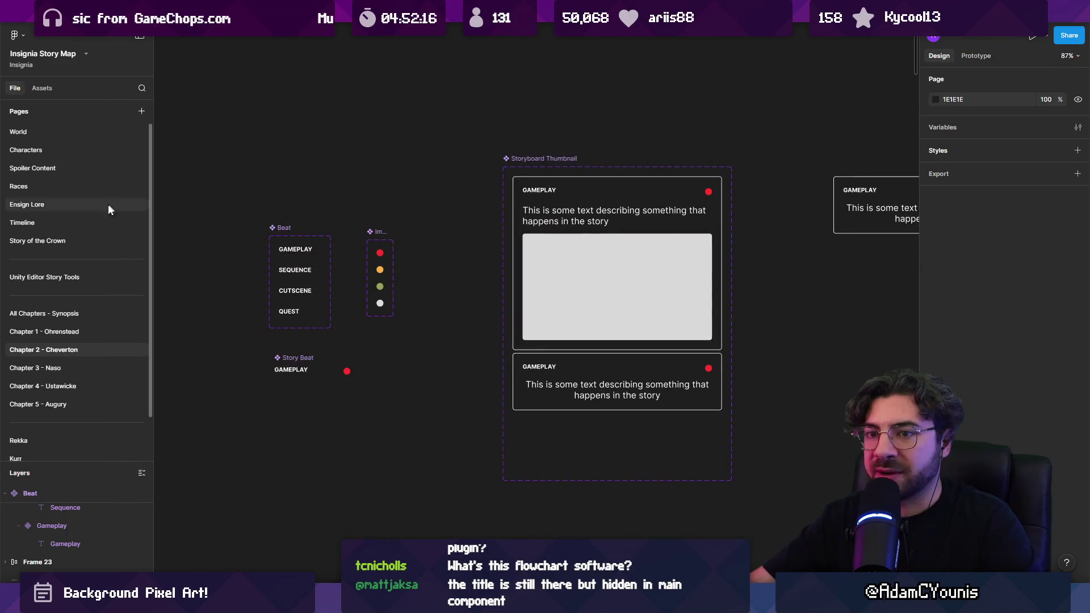
On Chapter 3 - Naso, check the Dusty Hills 1 GAMEPLAY label's beat types, then go to its main component
left_click(79, 369)
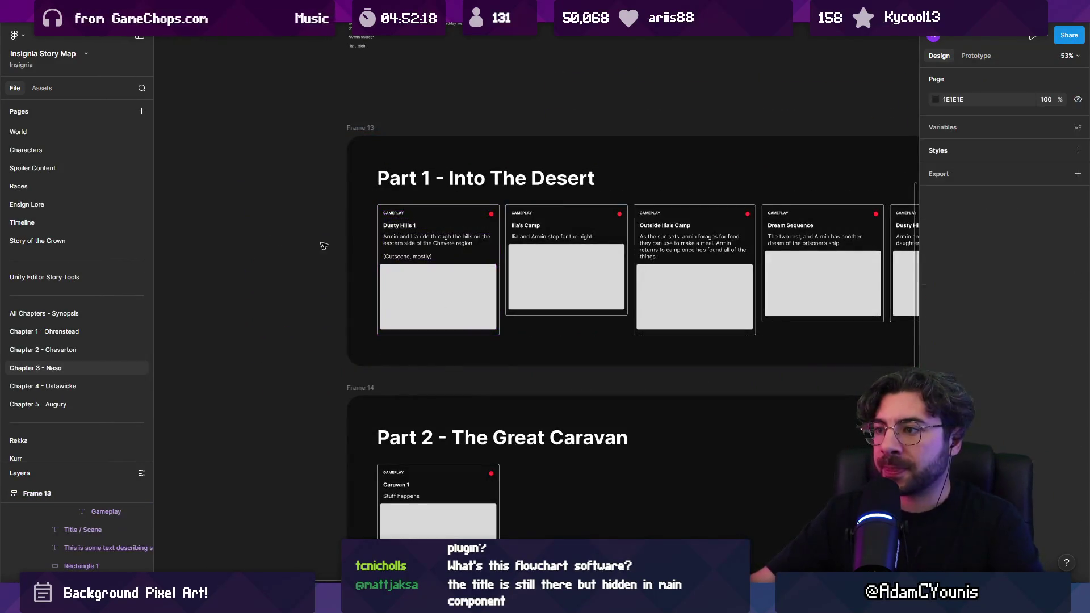
scroll(400, 216, "up", 5)
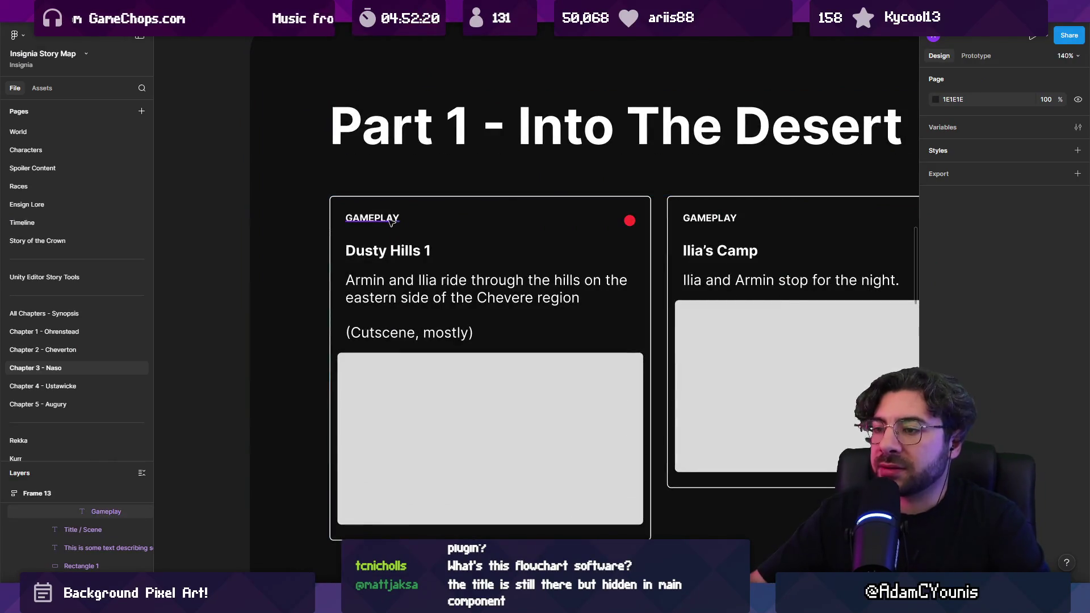
left_click(387, 220)
double_click(377, 221)
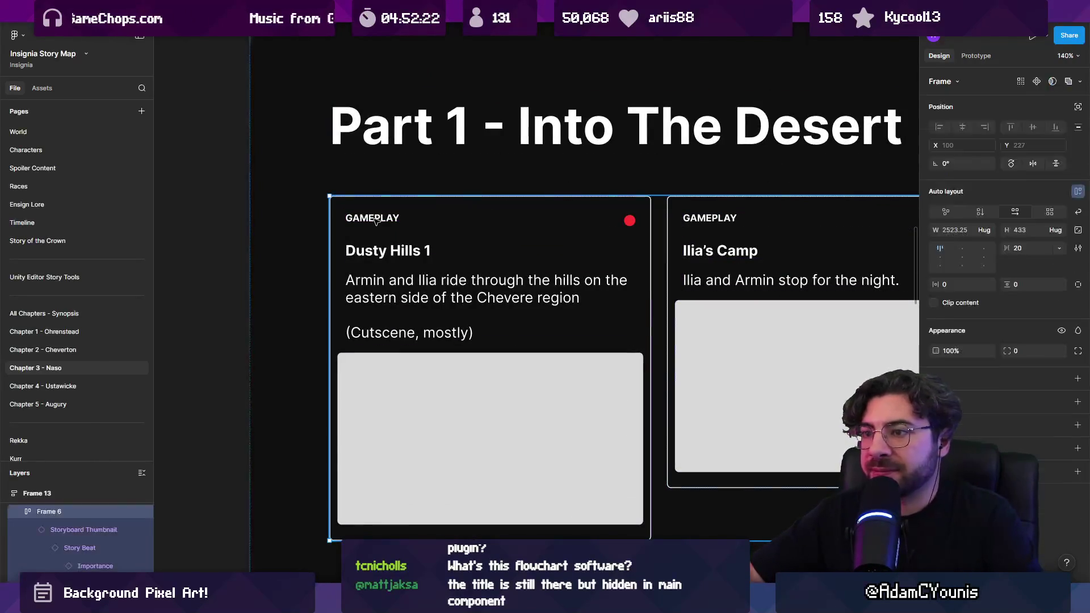
left_click(377, 220)
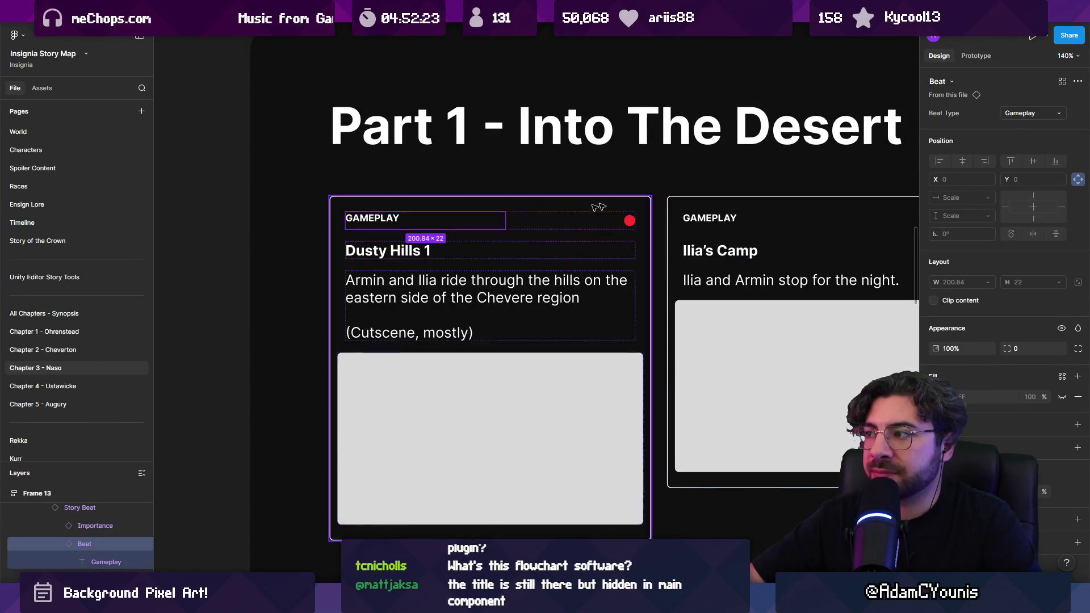
left_click(1057, 114)
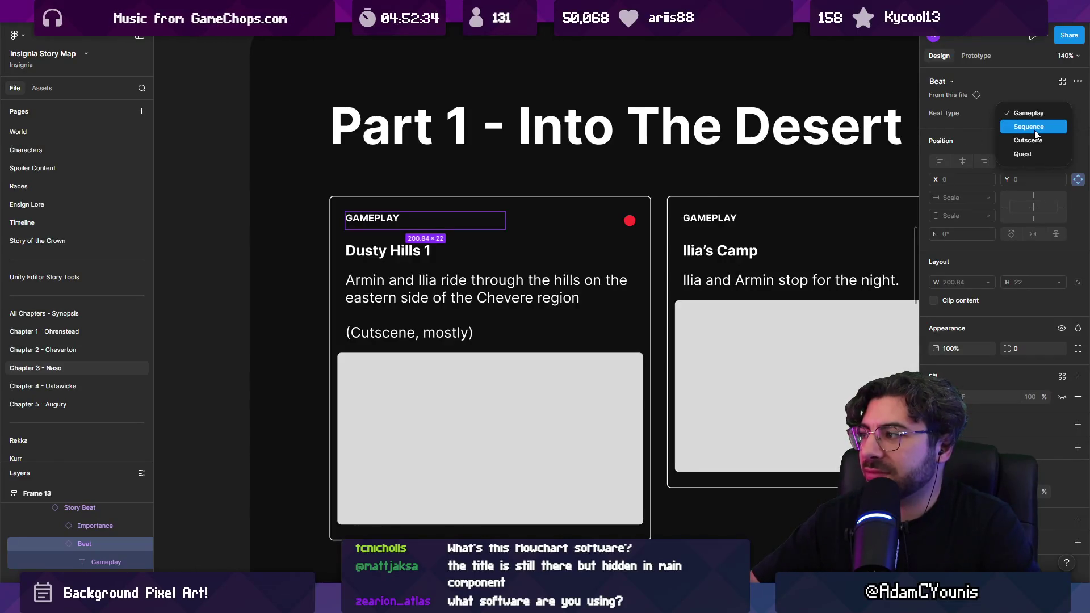
right_click(370, 213)
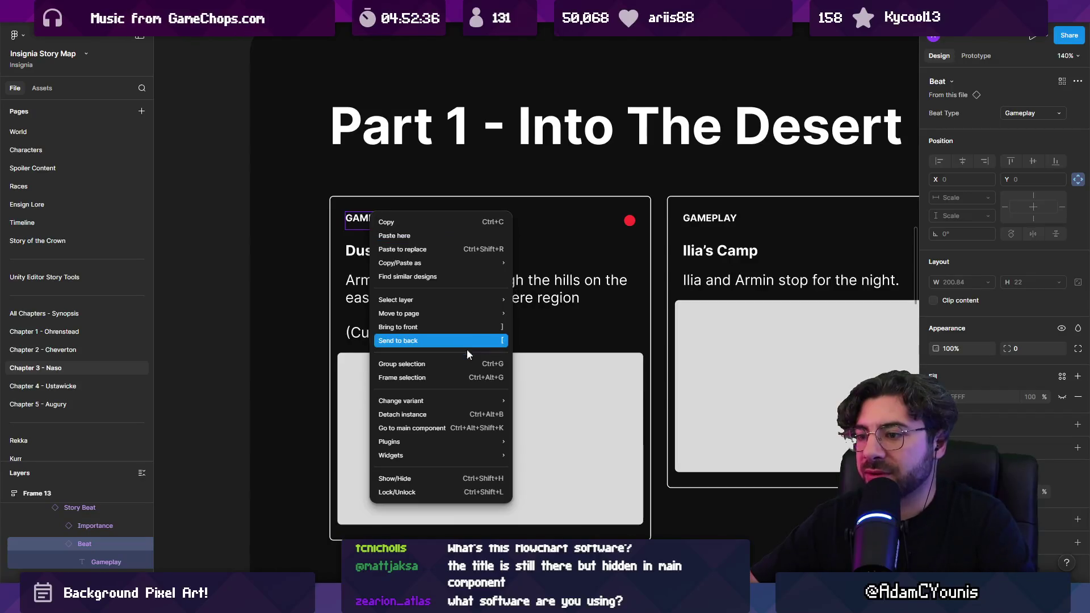
left_click(466, 429)
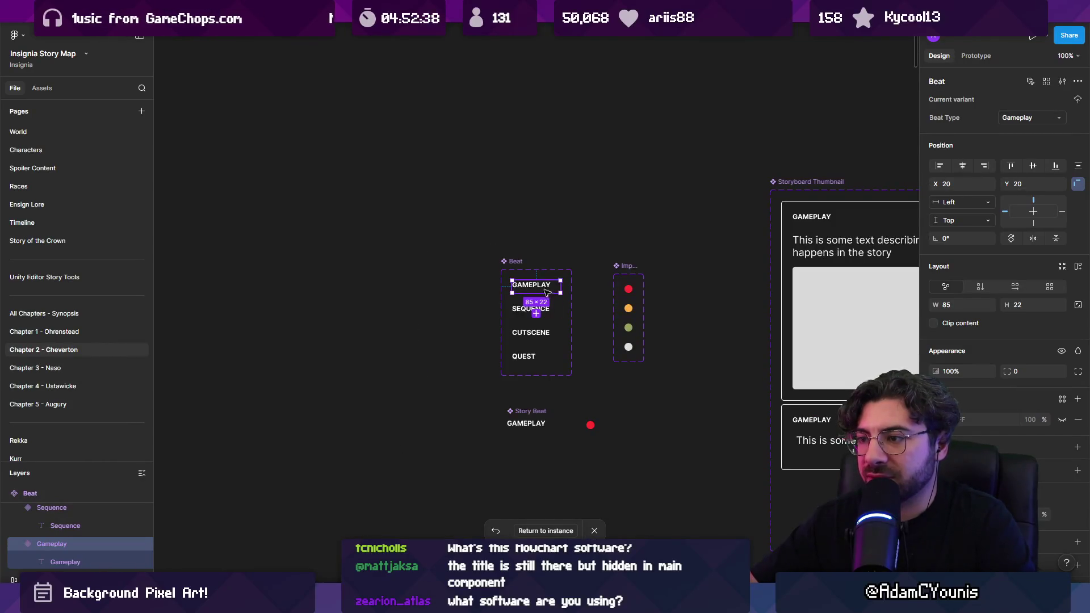
Shorten the Gameplay, Sequence, Cutscene and Quest variants to 15 tall
scroll(546, 292, "up", 5)
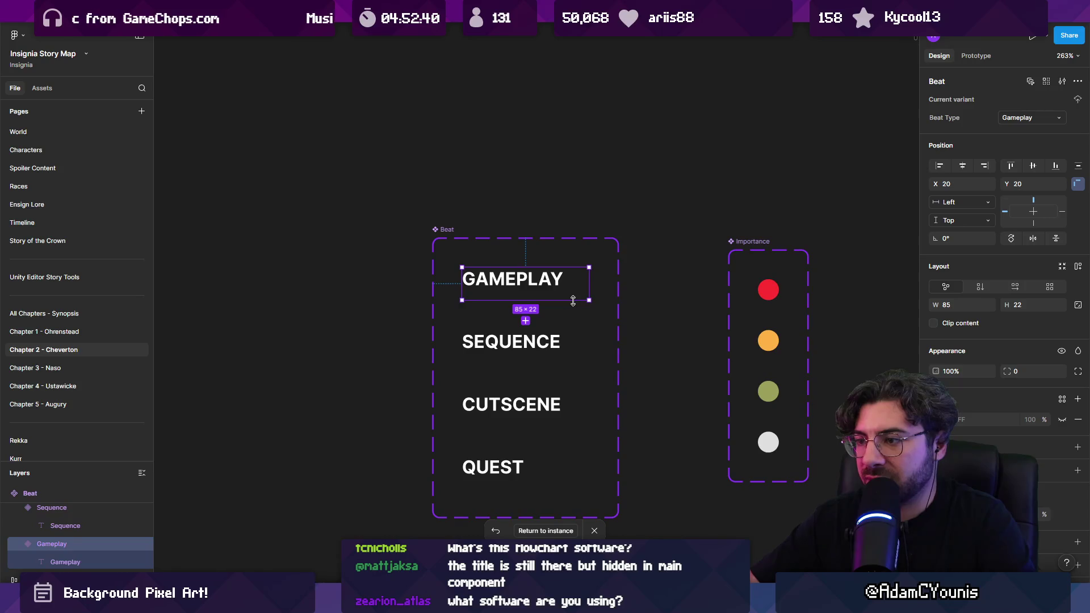
double_click(534, 290)
left_click(568, 293)
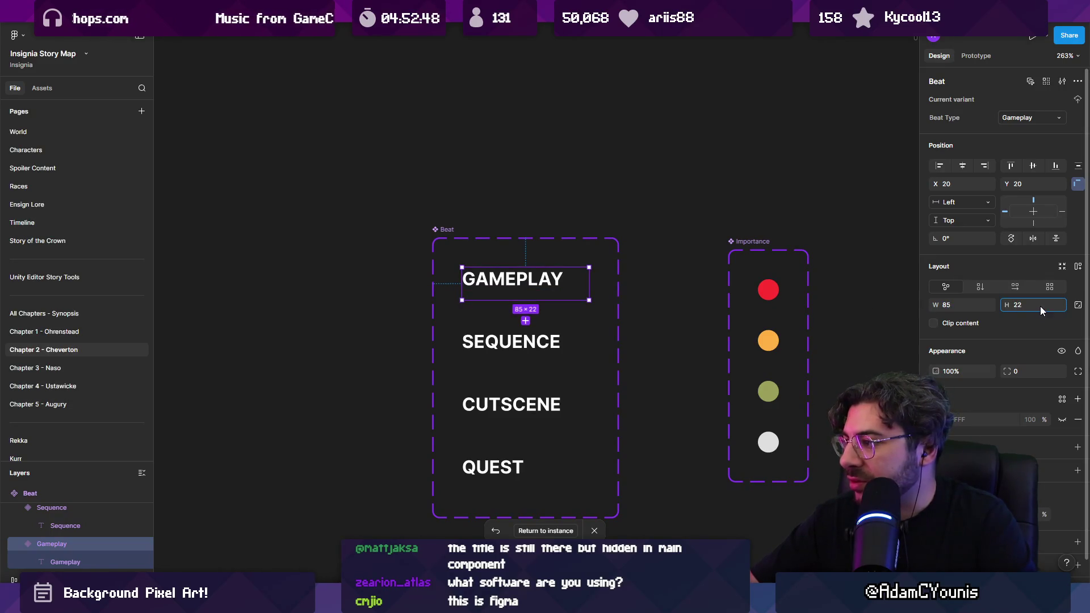
left_click_drag(558, 300, 558, 291)
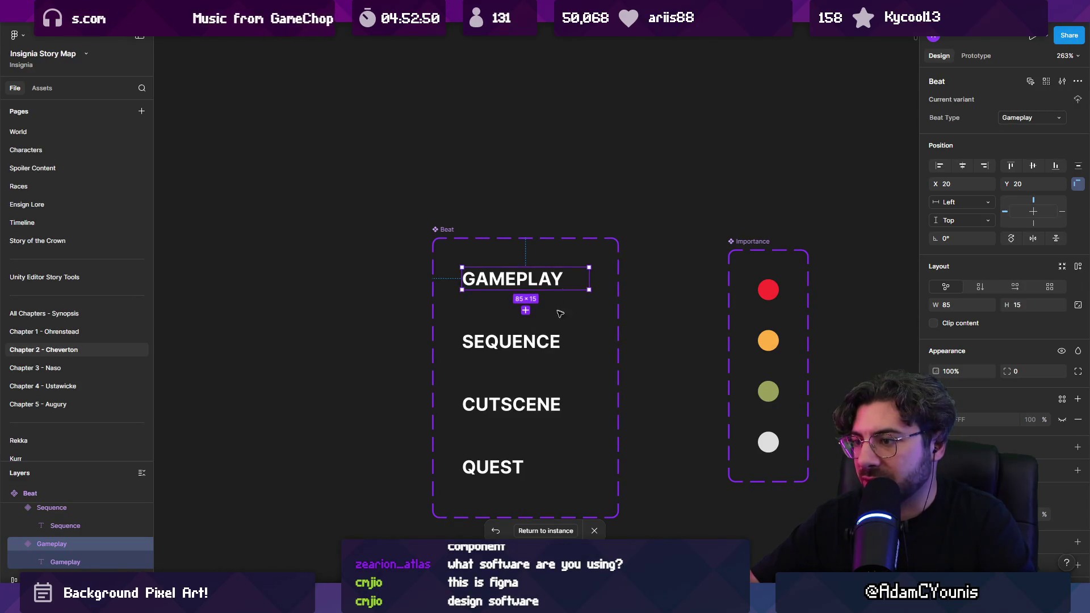
left_click(549, 352)
left_click(540, 419)
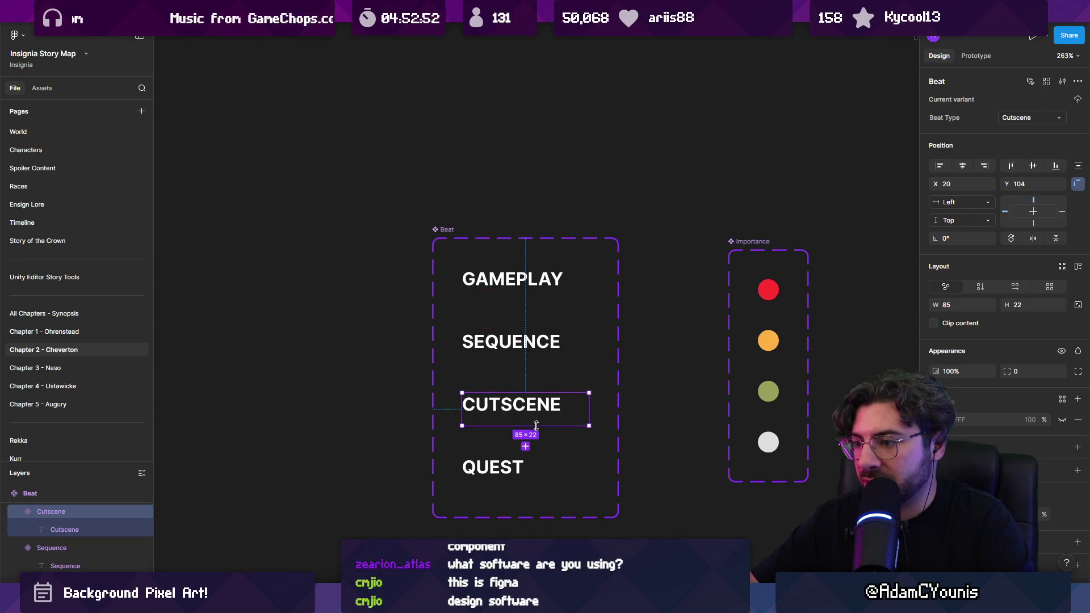
left_click(515, 484)
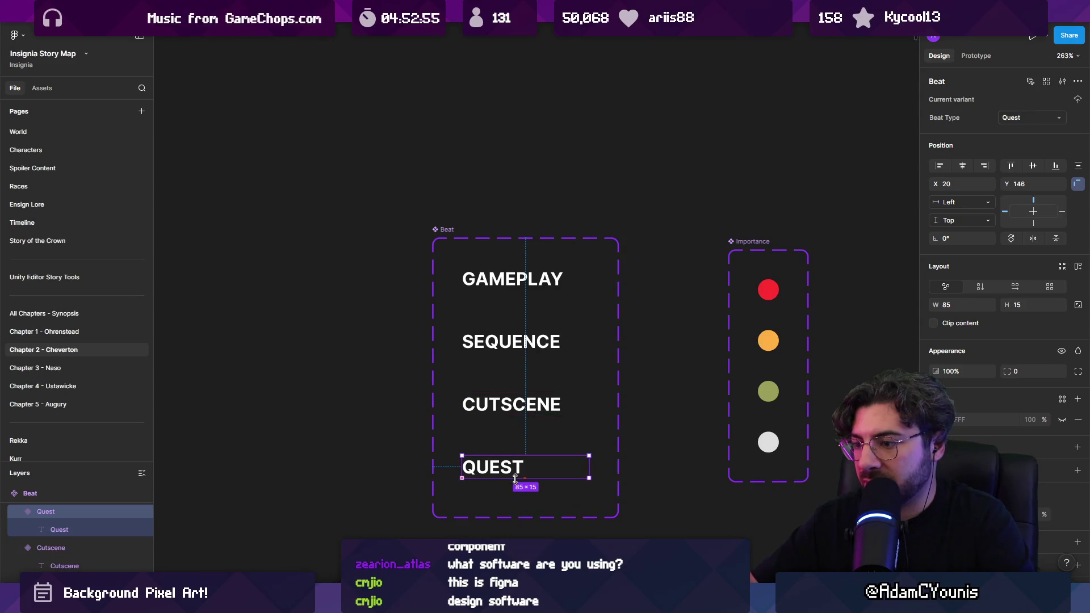
scroll(533, 499, "down", 1)
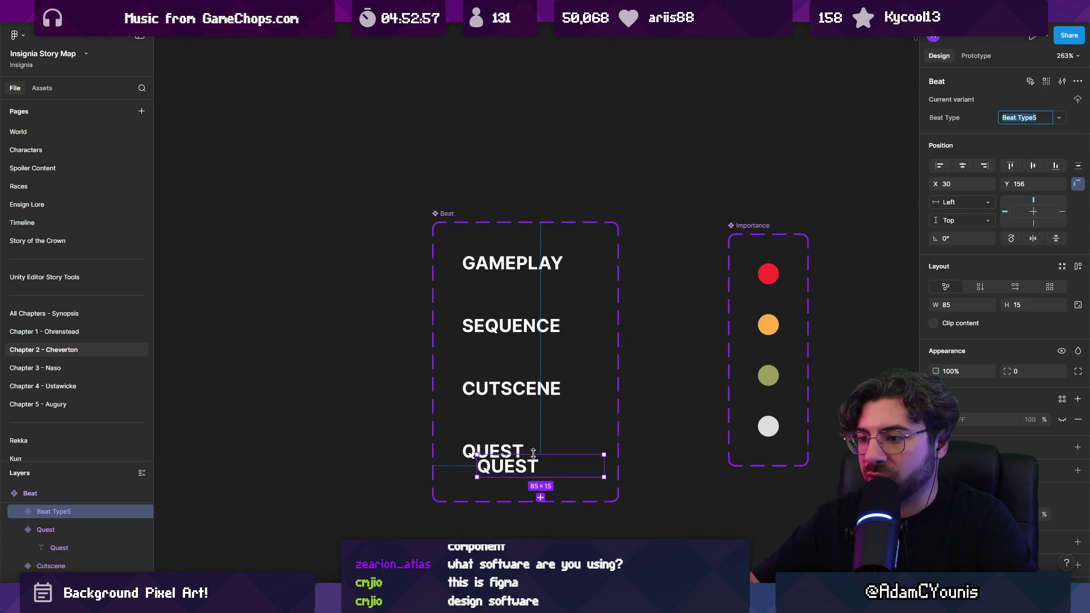
left_click(534, 500)
Add a fifth variant to the Beat set and rename its Beat Type property
left_click(534, 500)
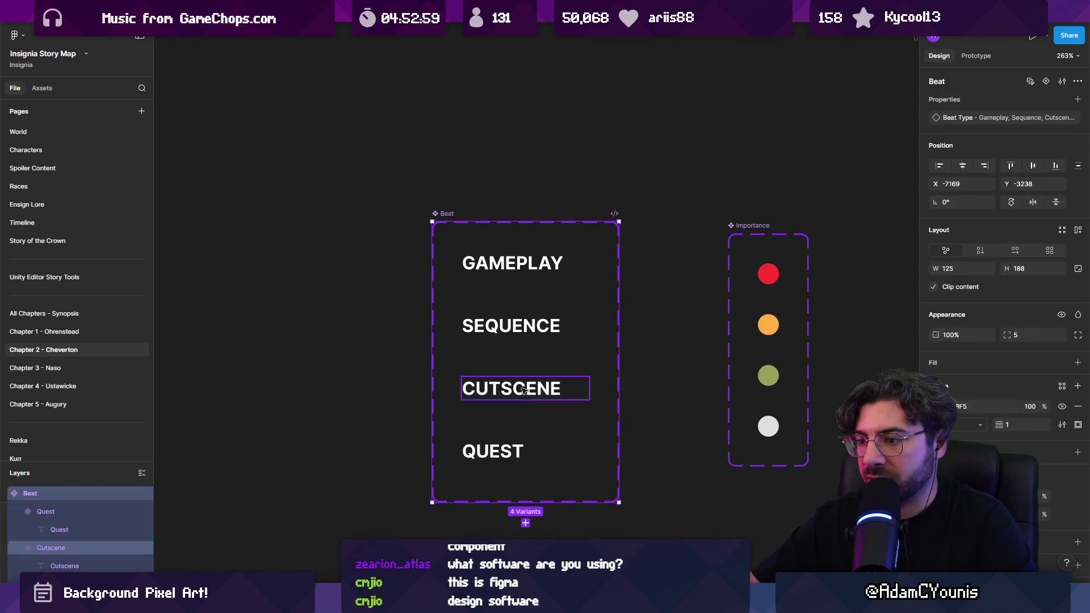
left_click(526, 493)
double_click(509, 336)
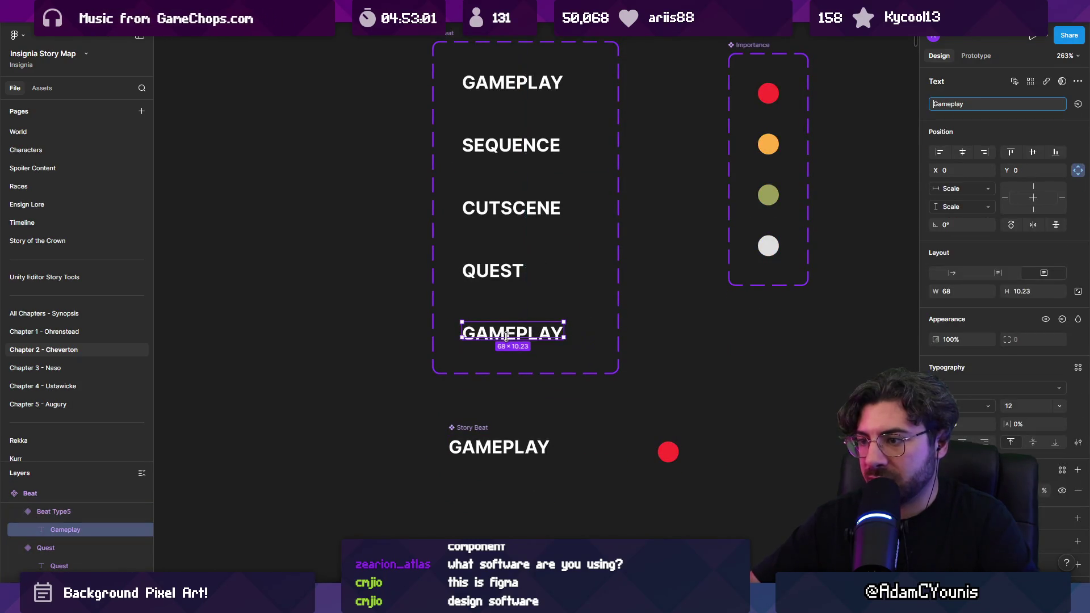
double_click(524, 334)
type("Unknown")
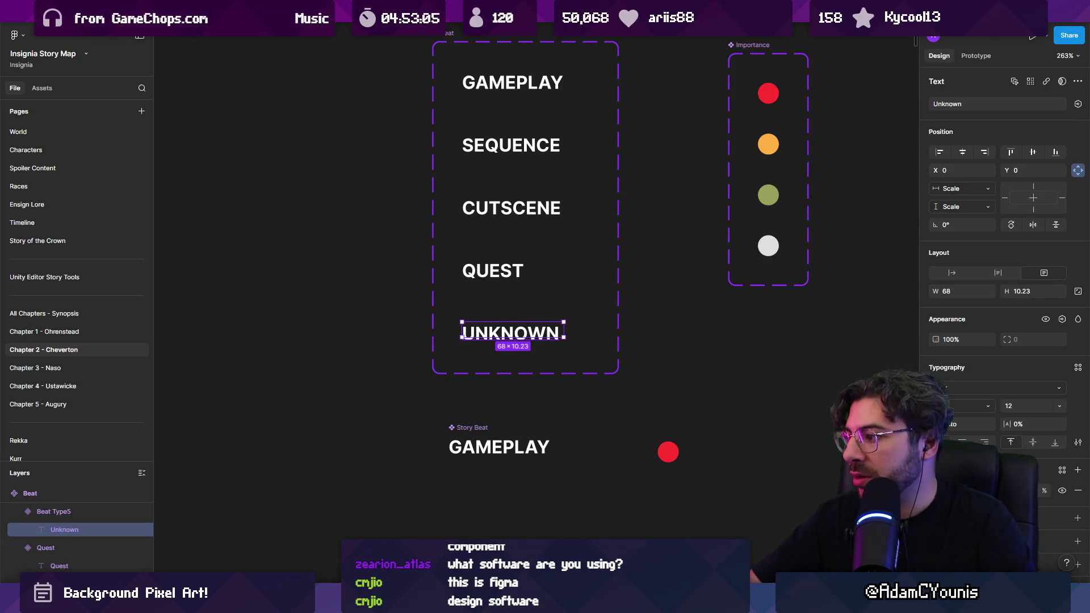
double_click(564, 337)
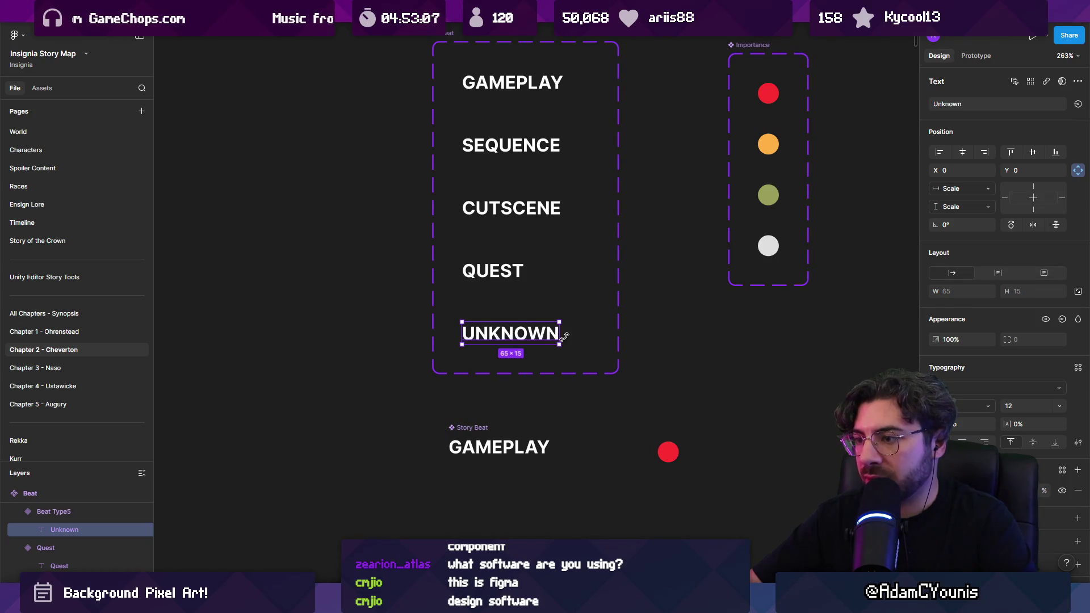
scroll(650, 290, "right", 5)
scroll(650, 290, "down", 2)
key("shift+Return")
left_click(1019, 117)
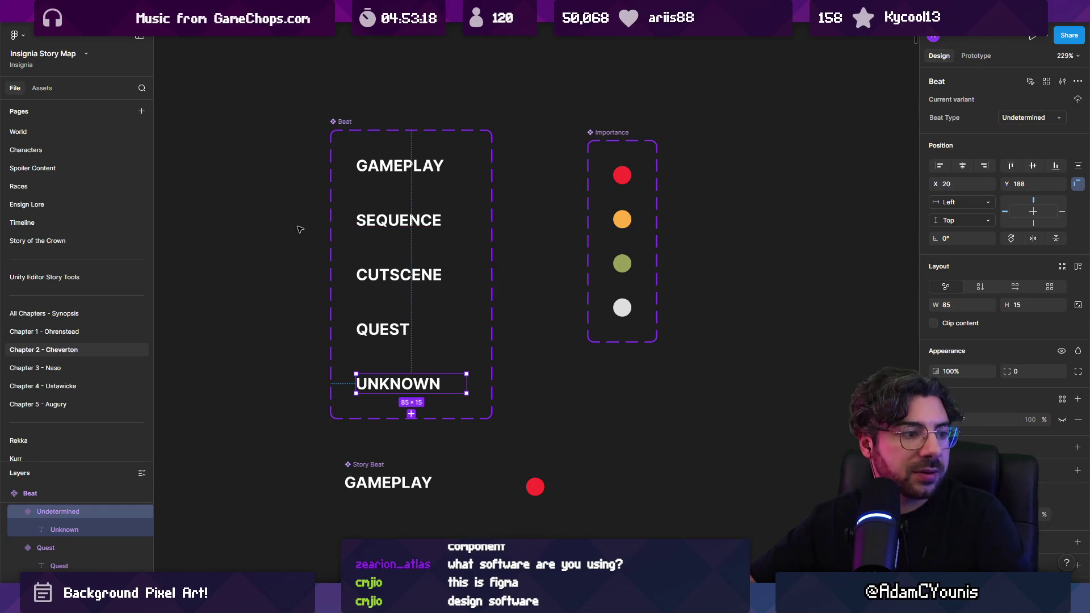
Relabel the new variant Undetermined, widen the Beat set to fit, and return to Chapter 3 - Naso
double_click(399, 385)
type("U")
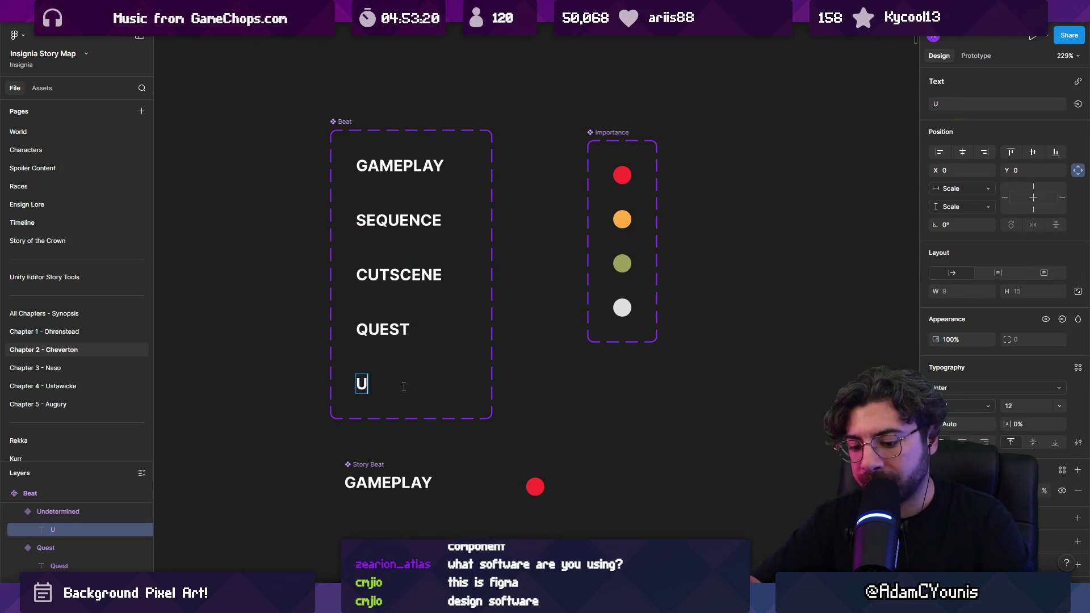
type("ndetermined")
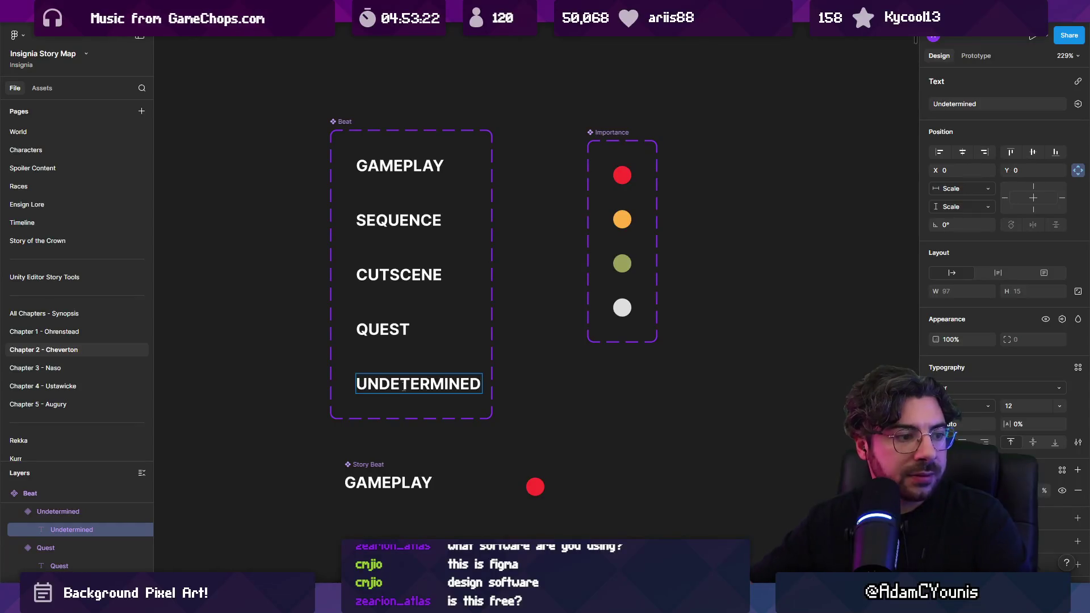
left_click(306, 300)
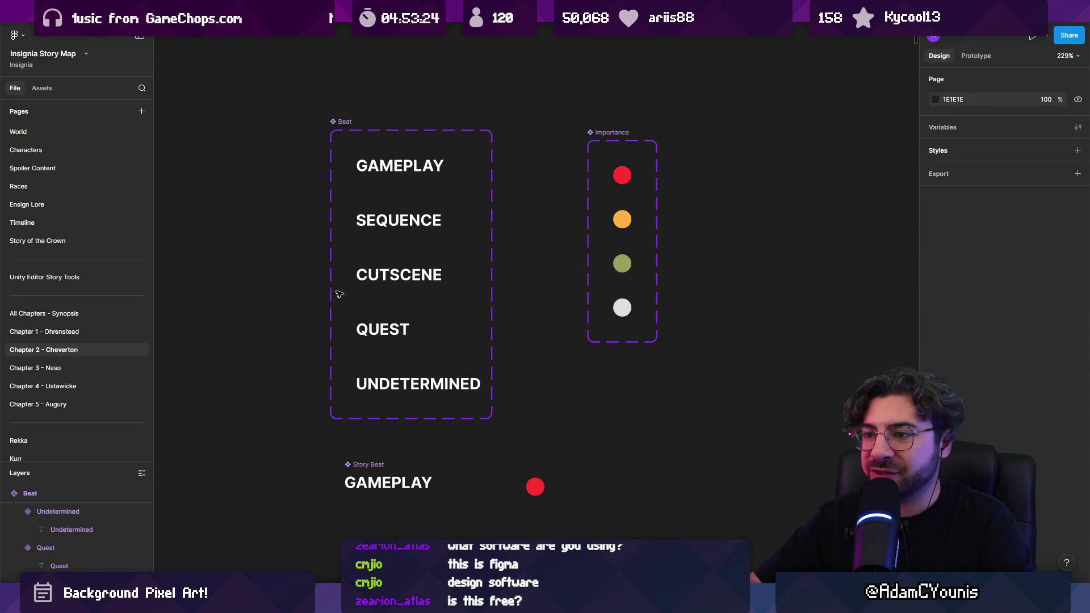
left_click(336, 120)
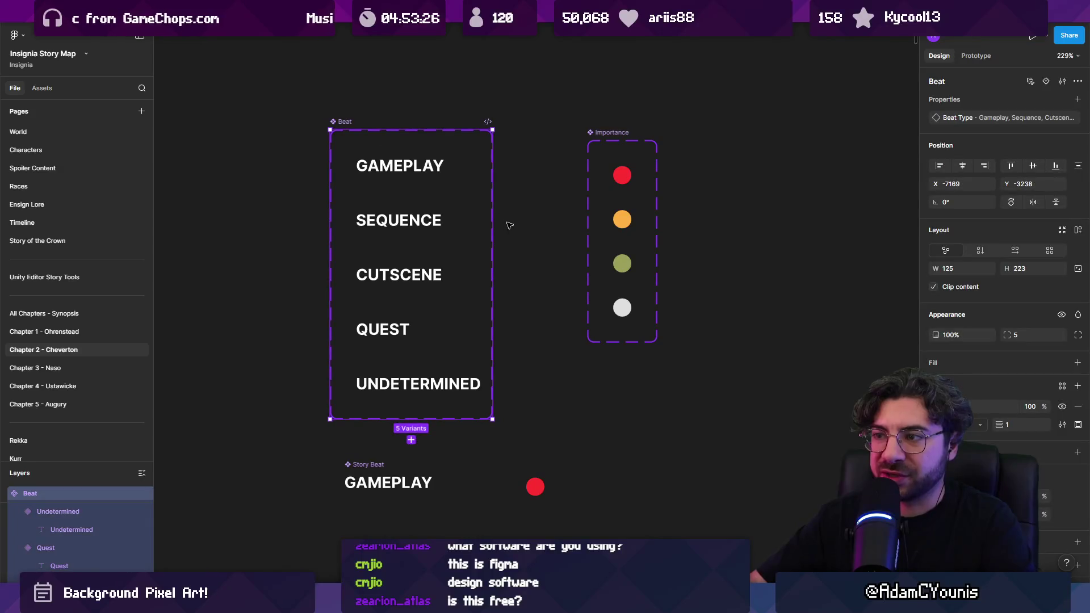
left_click_drag(491, 220, 513, 220)
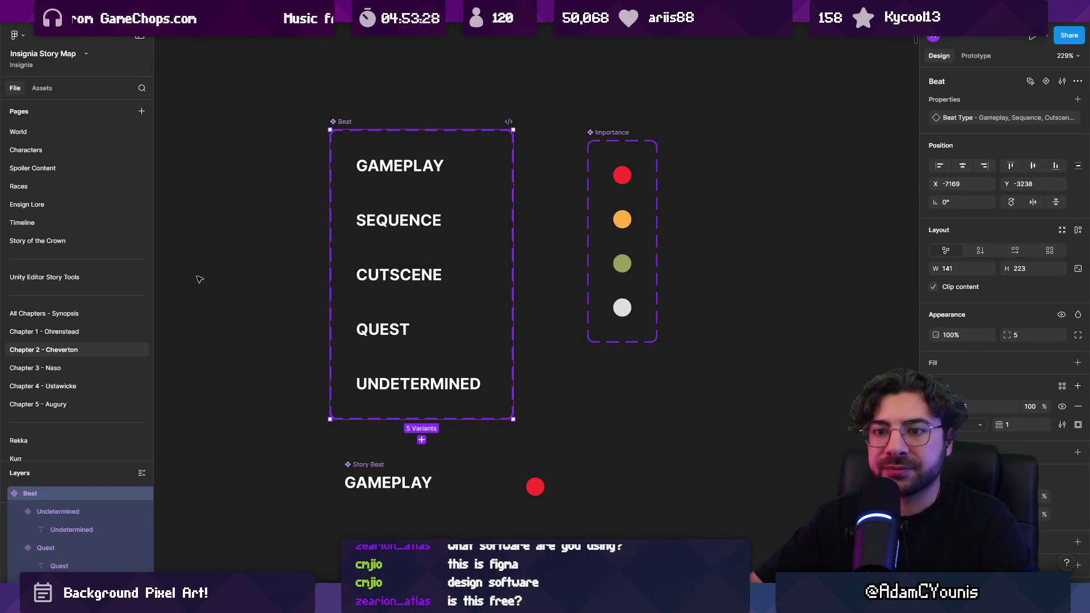
left_click(35, 368)
double_click(393, 221)
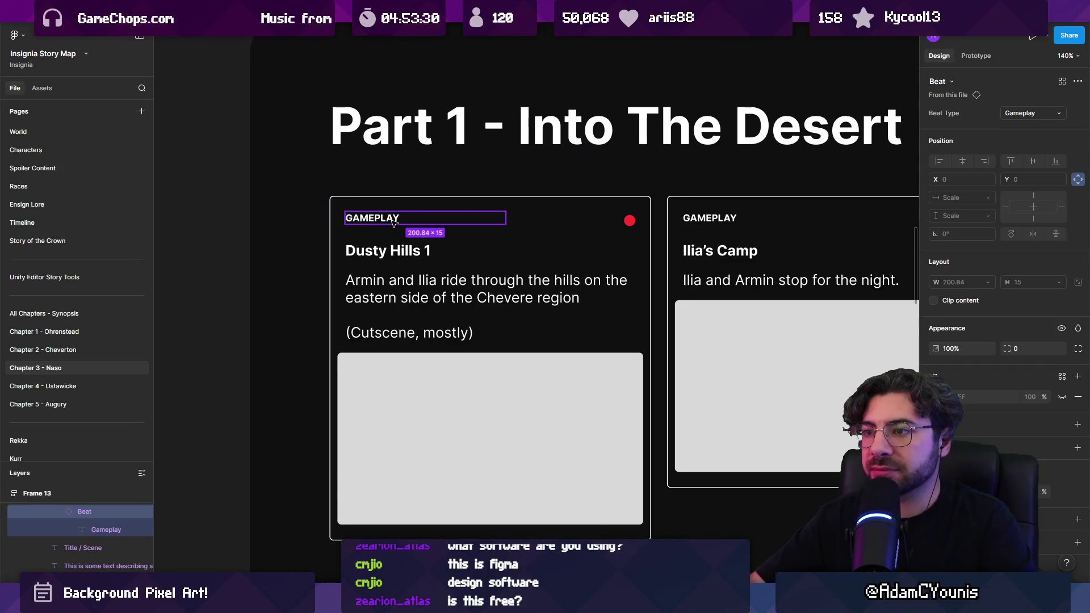
Set the Dusty Hills 1 card's beat type to Undetermined, keeping importance at Core to Plot
left_click(1030, 113)
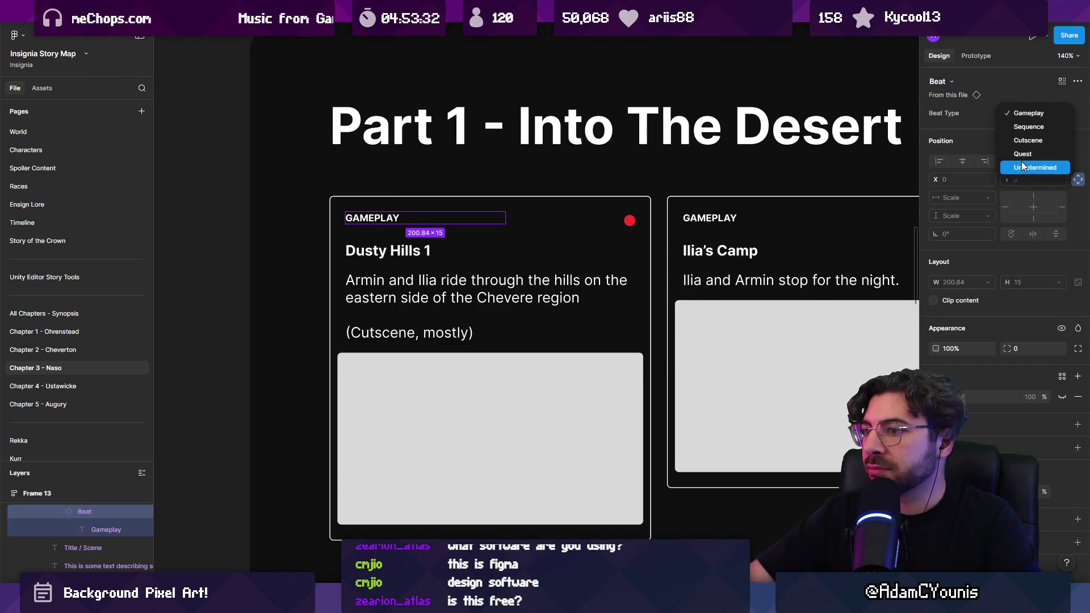
left_click(1027, 166)
left_click(630, 220)
left_click(1028, 114)
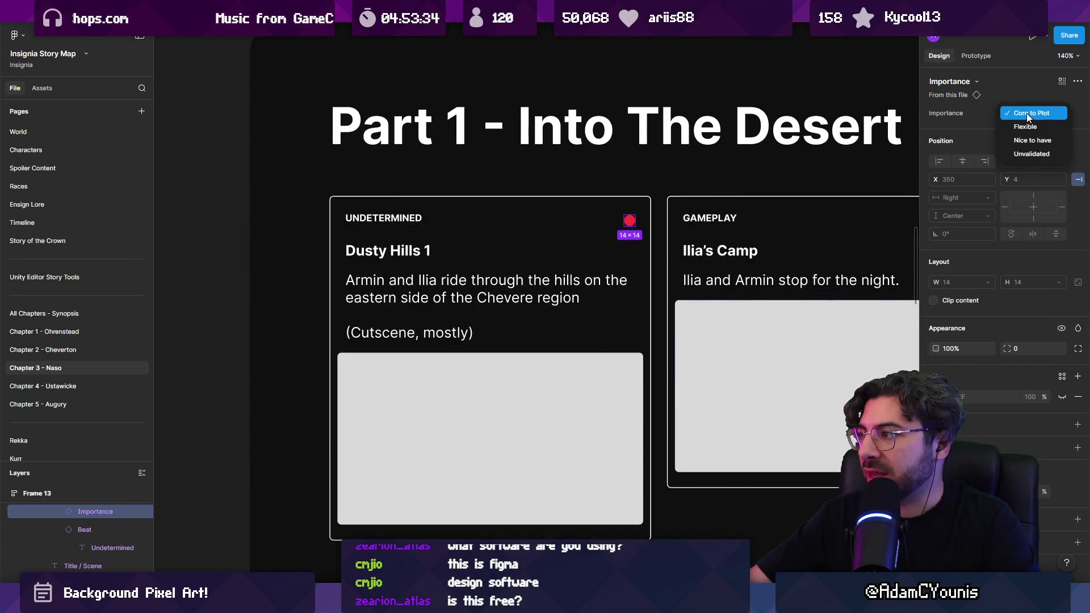
left_click(1037, 114)
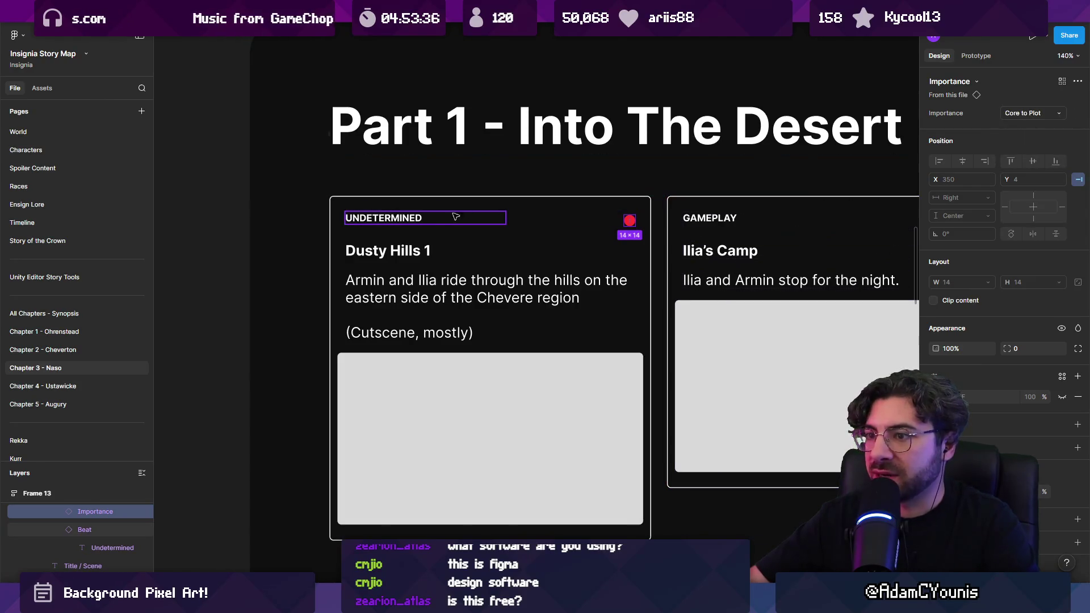
left_click(430, 224)
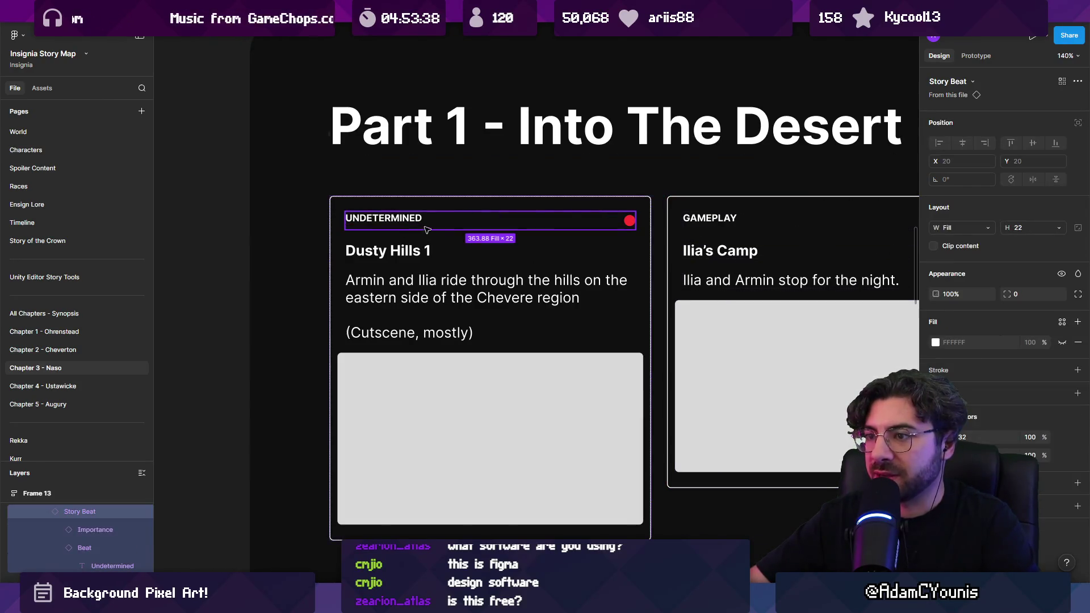
Give the Story Beat main component auto layout with Shift+A, then return to Chapter 3 - Naso
right_click(421, 223)
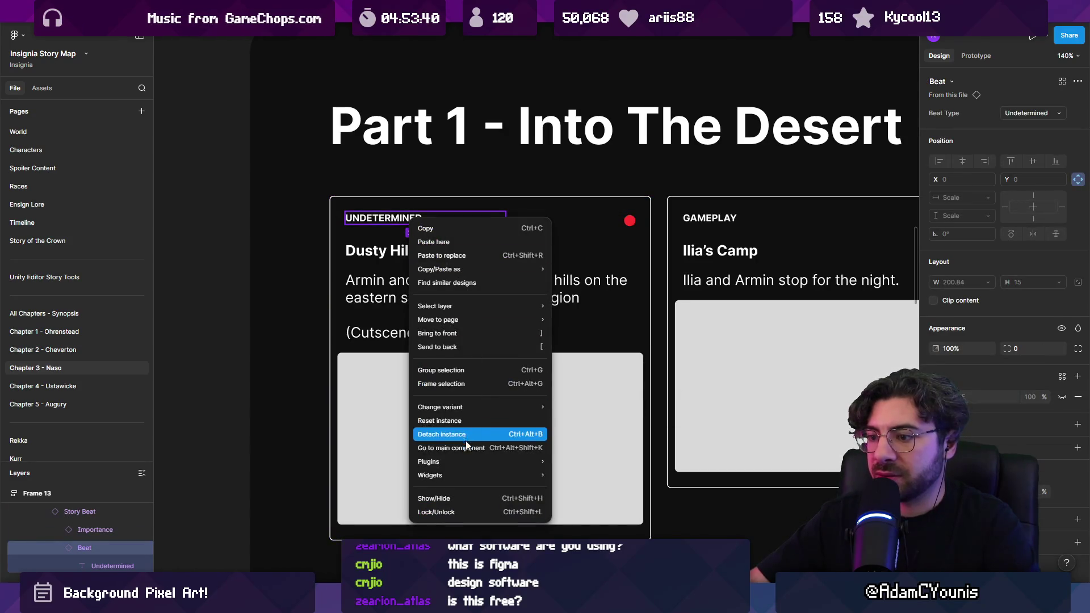
left_click(451, 448)
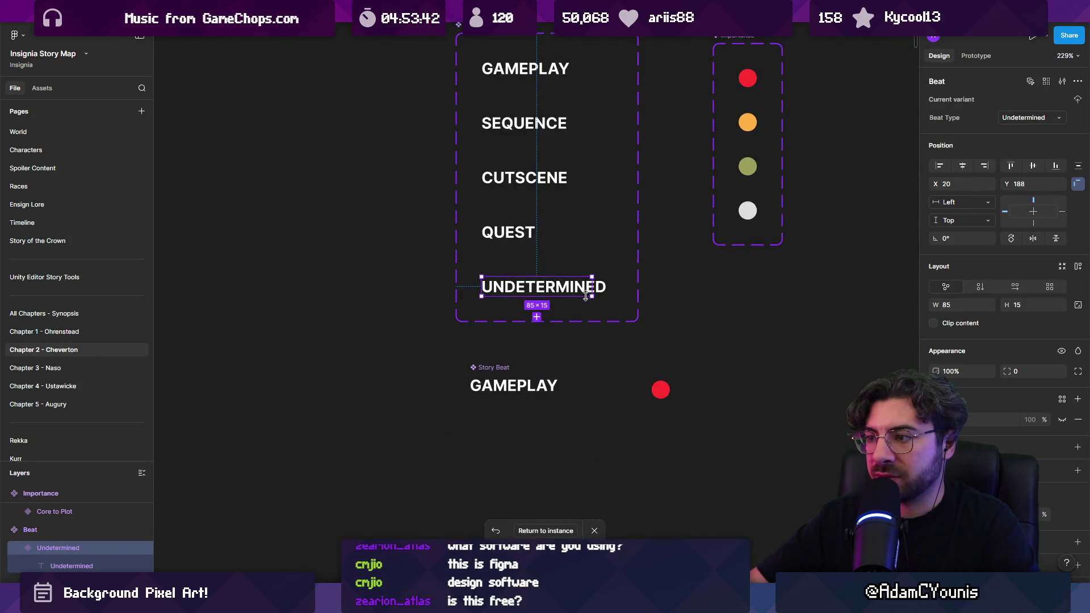
left_click(532, 389)
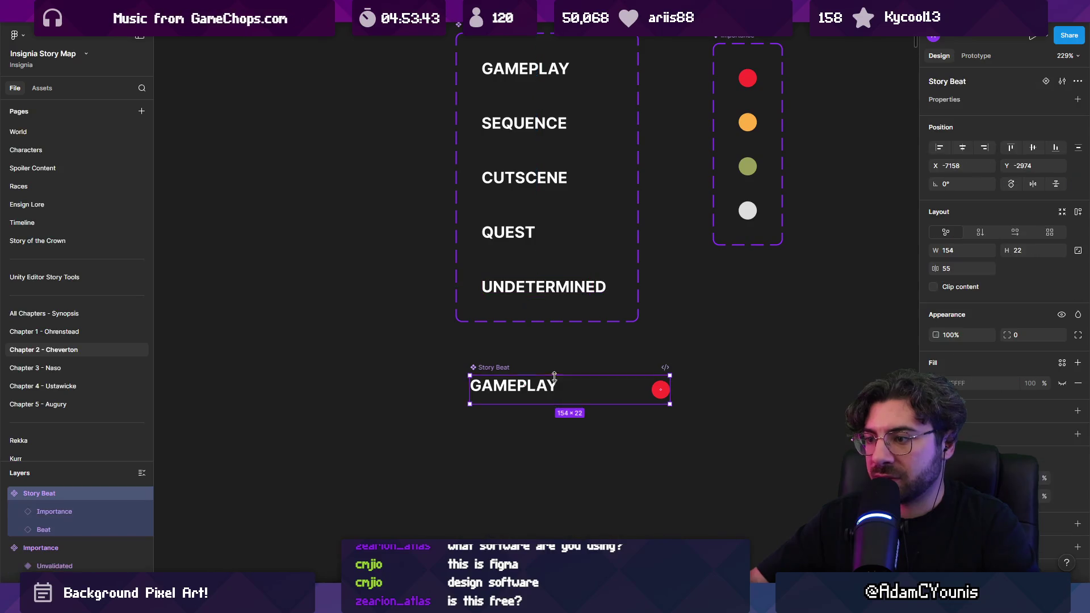
left_click(495, 368)
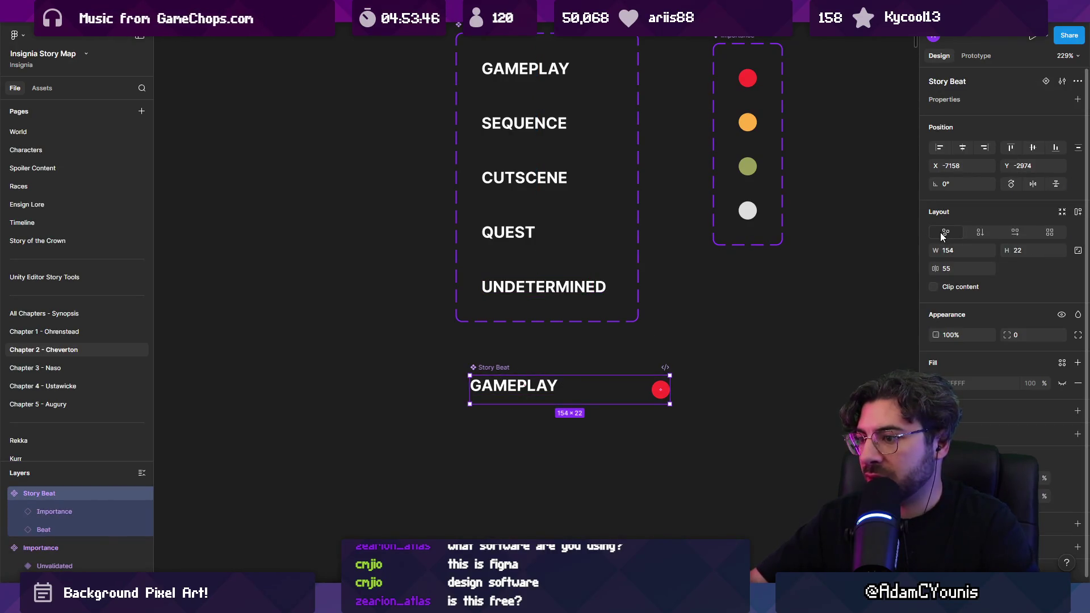
key("shift+a")
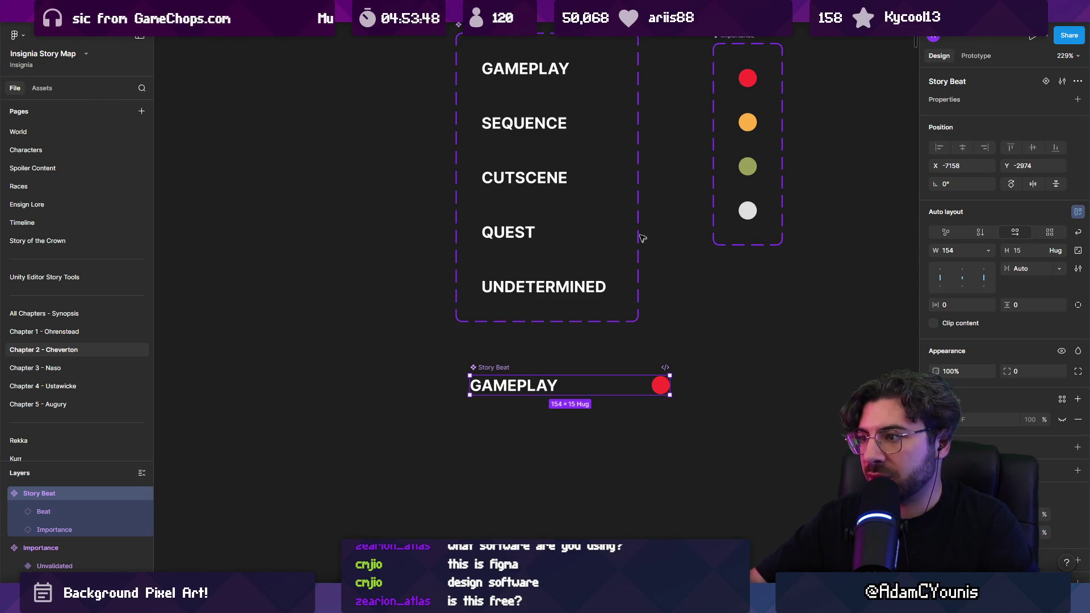
left_click(85, 369)
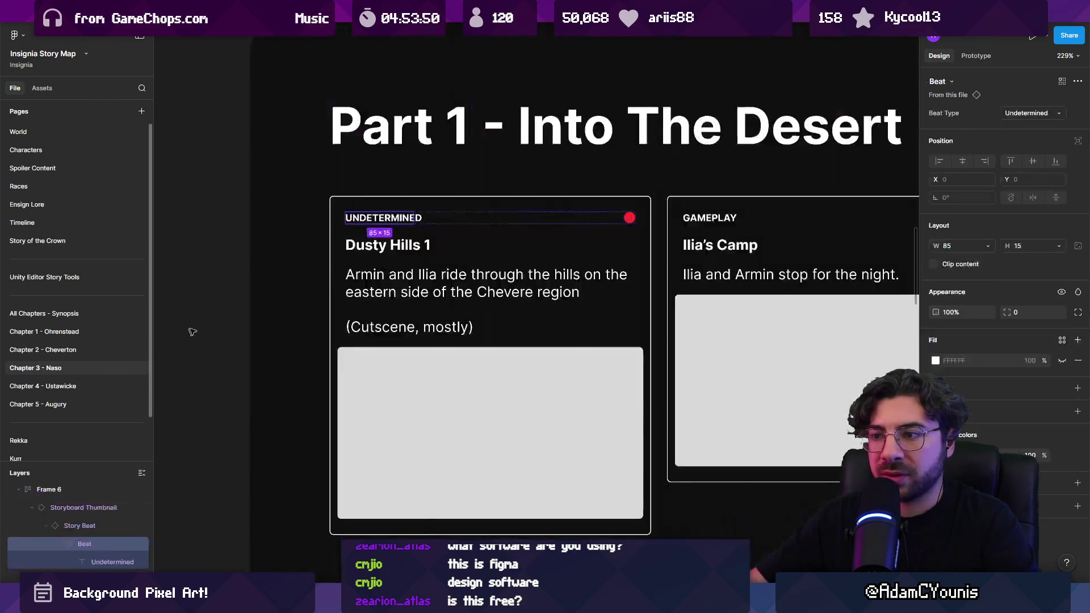
Set the Ilia's Camp card's beat type to Sequence
key("Escape")
key("Escape")
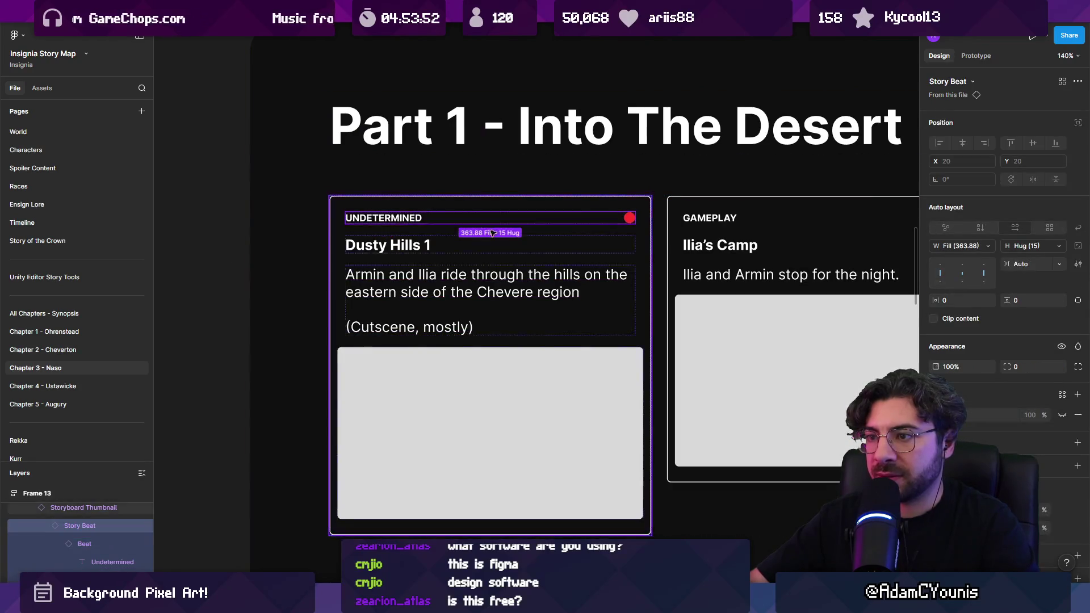
scroll(527, 209, "right", 5)
left_click(527, 208)
double_click(477, 208)
scroll(476, 207, "right", 3)
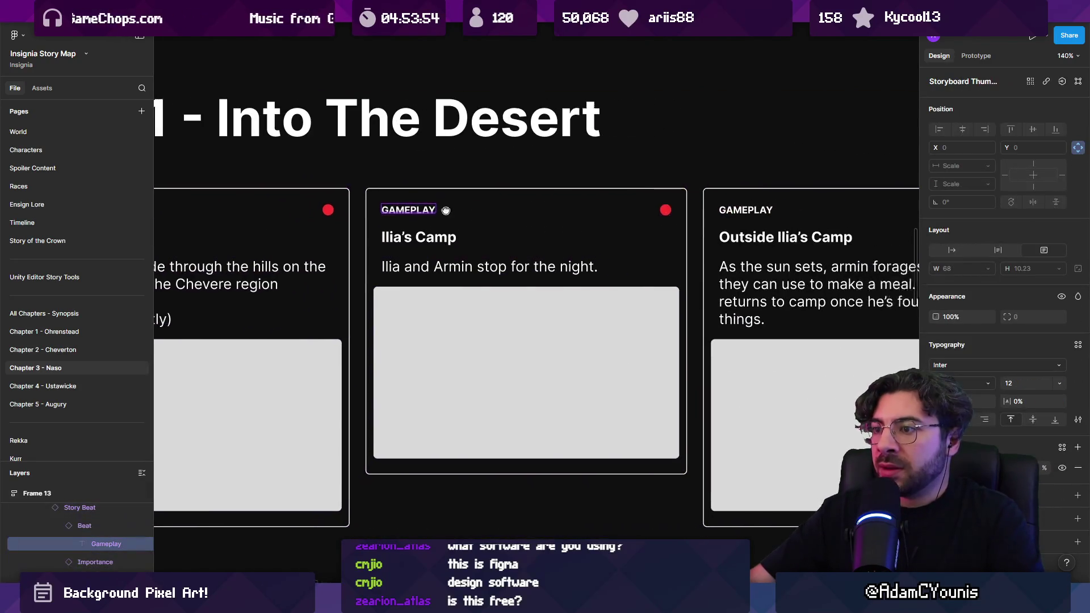
double_click(354, 218)
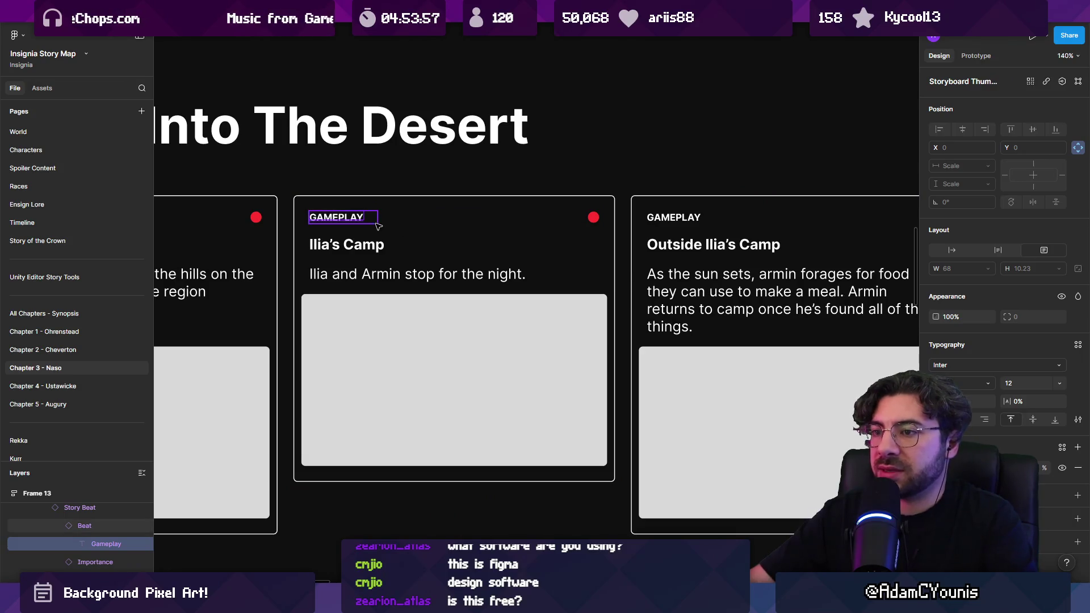
left_click(373, 224)
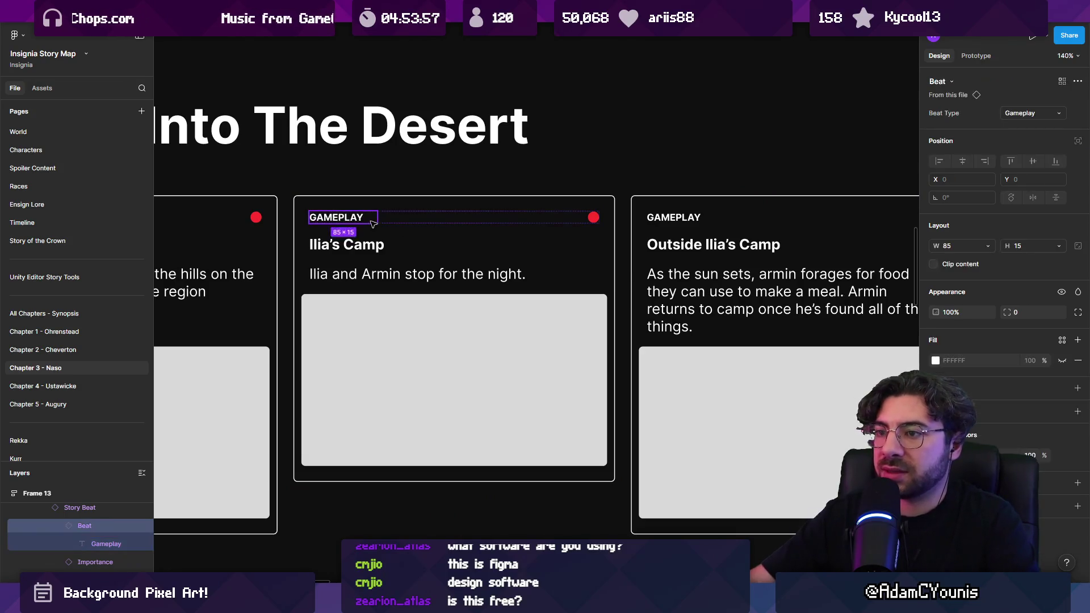
left_click(1052, 112)
left_click(1042, 128)
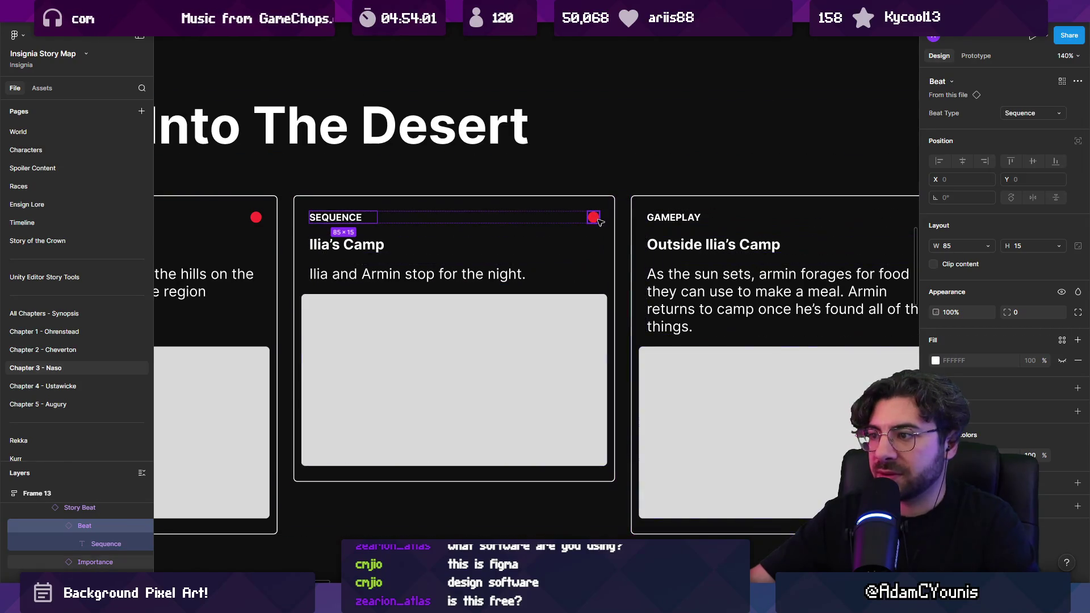
Set the Dusty Hills 2 card's beat type to Undetermined
scroll(479, 221, "right", 5)
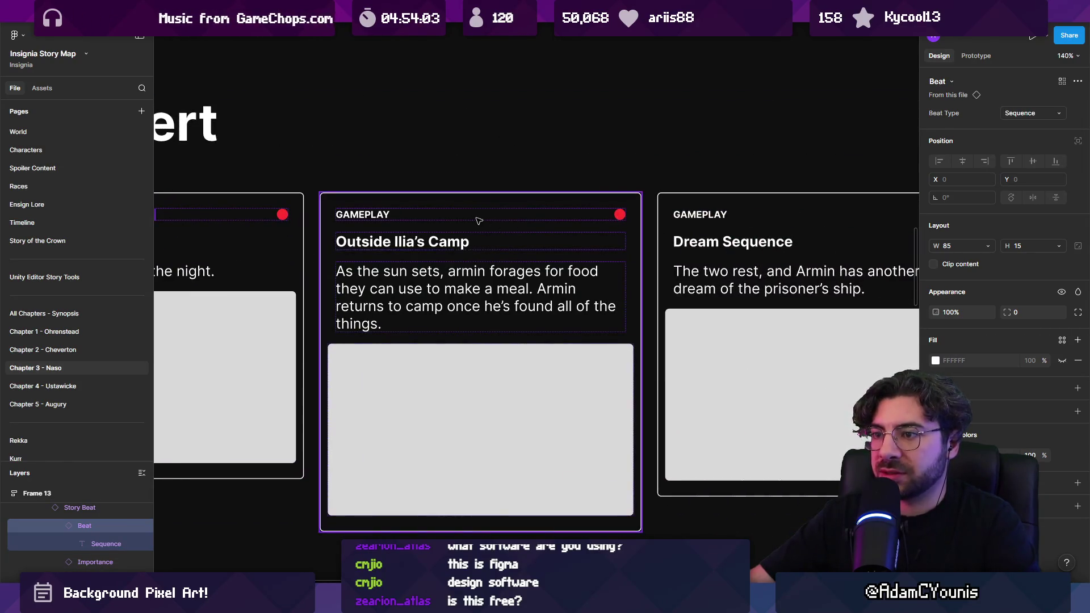
left_click(386, 220)
left_click(378, 218)
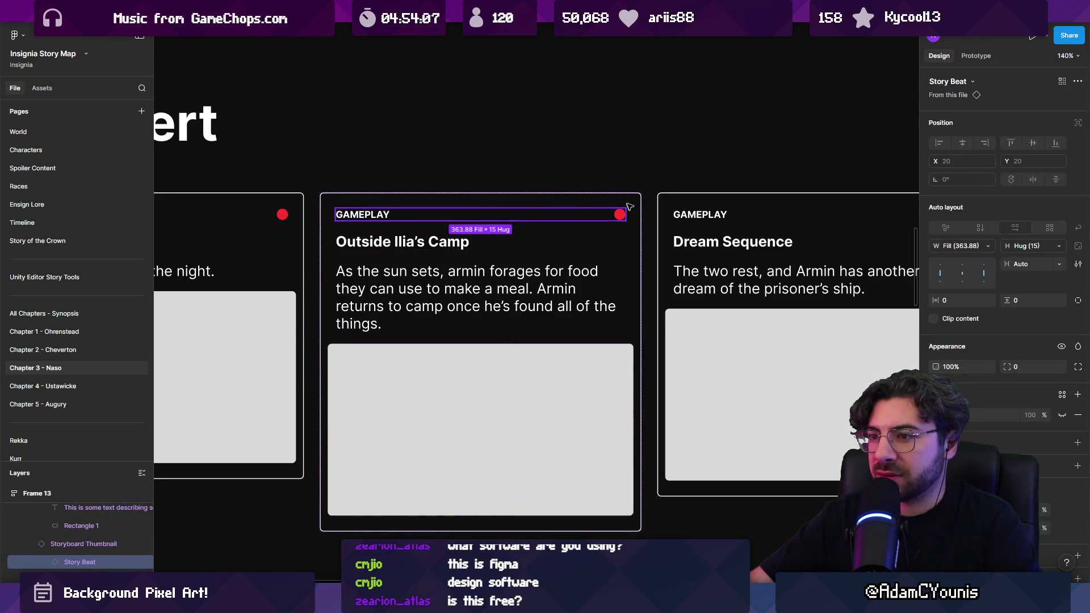
scroll(628, 211, "right", 5)
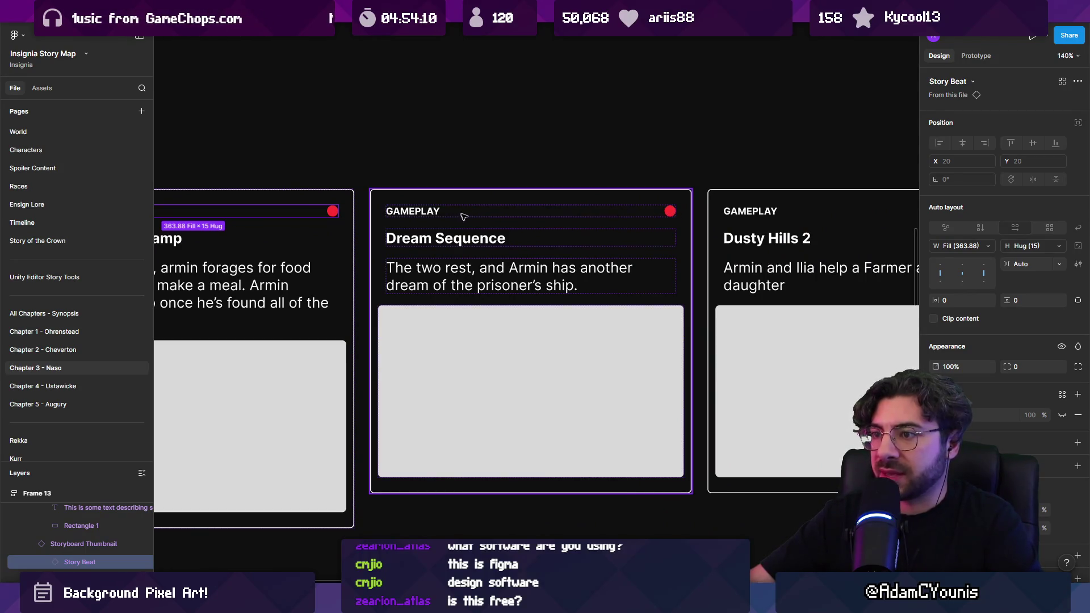
scroll(464, 216, "right", 5)
left_click(484, 220)
left_click(484, 220)
scroll(540, 221, "right", 2)
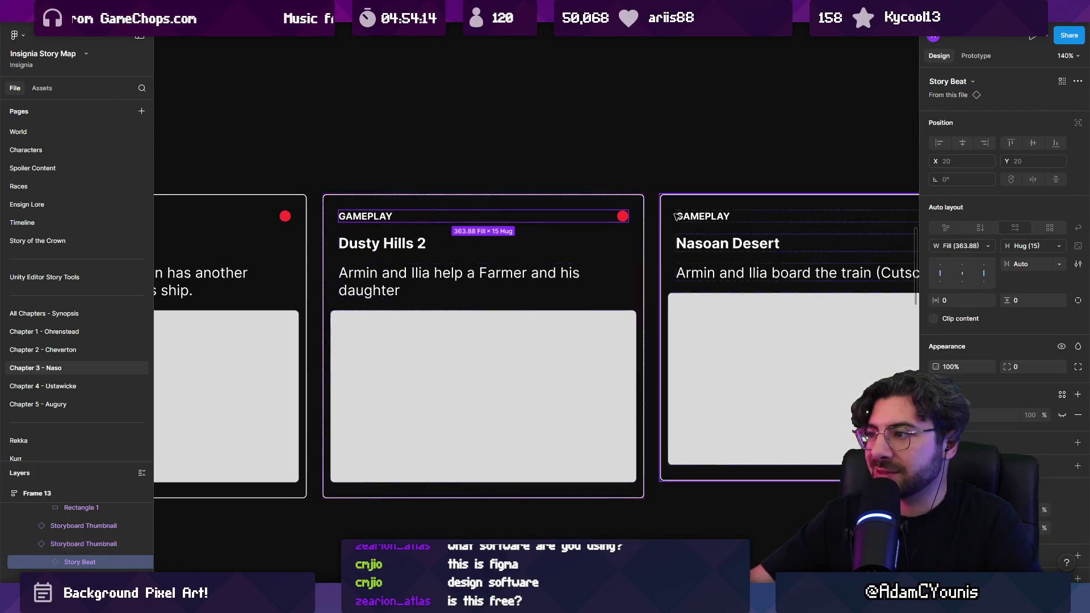
left_click(623, 216)
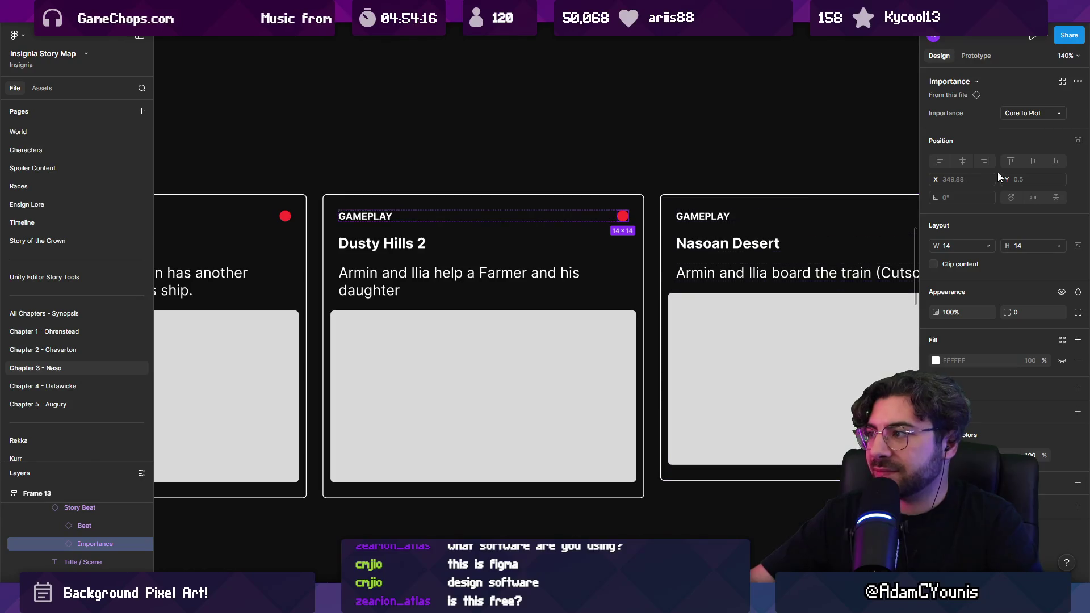
key("shift+Tab")
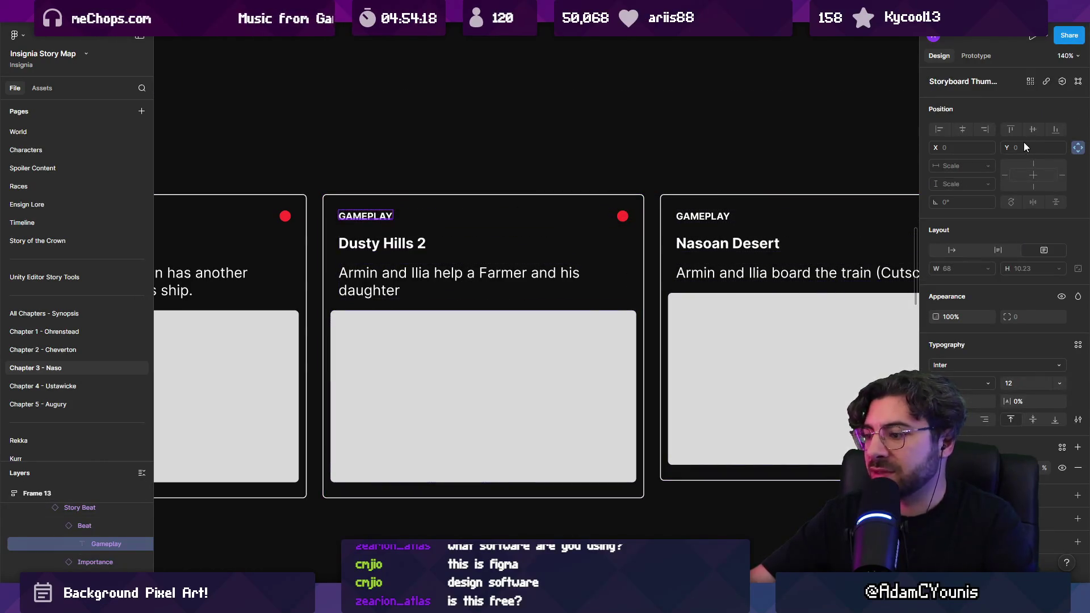
key("shift+Return")
left_click(1035, 112)
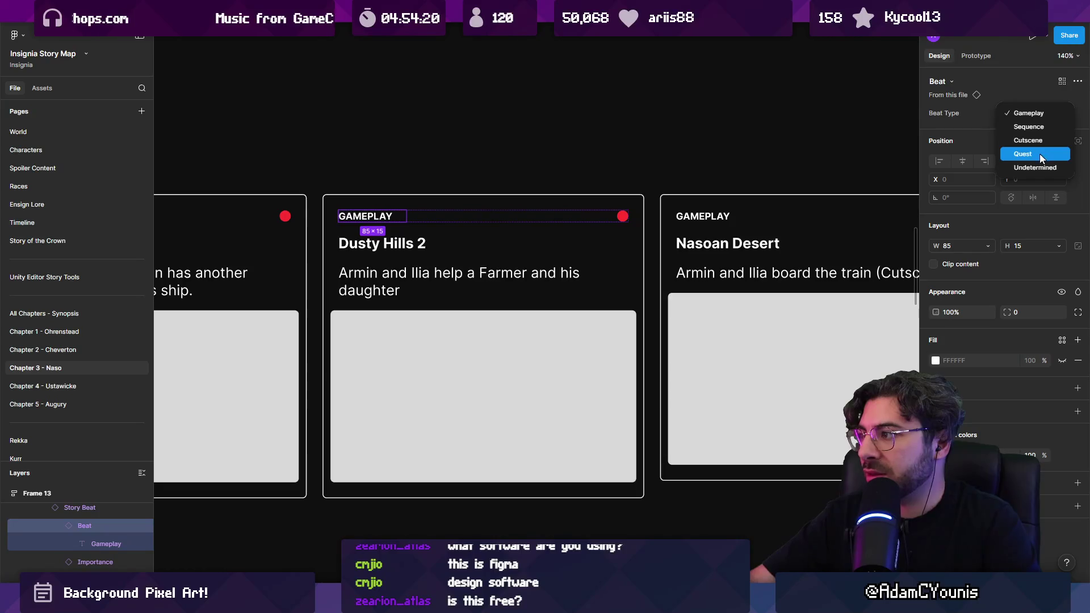
left_click(1040, 154)
Mark the Dusty Hills 2 card's importance as Unvalidated
left_click(622, 216)
left_click(1028, 111)
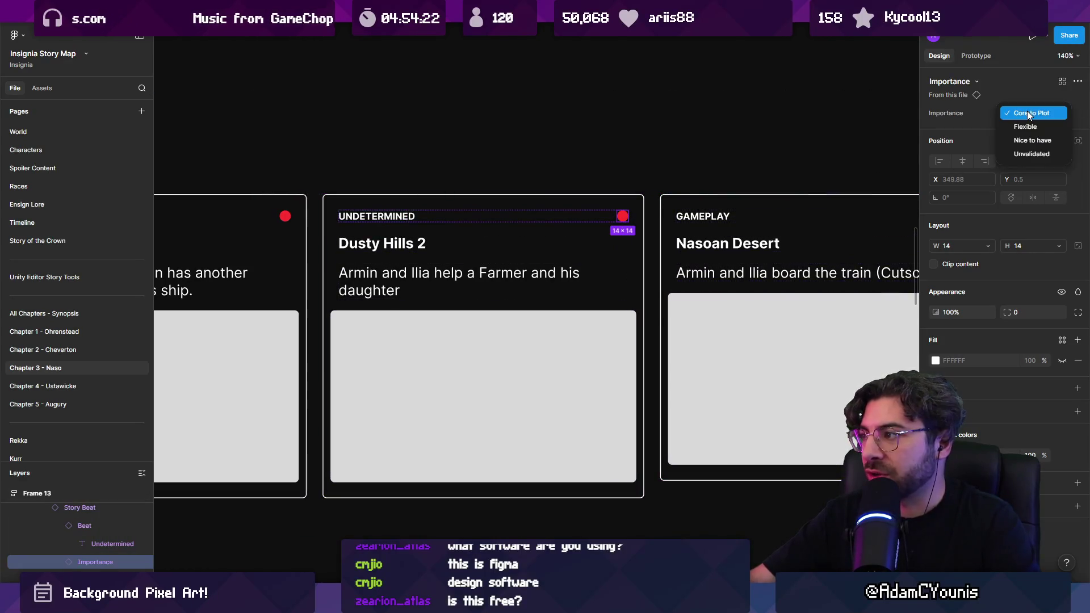
left_click(1032, 153)
Set the Nasoan Desert card's beat type to Cutscene
scroll(629, 289, "down", 5, "ctrl")
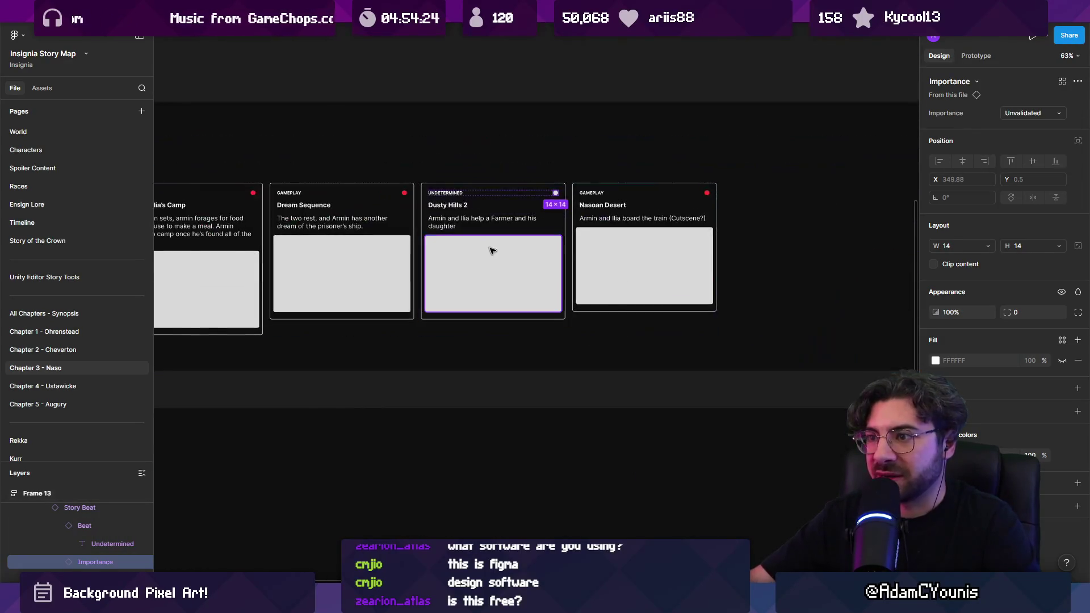
left_click(616, 377)
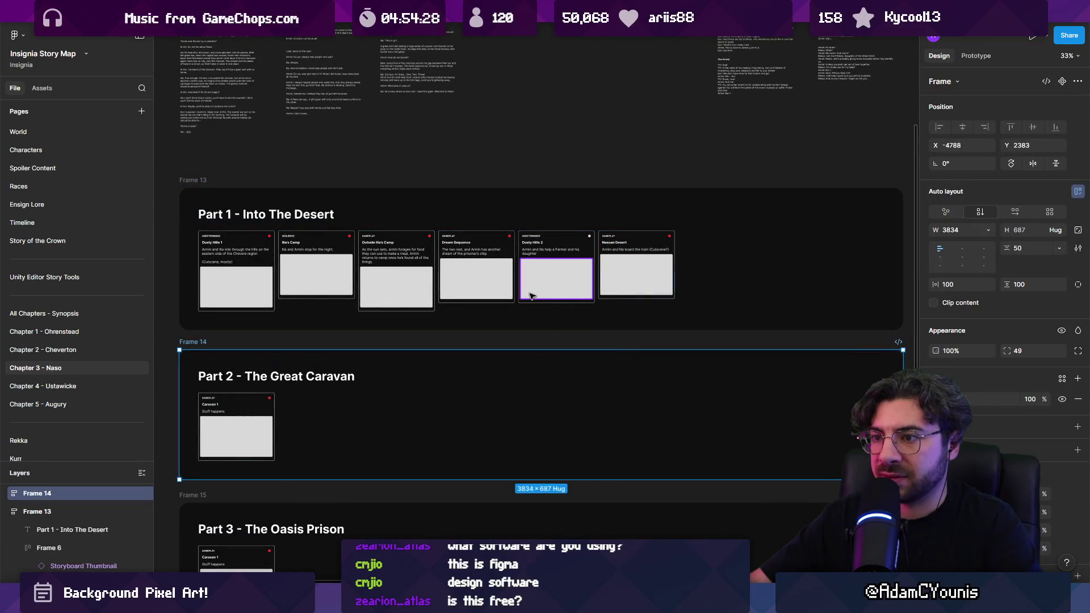
scroll(353, 236, "up", 5, "ctrl")
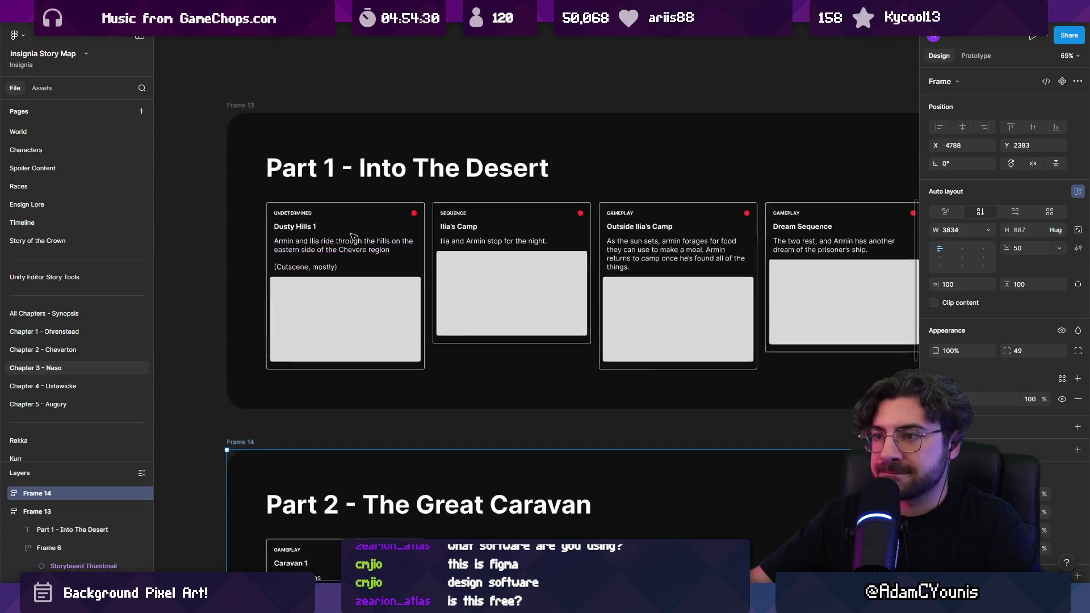
scroll(353, 237, "down", 5, "ctrl")
scroll(507, 239, "right", 5)
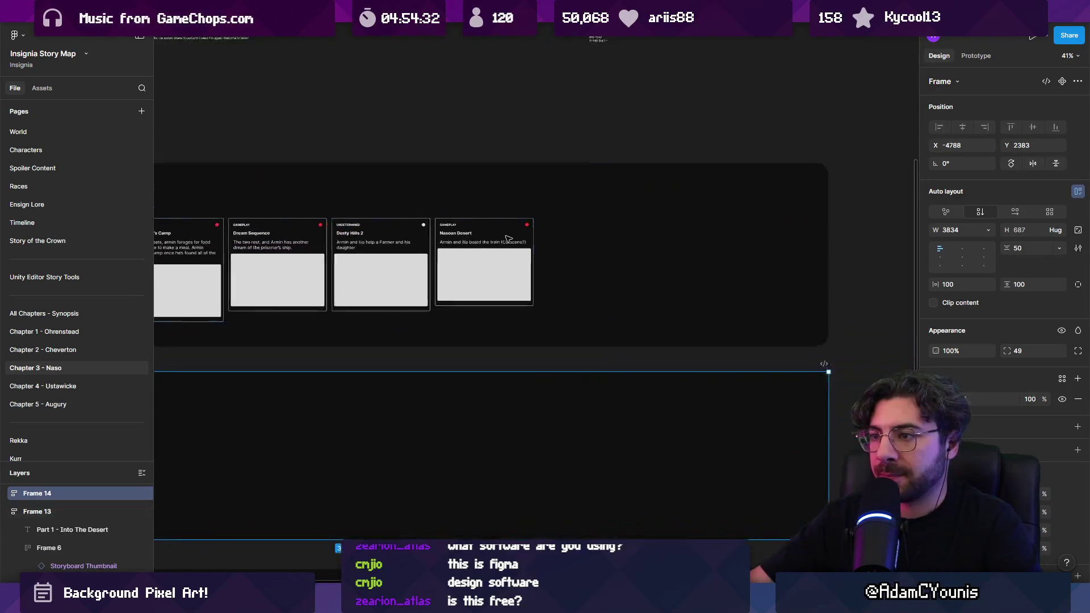
scroll(507, 238, "up", 5, "ctrl")
left_click(485, 232)
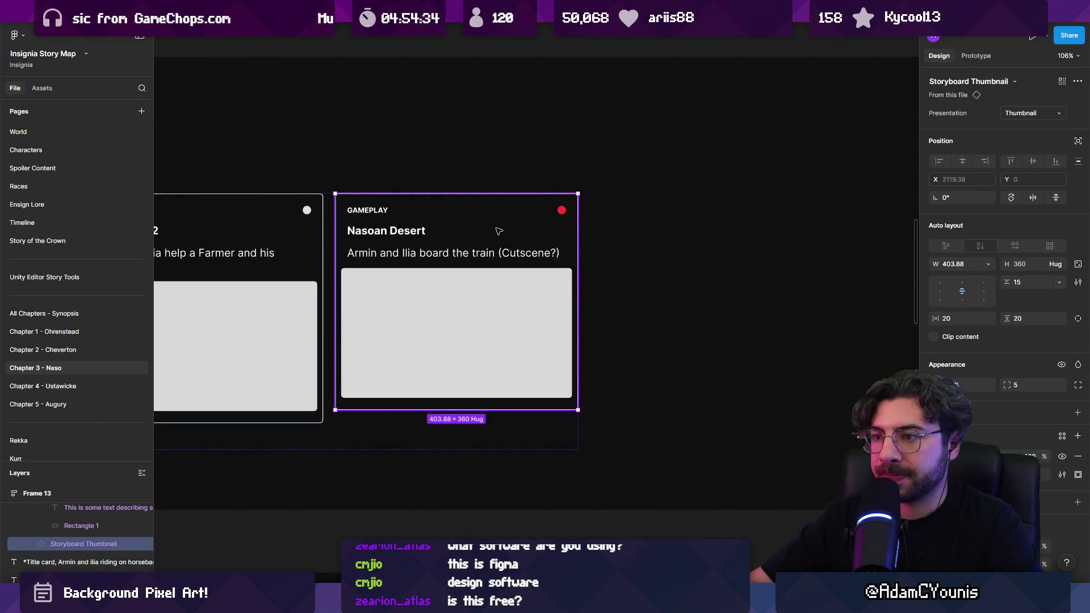
left_click(400, 213)
key("Escape")
left_click(400, 213)
left_click(400, 213)
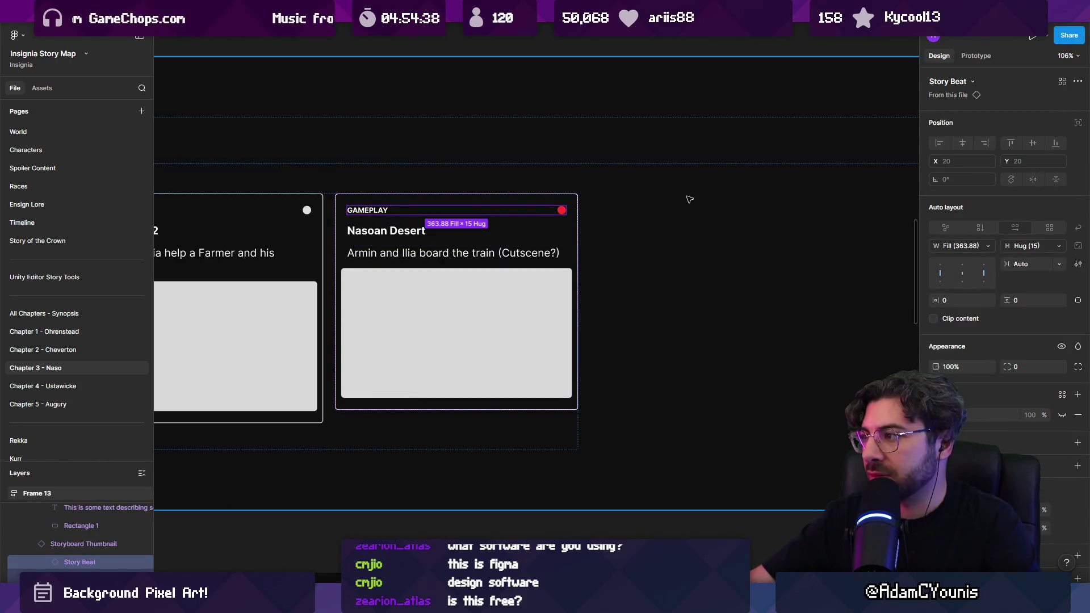
left_click(410, 209)
left_click(1019, 115)
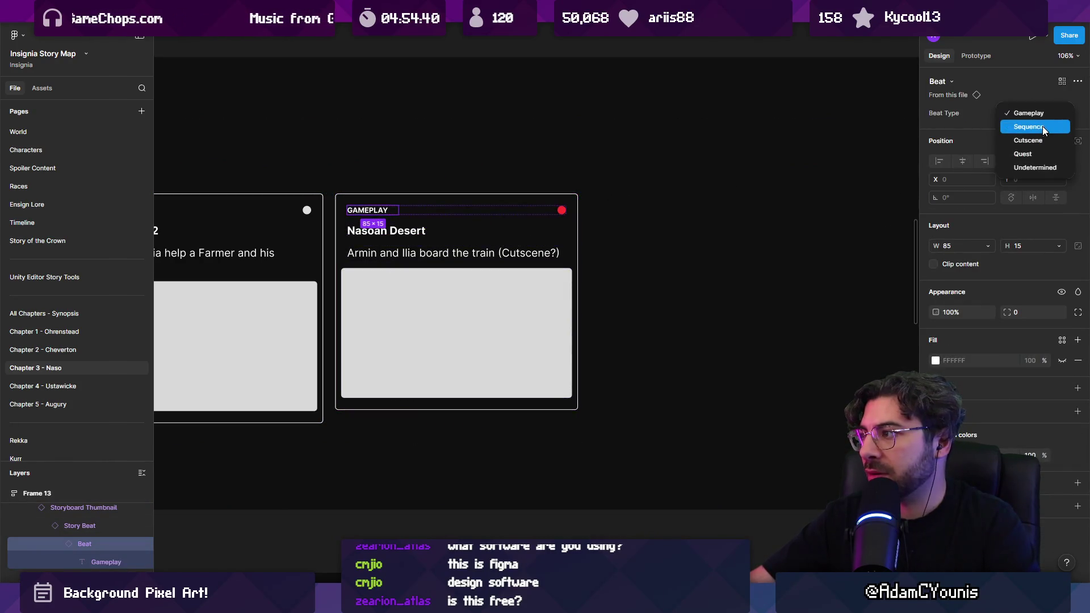
left_click(1044, 141)
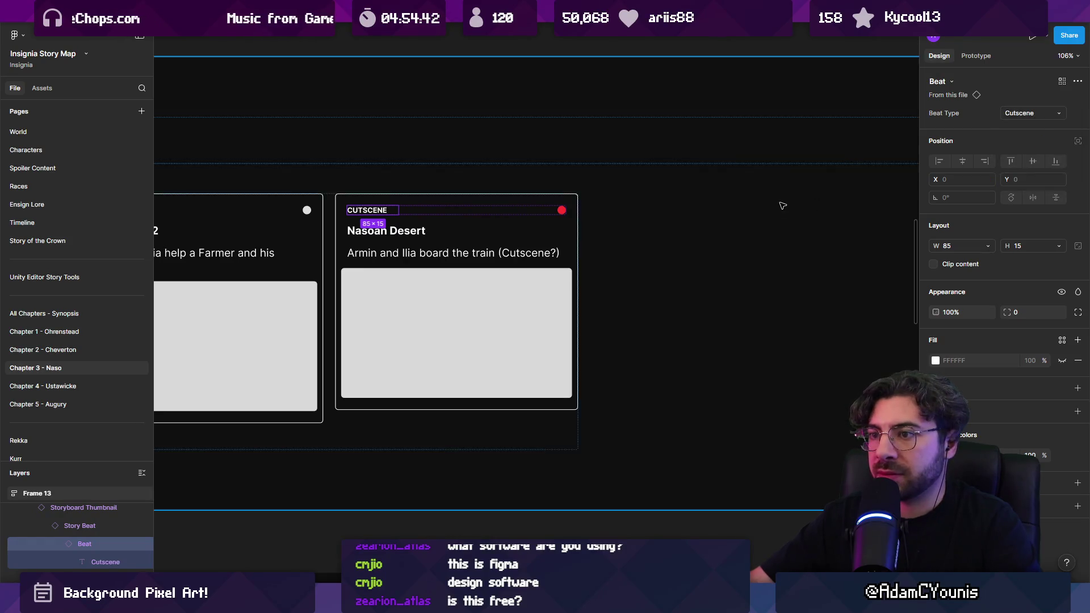
scroll(370, 338, "down", 5)
scroll(369, 338, "up", 3)
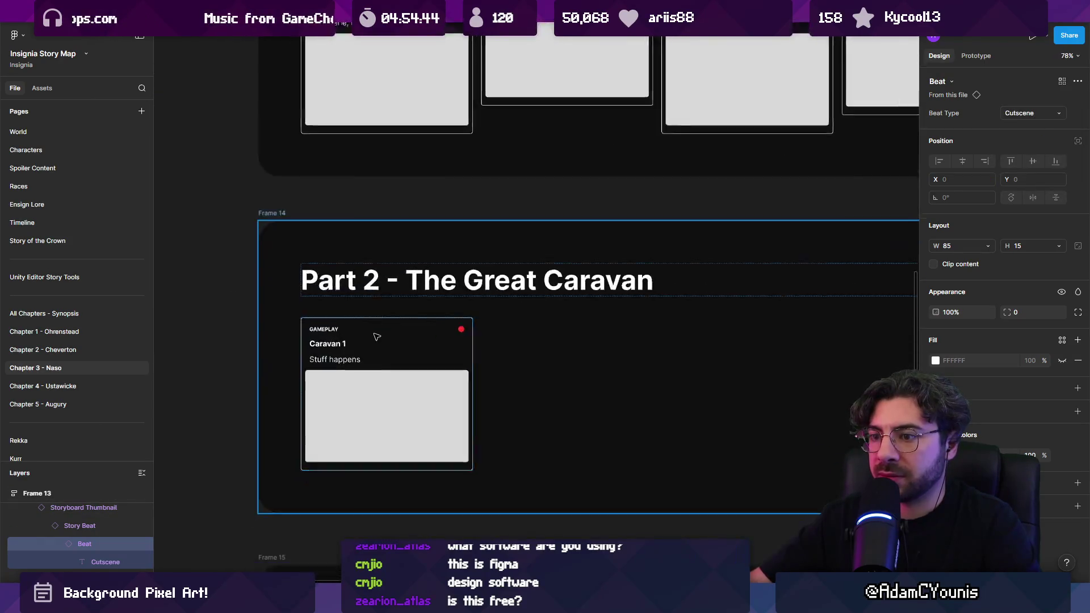
scroll(369, 337, "down", 3)
left_click(307, 221)
scroll(307, 220, "right", 3)
scroll(308, 221, "up", 2)
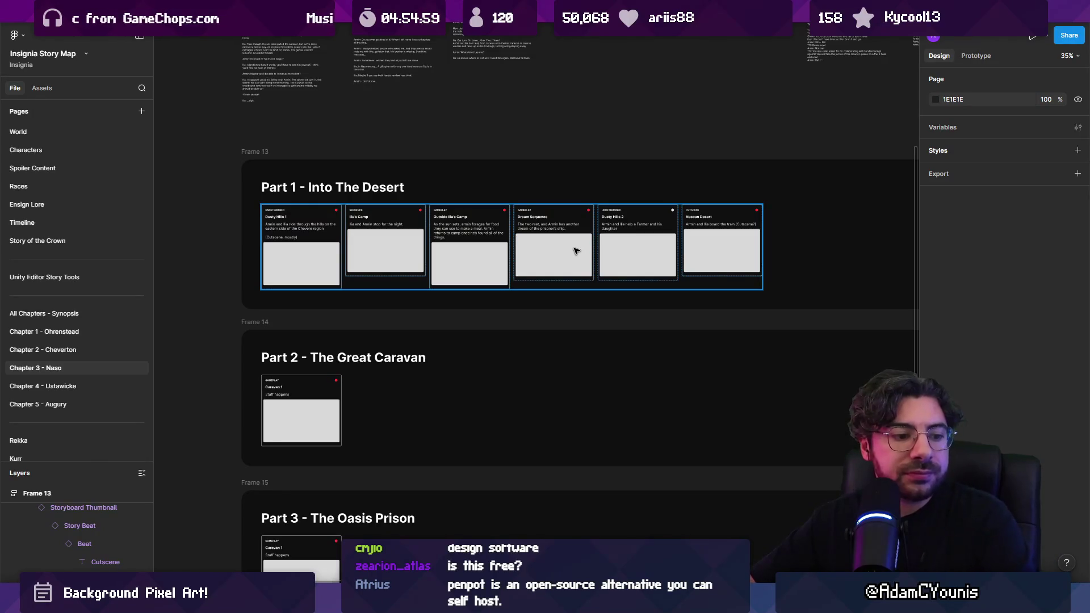
scroll(443, 219, "up", 2)
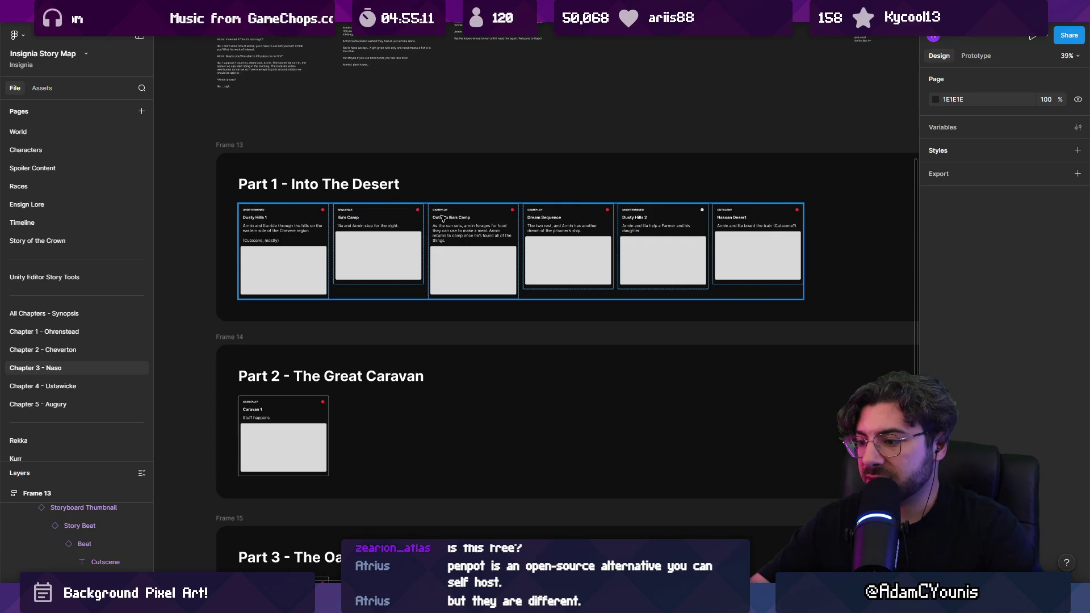
scroll(442, 219, "down", 5)
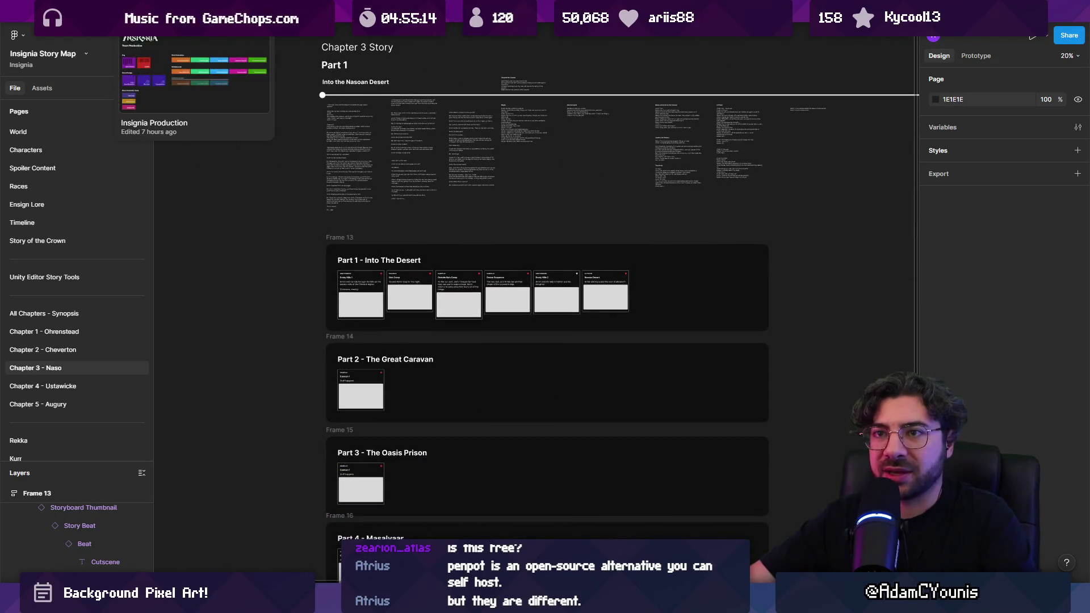
left_click(244, 11)
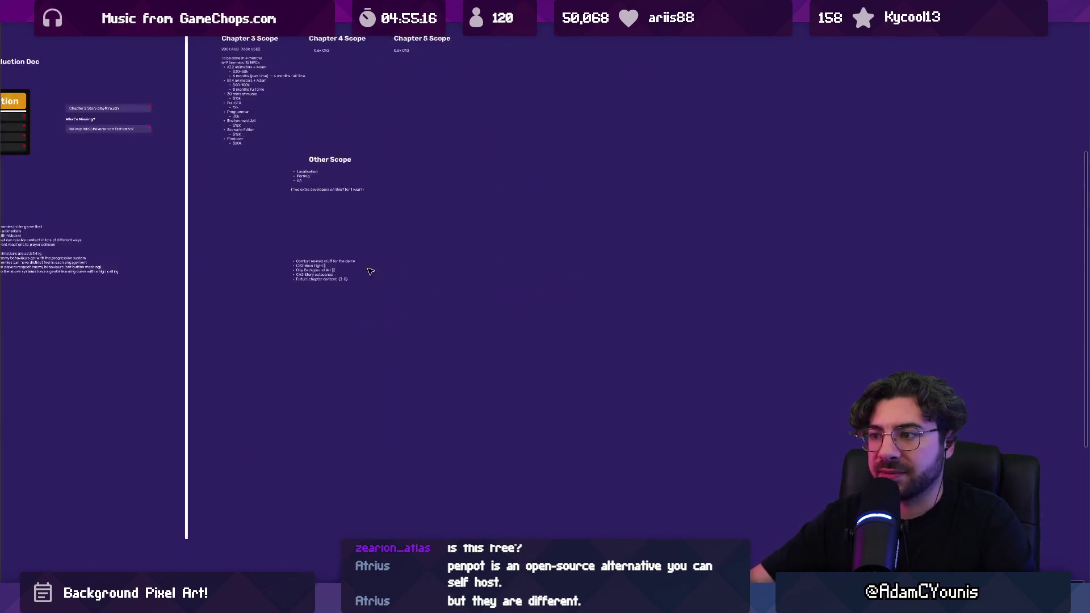
Restore the hidden panels, then delete a copied combat list and a test rectangle
key("ctrl+backslash")
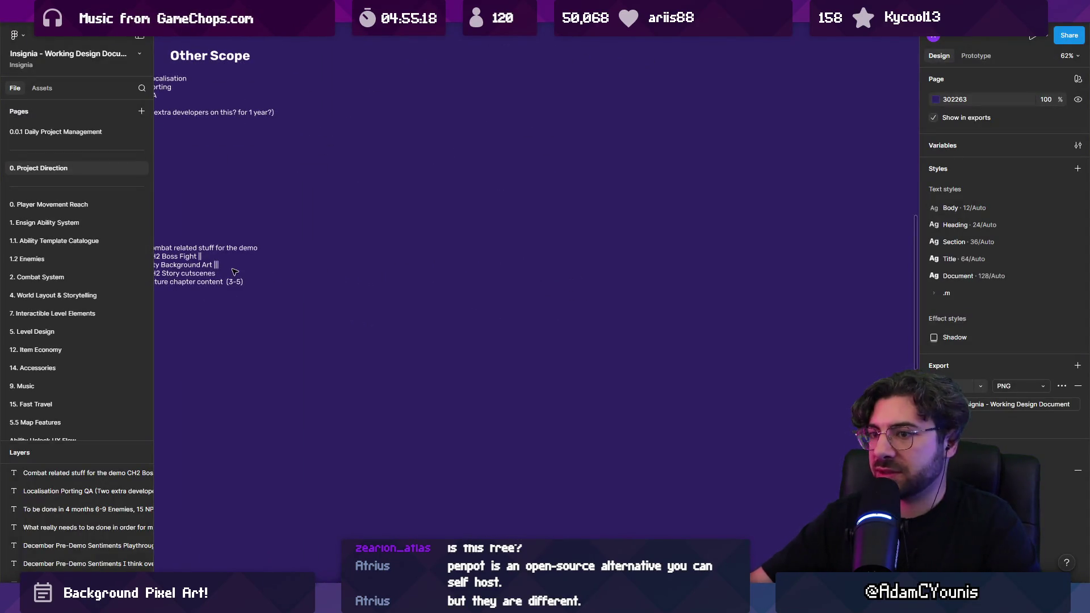
left_click(235, 271)
left_click_drag(343, 270, 575, 282)
key("shift+2")
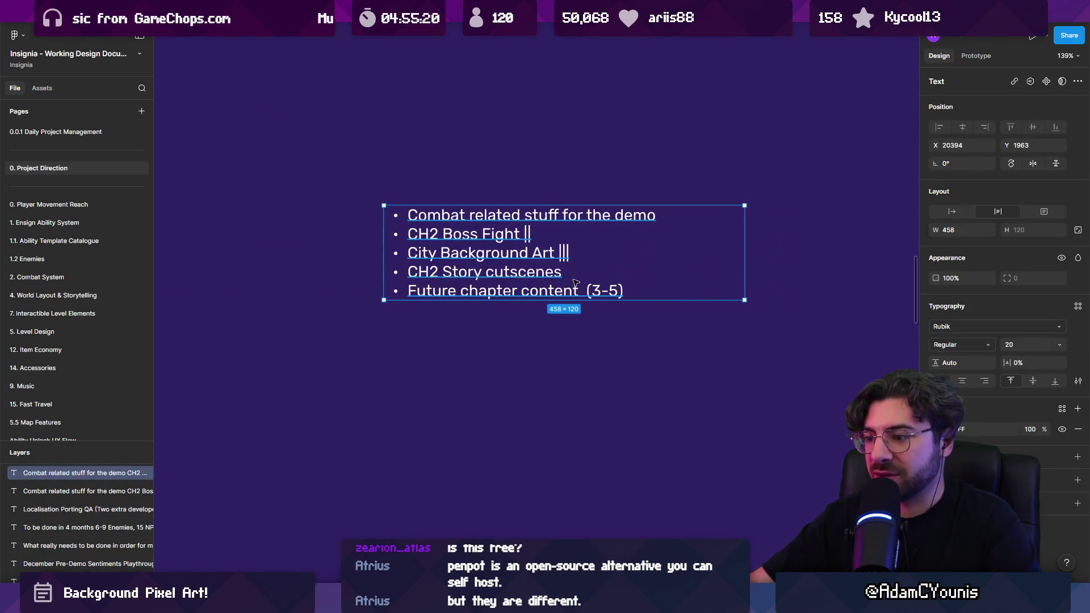
key("Delete")
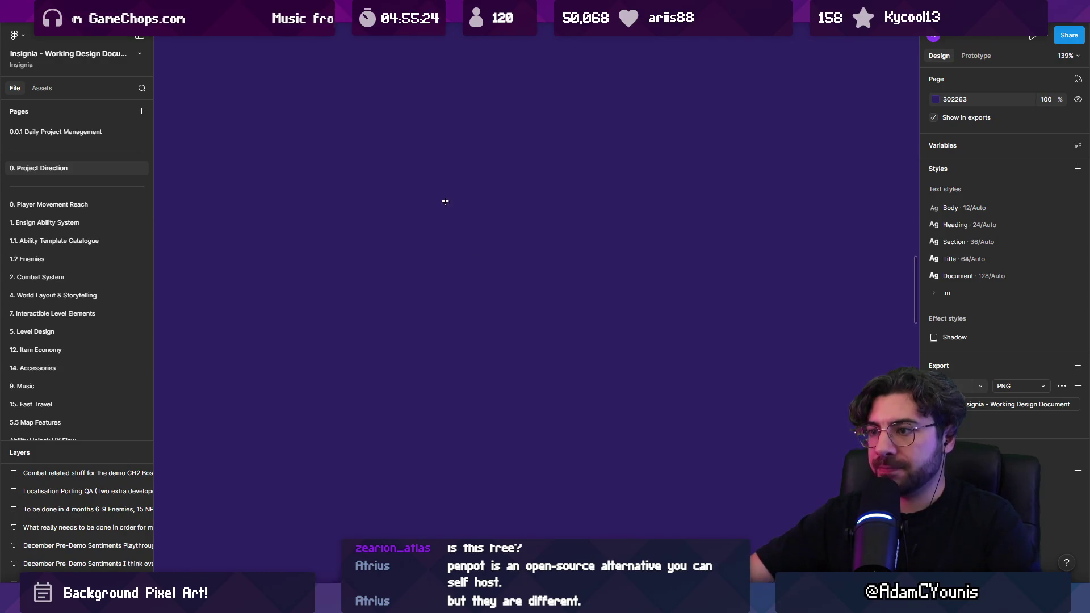
left_click_drag(441, 179, 580, 282)
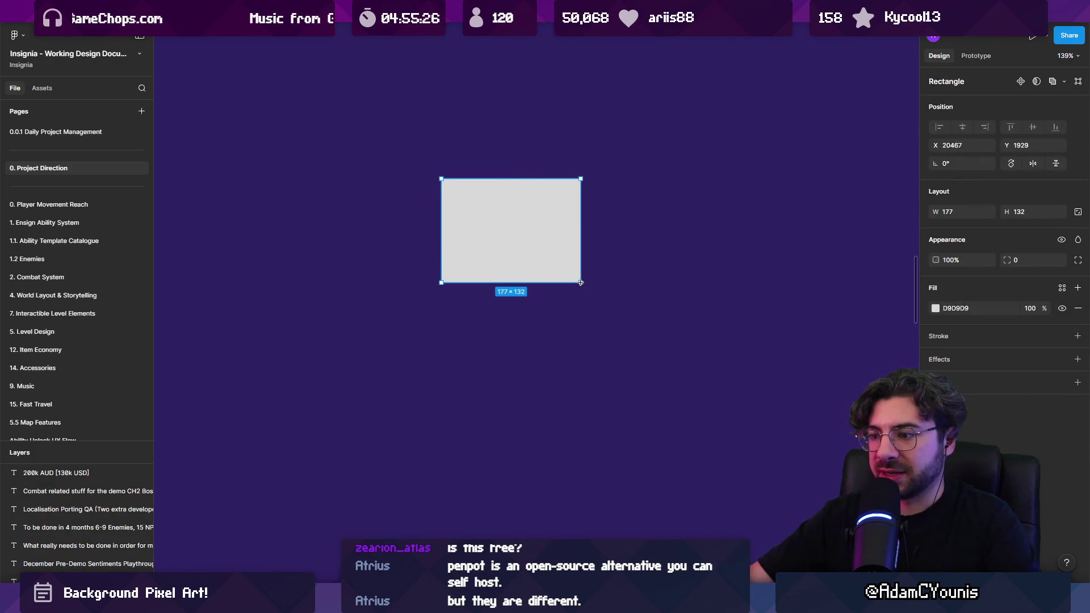
key("Delete")
Add a 'Title' text and draw a white placeholder frame above it
key("t")
left_click(483, 267)
type("T")
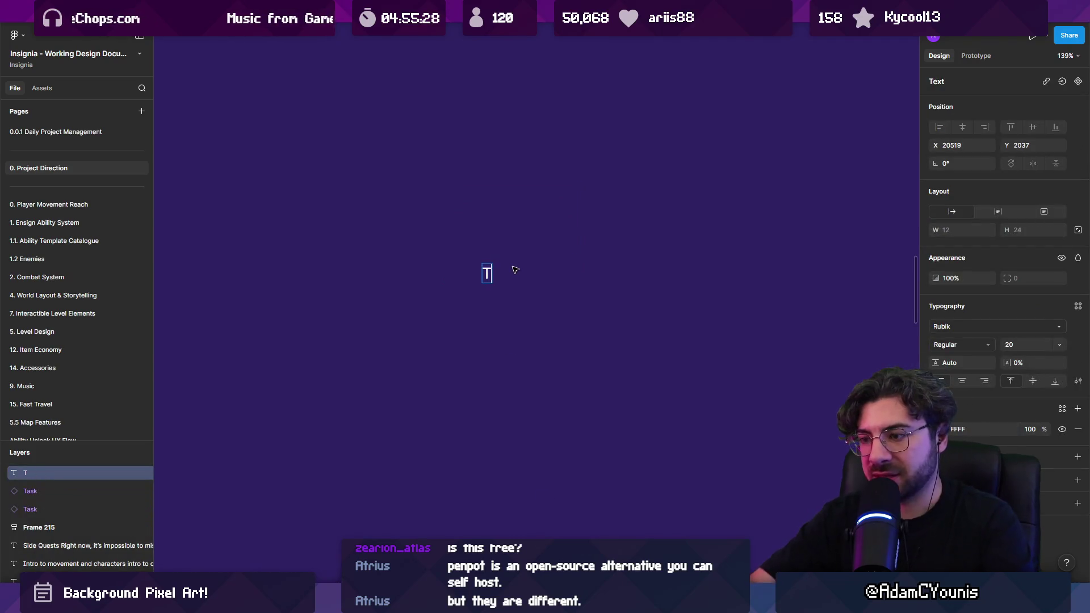
type("itle")
key("Escape")
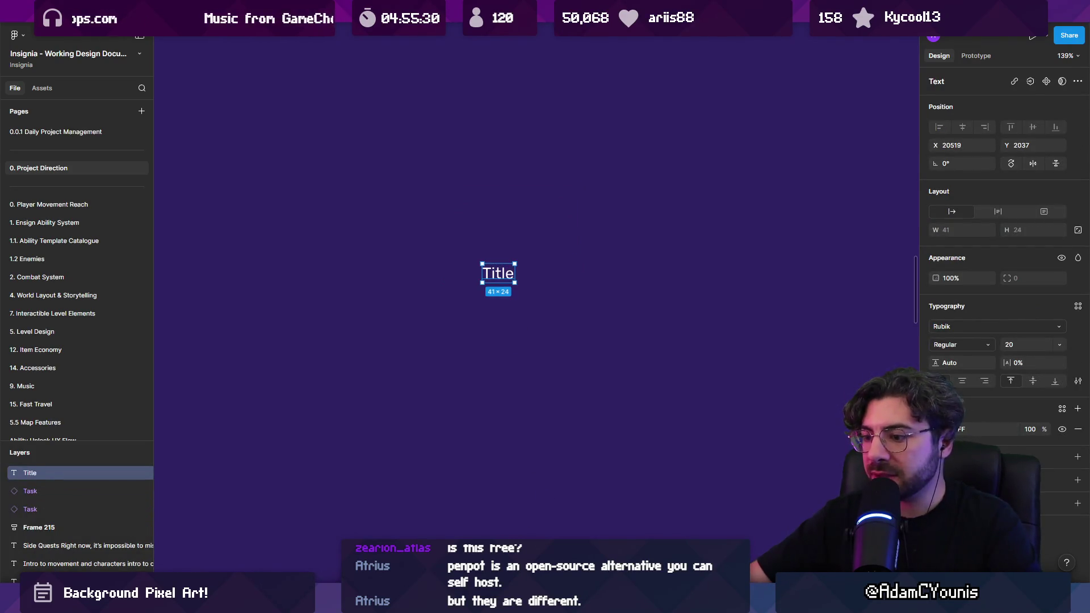
key("f")
left_click_drag(486, 251, 641, 152)
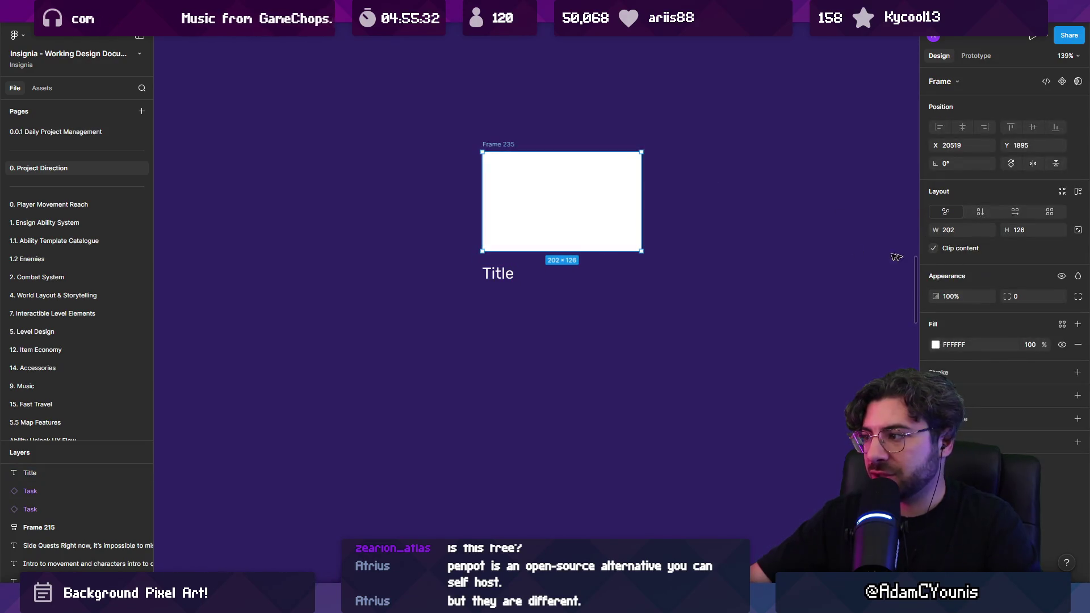
Duplicate the title below and change it to 'Description lorem ipsum dolor sit amet bla ble bla'
left_click(514, 274)
left_click_drag(499, 274, 499, 309)
double_click(497, 309)
type("Descr")
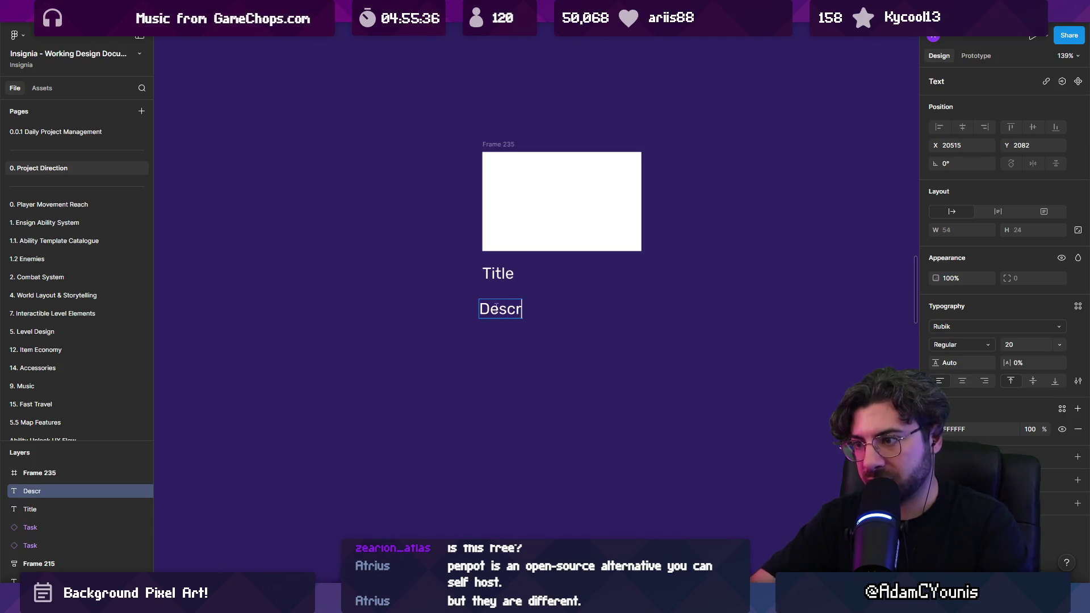
type("iption")
key("Escape")
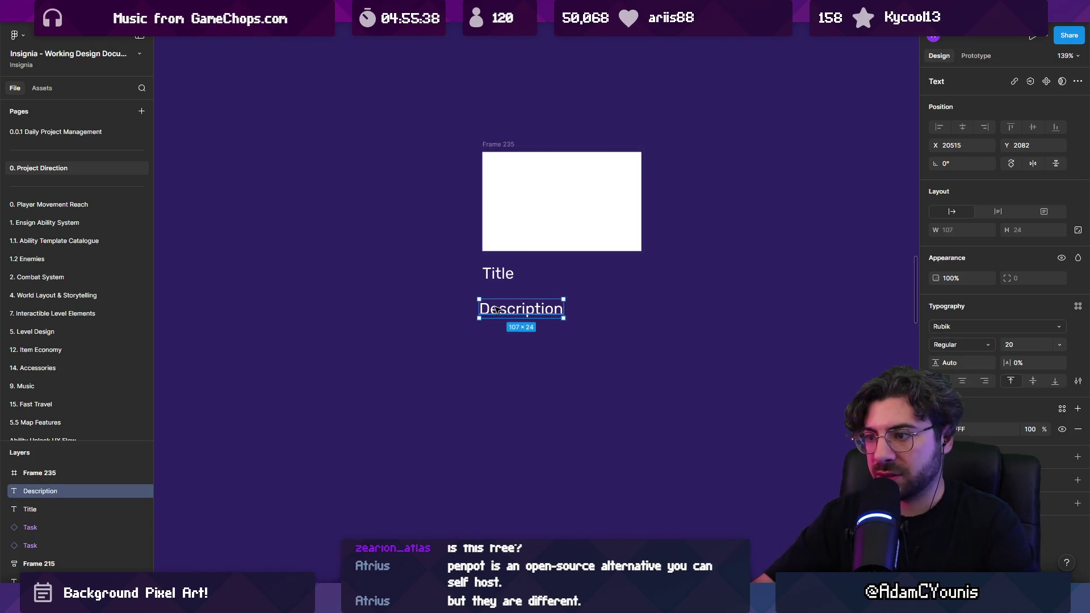
double_click(497, 309)
key("End")
type("lo")
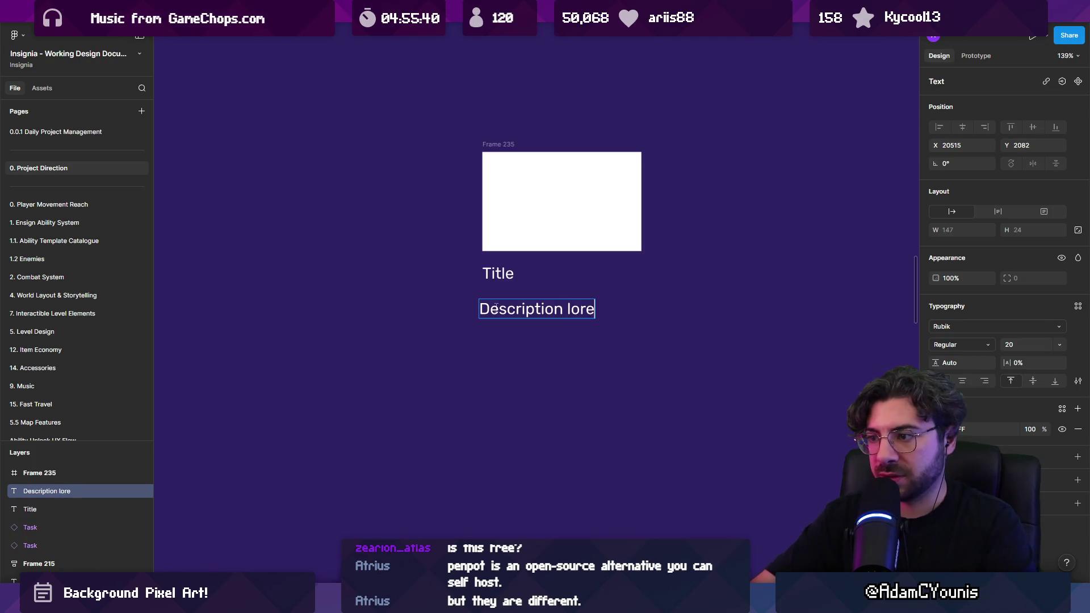
type("ipsum")
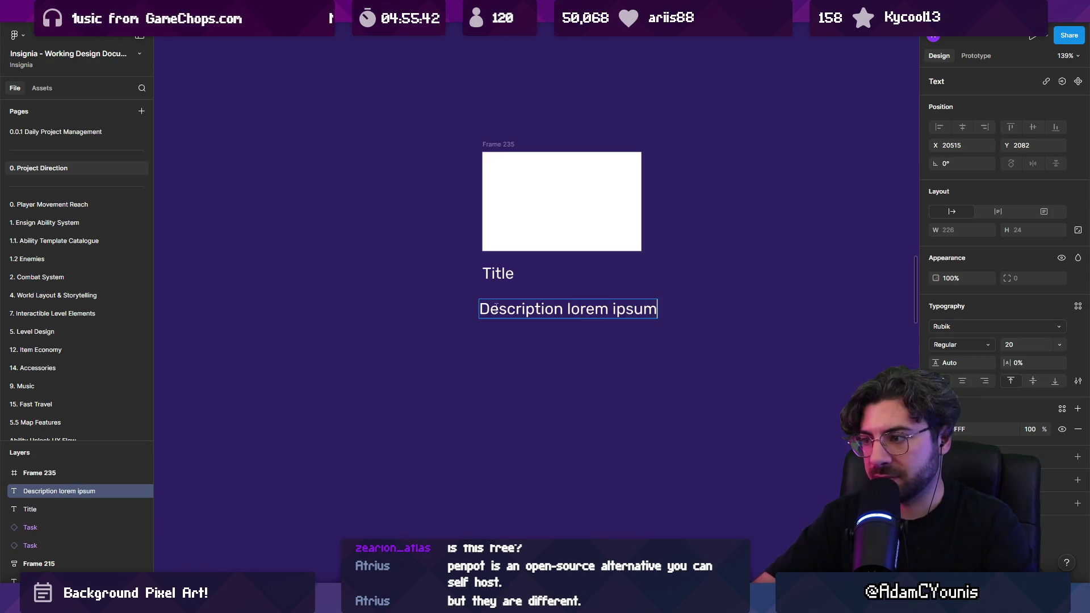
type(" dolor sit amet")
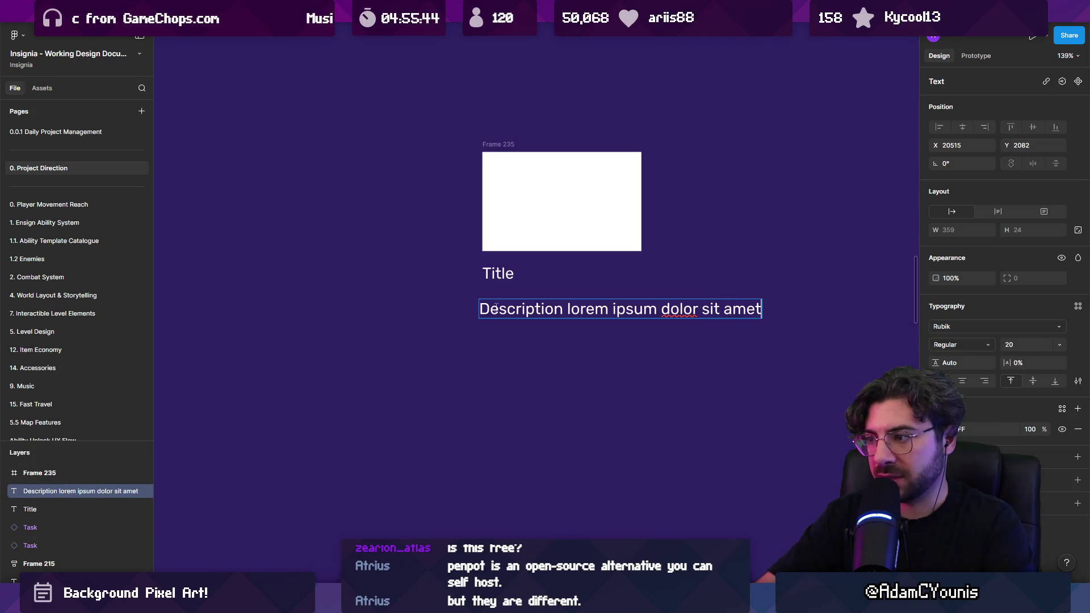
type("re")
key("BackSpace")
key("BackSpace")
type("la ble bla")
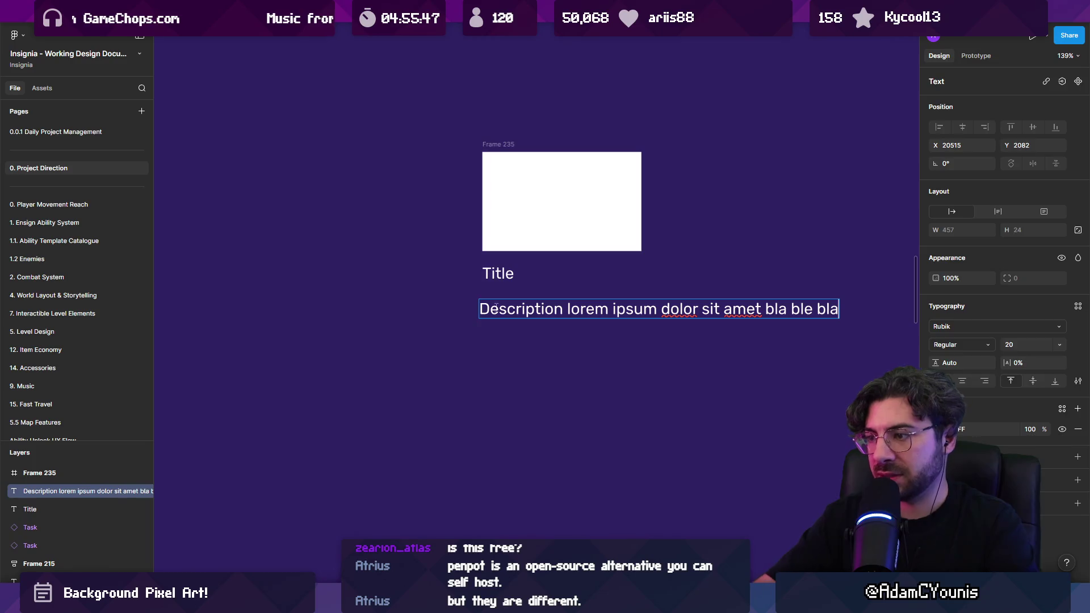
key("Escape")
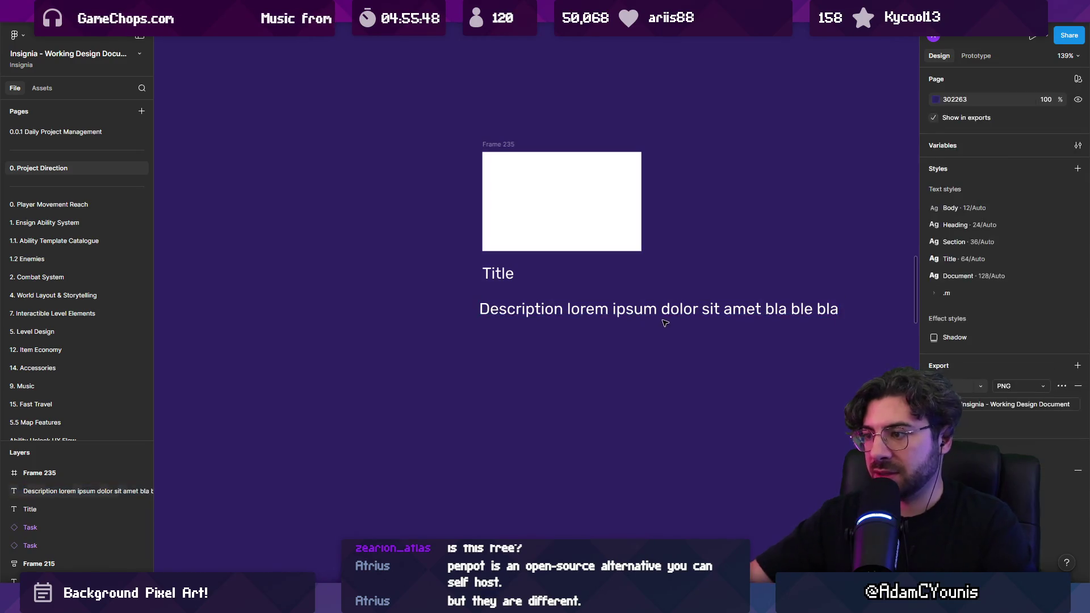
Set the description to 16 px and narrow it to 280 wide so it wraps
scroll(624, 306, "right", 3)
left_click(1027, 343)
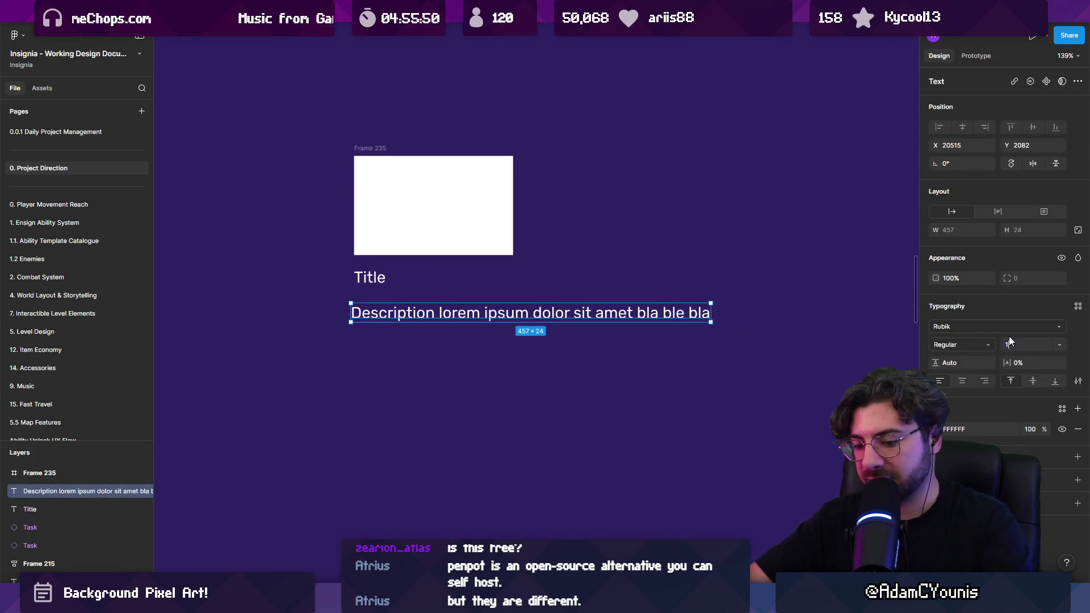
type("16")
key("Return")
left_click_drag(640, 311, 570, 311)
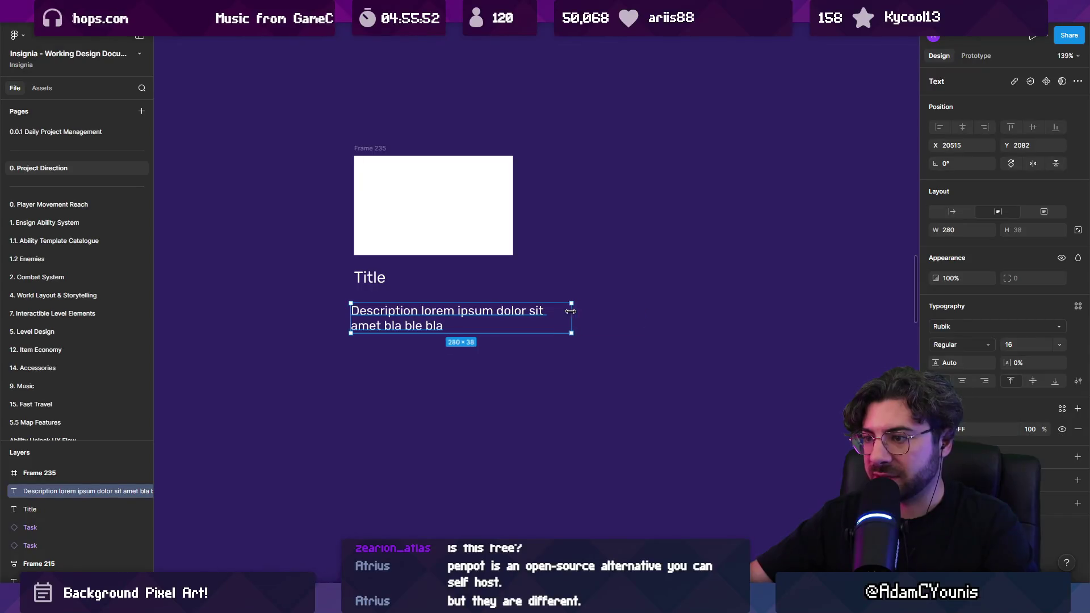
Enlarge the image placeholder, then duplicate the description and a shorter image frame below it
left_click(469, 231)
mouse_move(512, 156)
left_mouse_down()
mouse_move(554, 104)
mouse_move(543, 113)
left_mouse_up()
left_click(472, 295)
left_click(397, 318)
mouse_move(398, 317)
left_mouse_down()
mouse_move(397, 396)
mouse_move(381, 353)
mouse_move(381, 443)
left_mouse_up()
left_click(382, 125)
mouse_move(375, 106)
left_mouse_down()
mouse_move(375, 270)
mouse_move(402, 345)
left_mouse_up()
Wrap all the card elements in a centred vertical auto layout with 20 horizontal and vertical padding
mouse_move(316, 103)
left_mouse_down()
mouse_move(611, 579)
mouse_move(614, 473)
left_mouse_up()
key("shift+a")
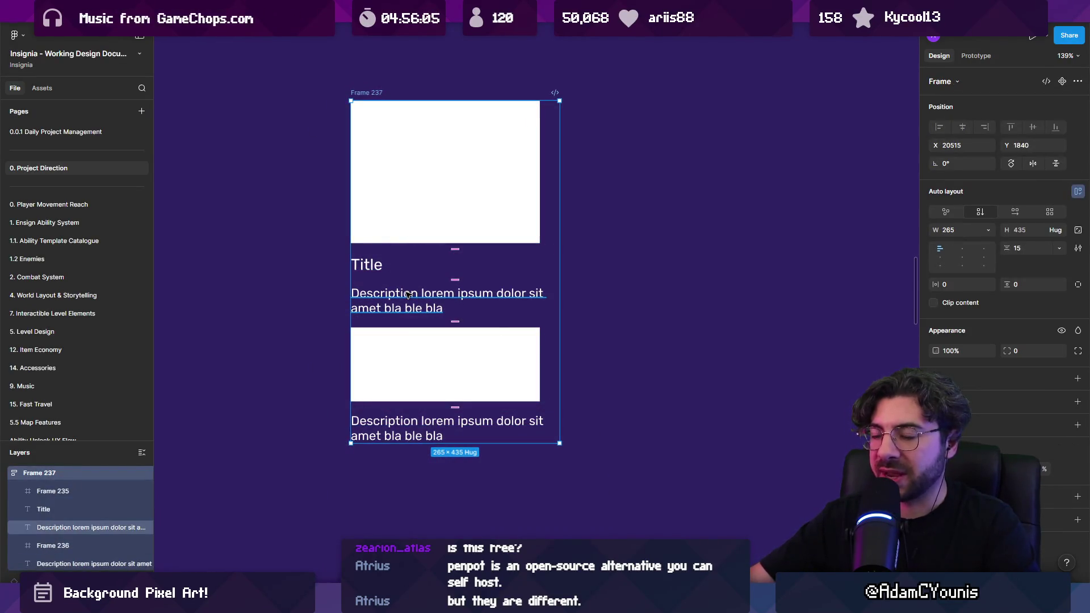
left_click(963, 251)
left_click(967, 285)
type("20")
key("Tab")
type("20")
key("Return")
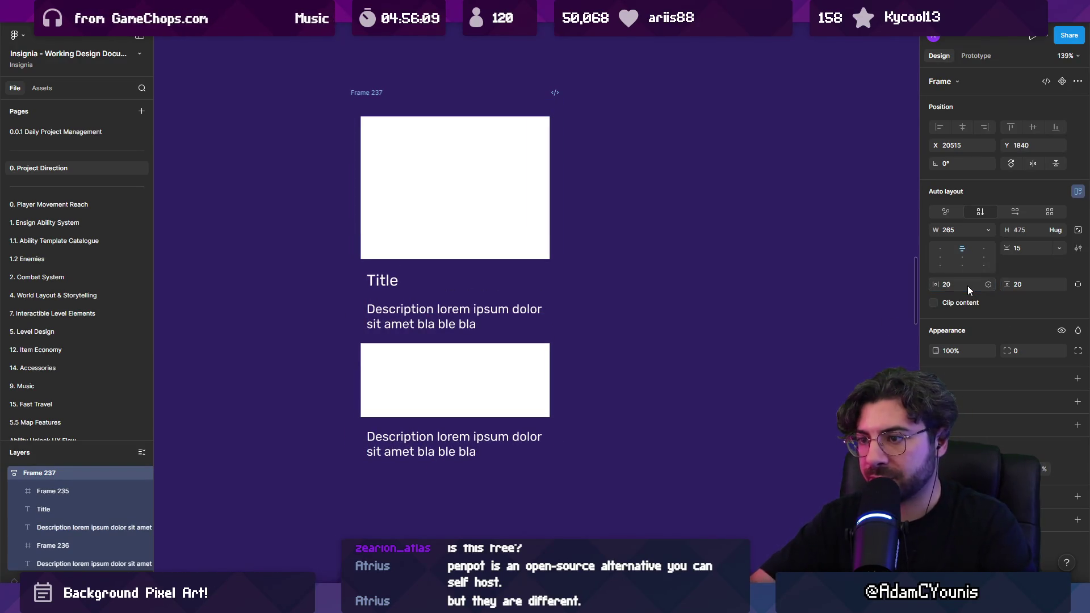
Set both image frames' width to Fill so they span the card
left_click_drag(562, 209, 577, 210)
left_click(513, 244)
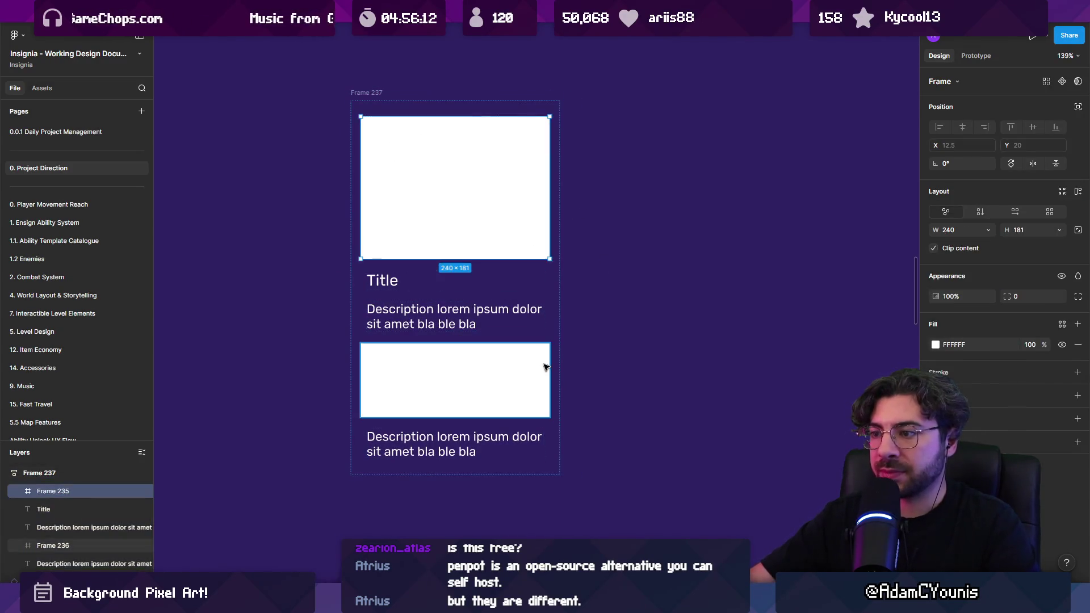
left_click(545, 368)
left_click(530, 223, "shift")
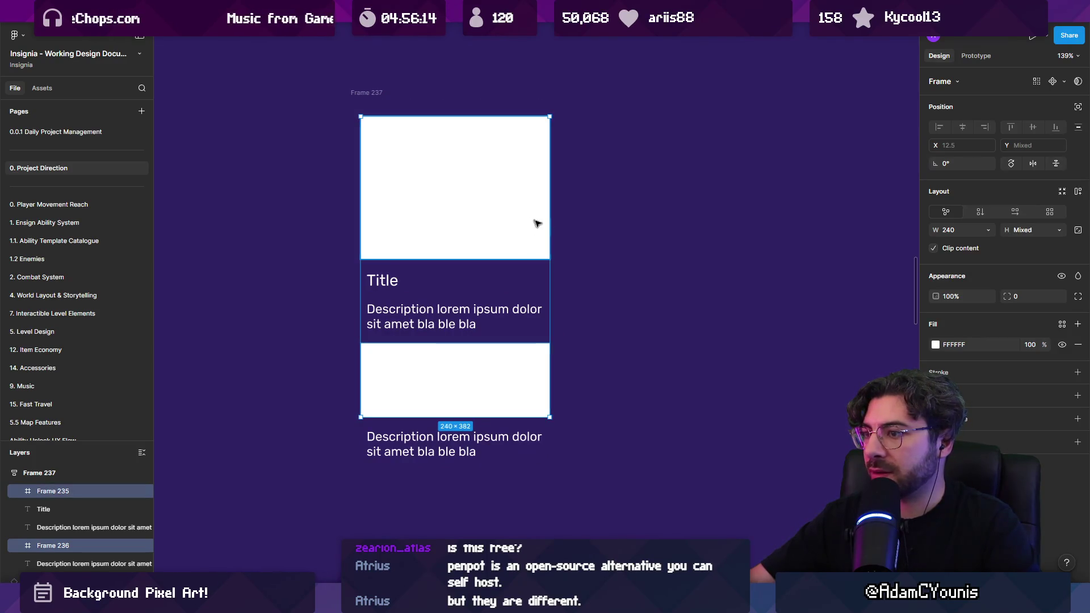
left_click(989, 230)
left_click(931, 243)
left_click(598, 342)
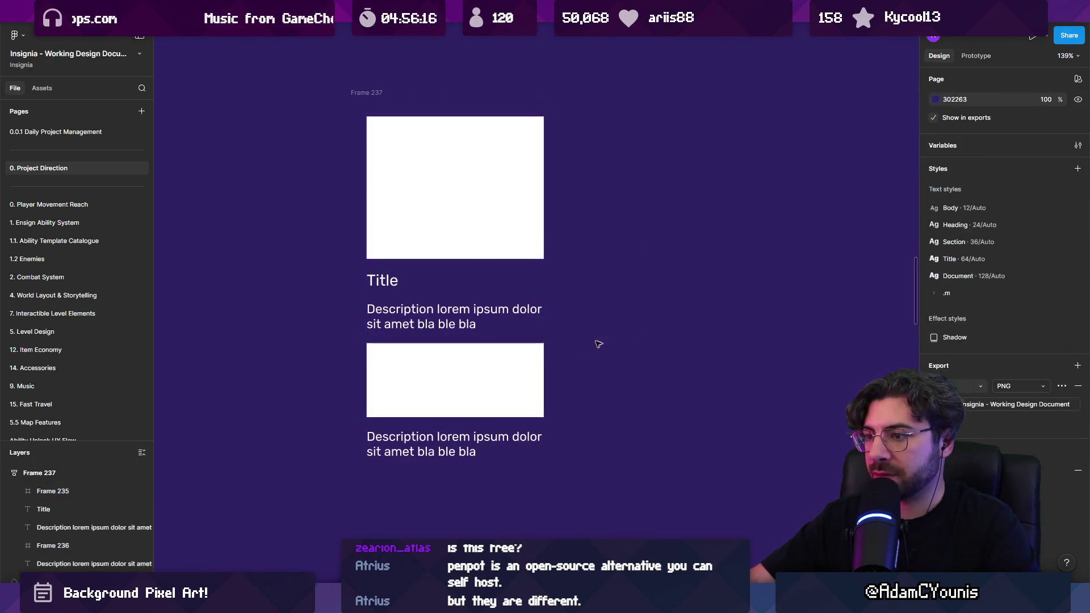
Give the card frame a grey background fill
left_click(484, 178)
left_click(1078, 379)
left_click(935, 399)
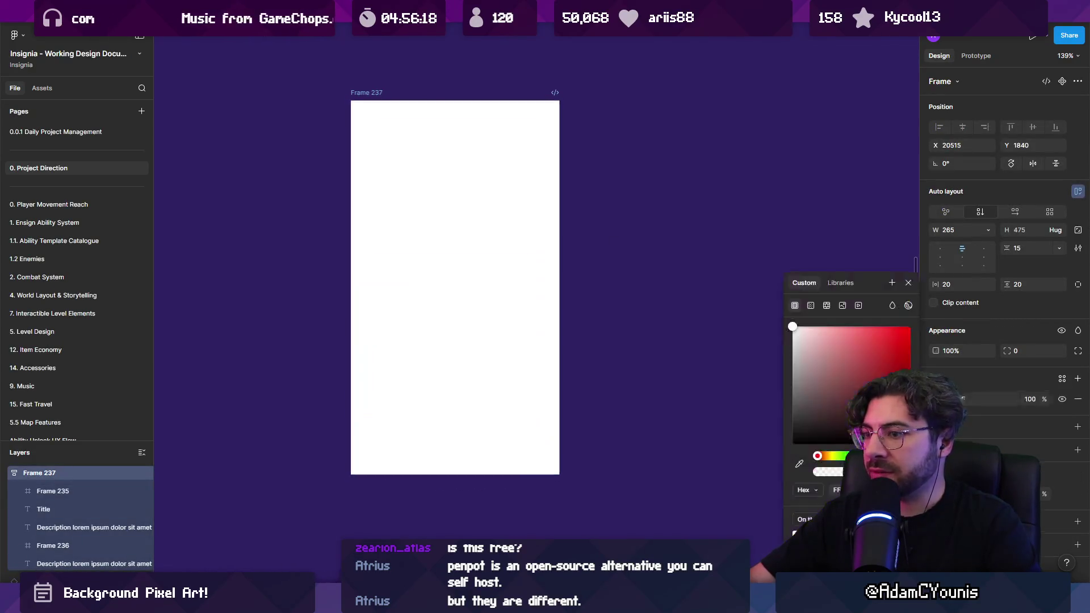
mouse_move(792, 373)
left_mouse_down()
mouse_move(714, 427)
mouse_move(711, 407)
left_mouse_up()
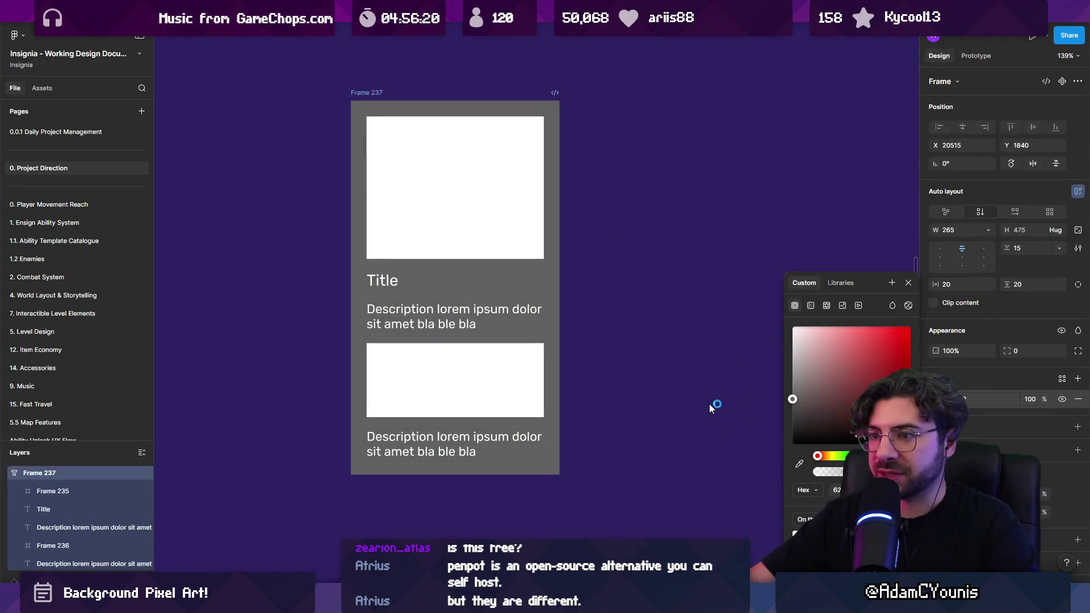
left_click(709, 403)
left_click(484, 151)
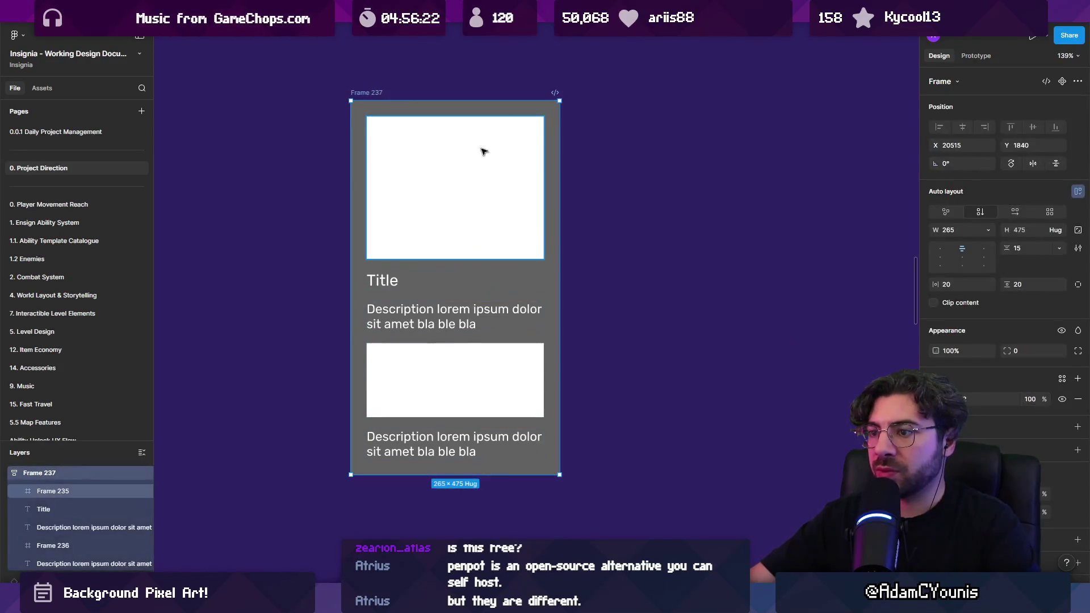
right_click(376, 92)
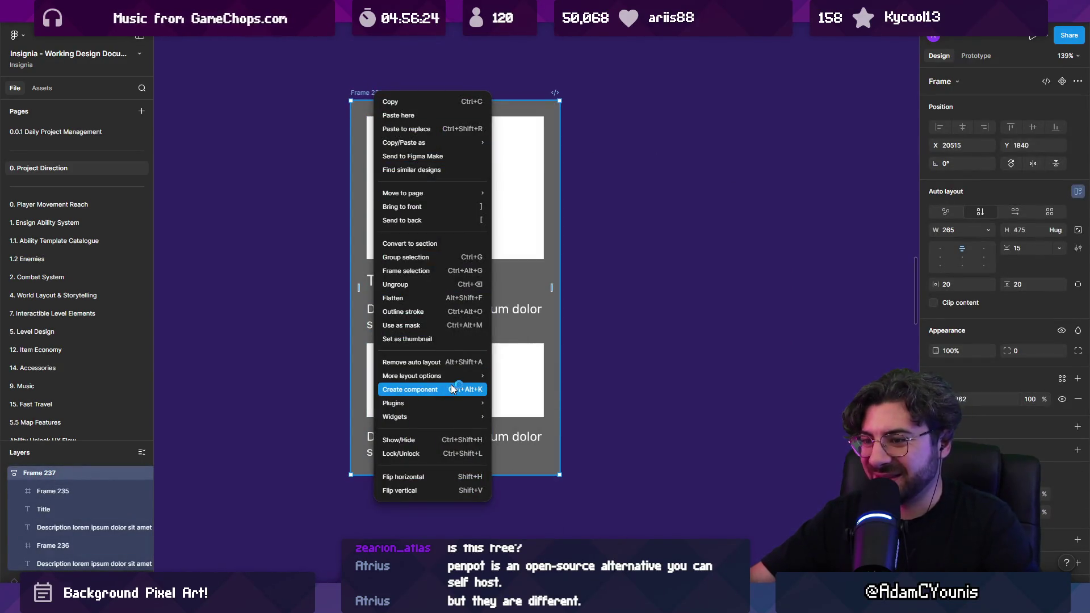
Turn the grey card into a component
left_click(452, 389)
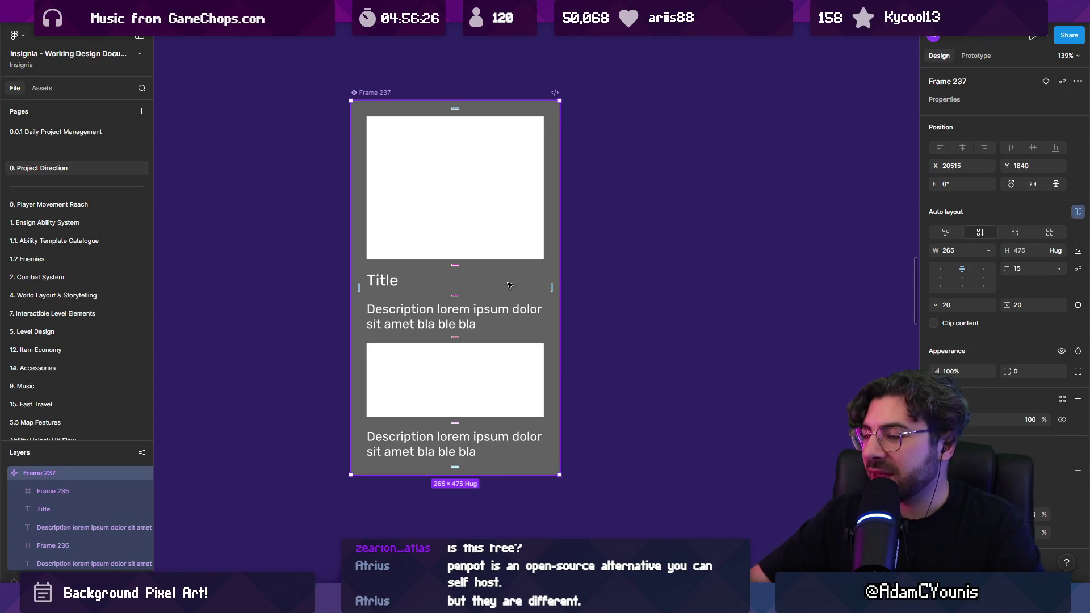
left_click(390, 285)
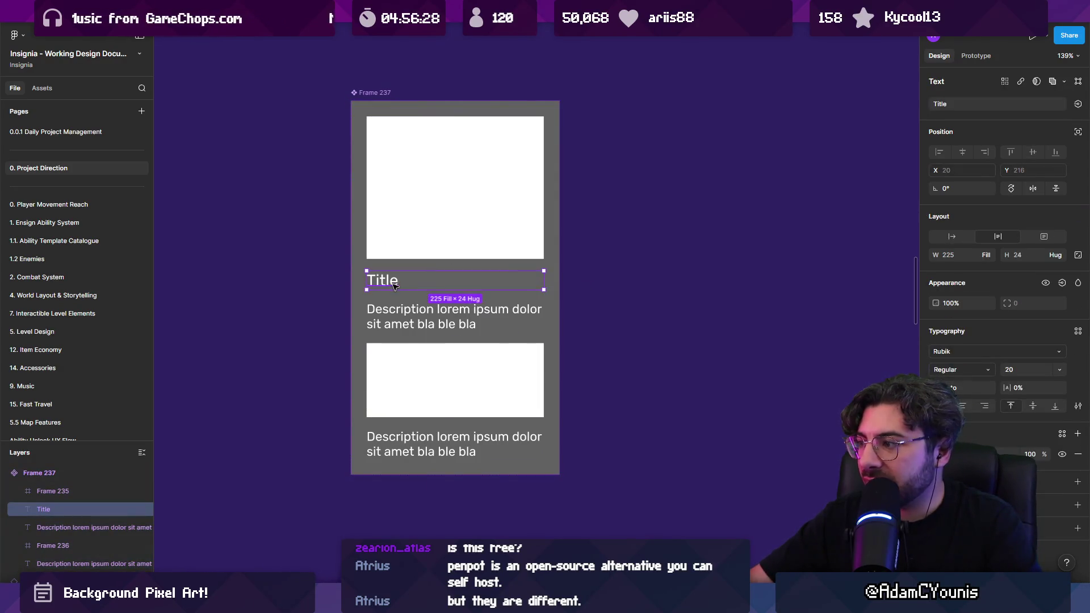
left_click(605, 328)
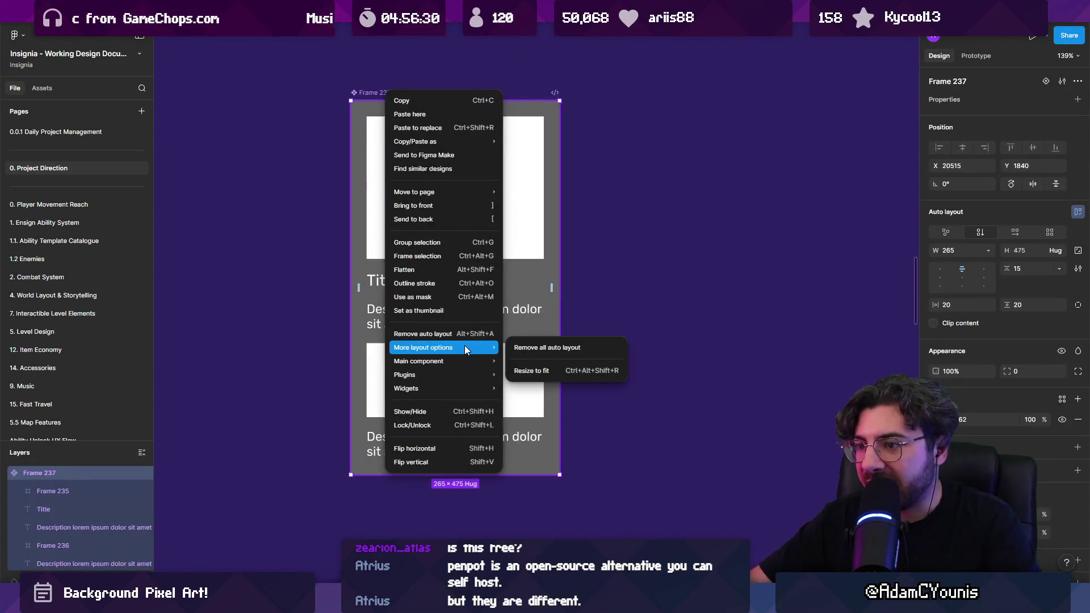
mouse_move(467, 358)
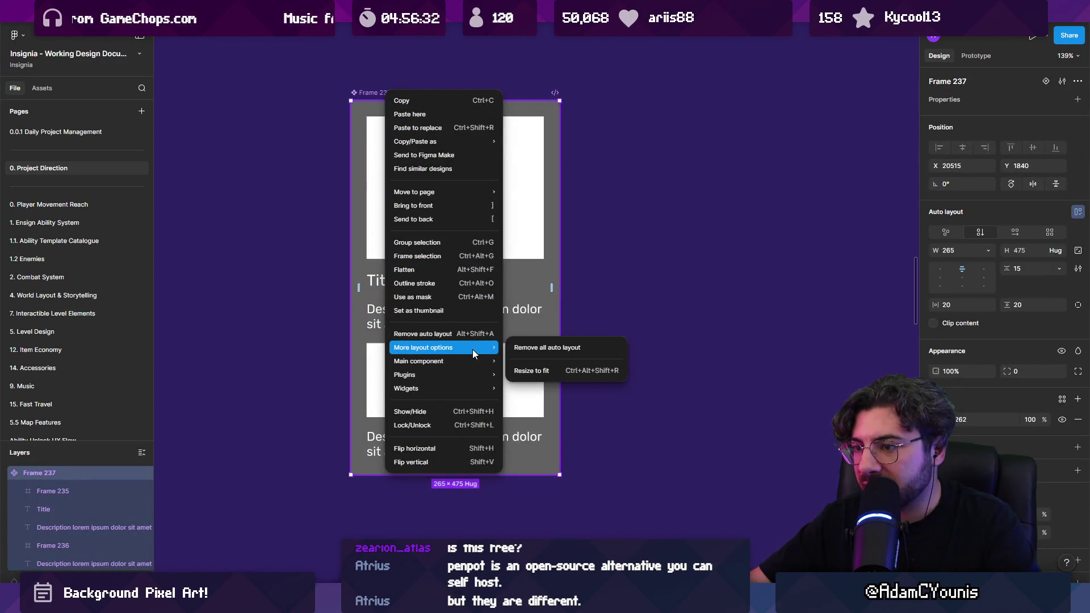
mouse_move(475, 387)
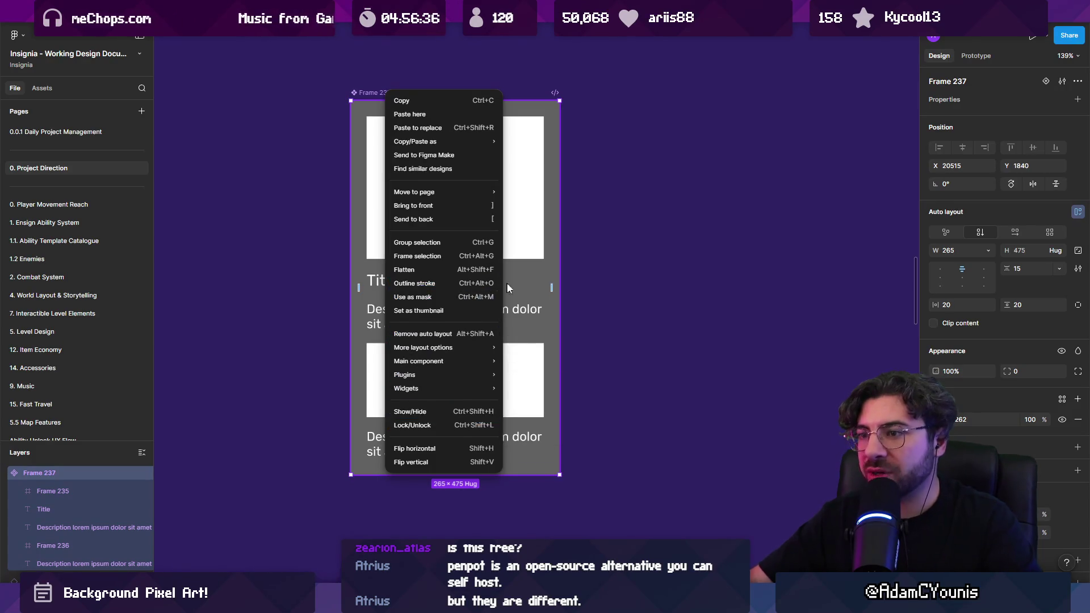
left_click(598, 280)
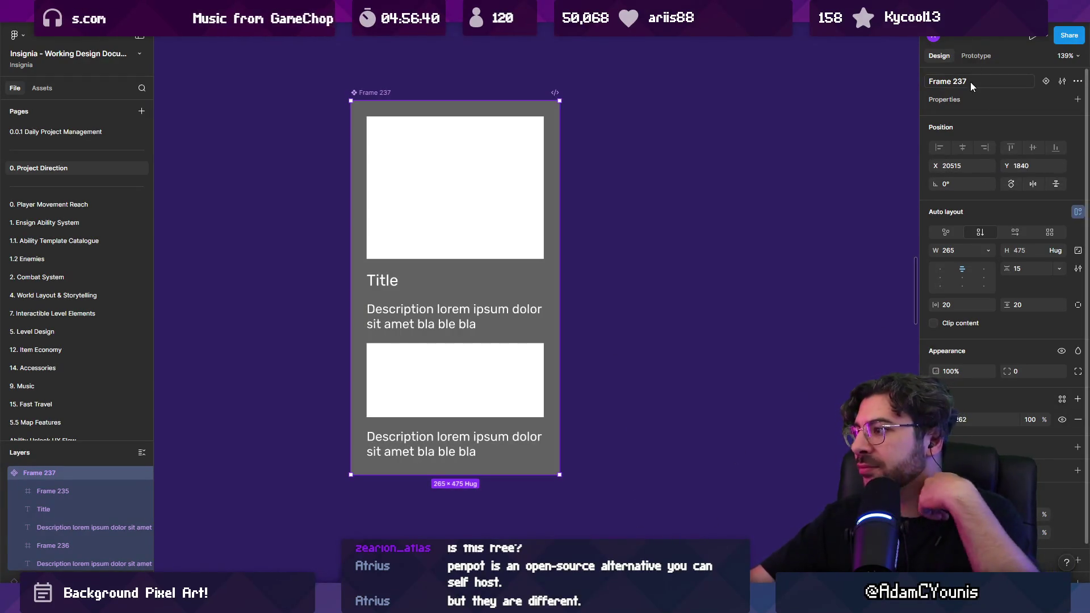
Add a Slot property named Slot to the card component
left_click(1078, 100)
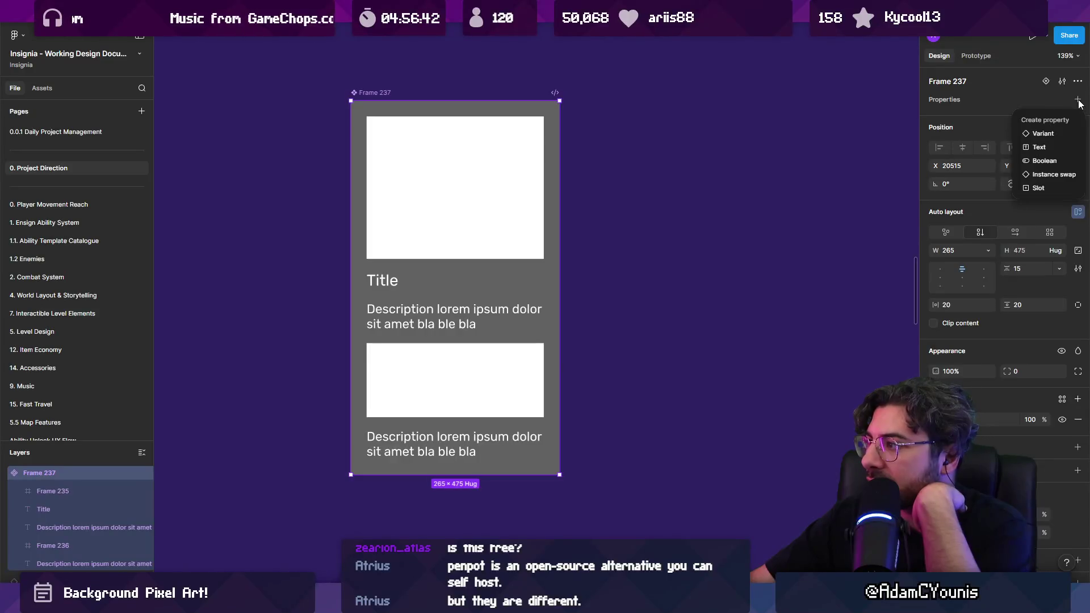
left_click(1033, 189)
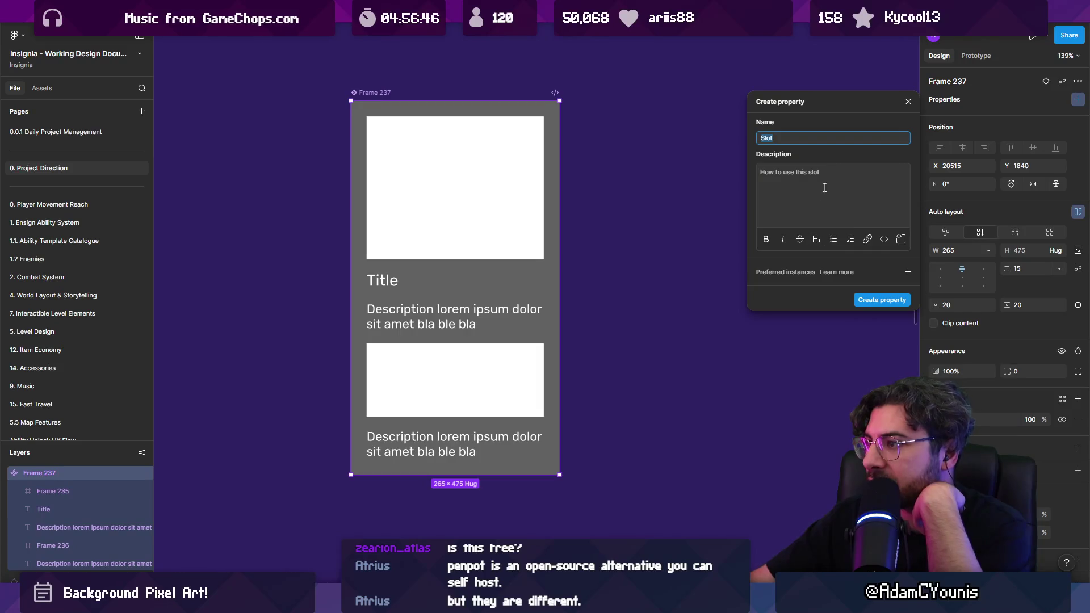
left_click(873, 302)
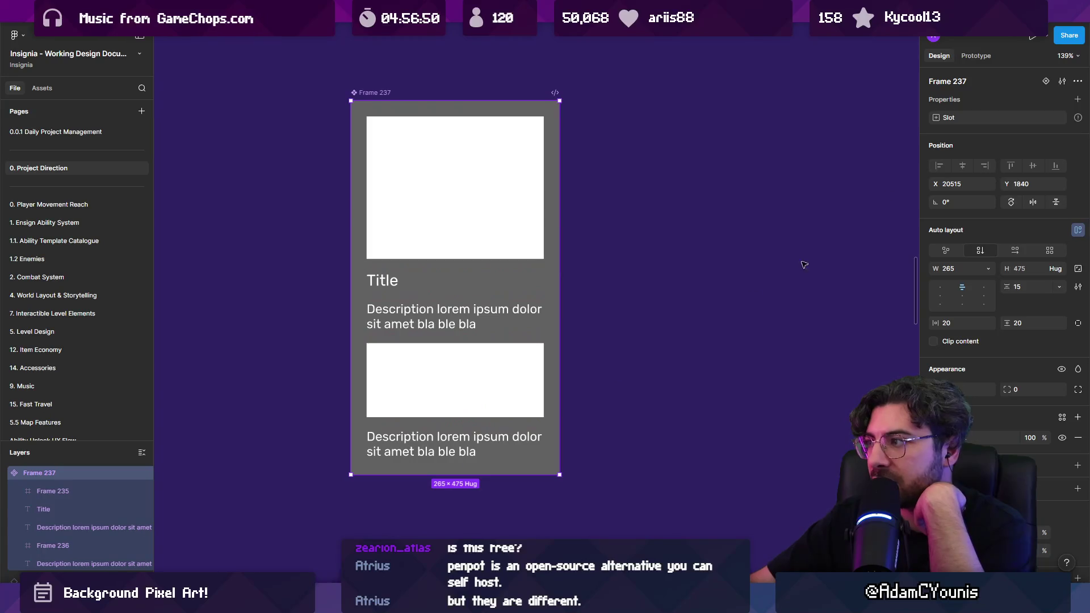
double_click(408, 405)
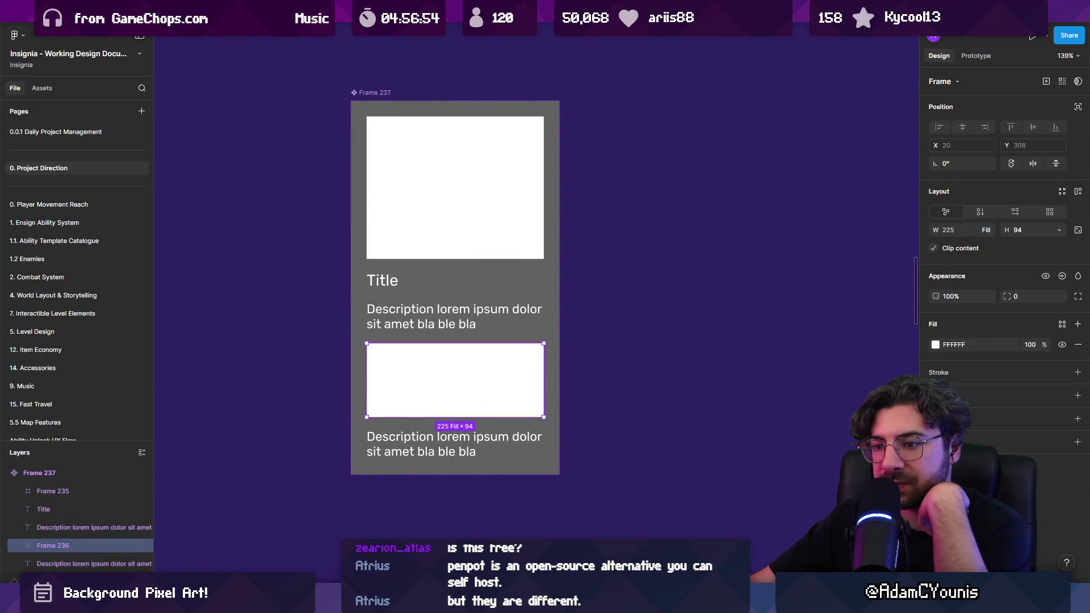
left_click(465, 244)
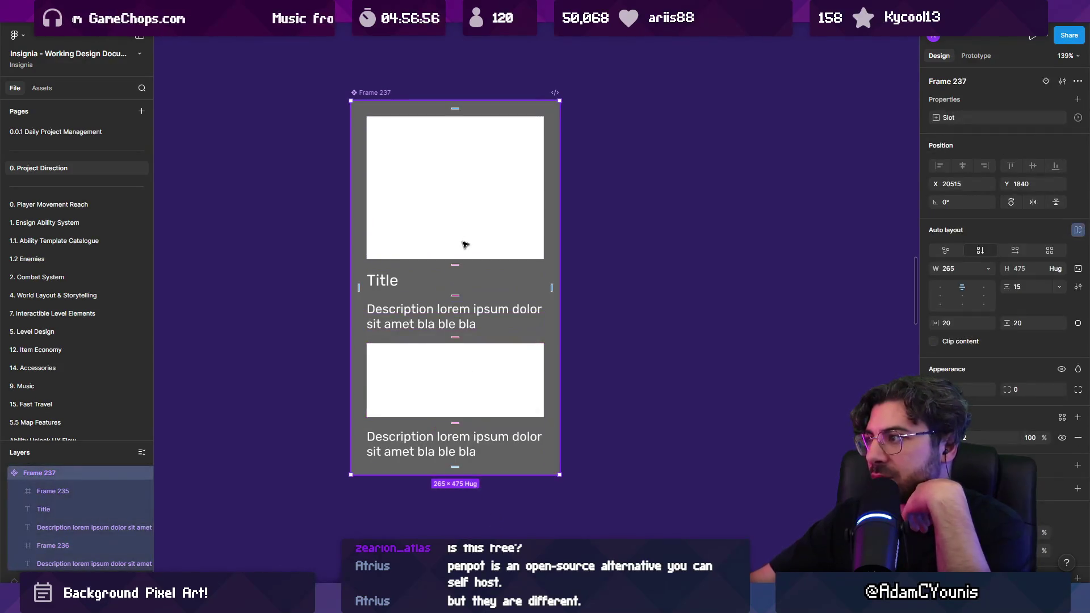
left_click(449, 253)
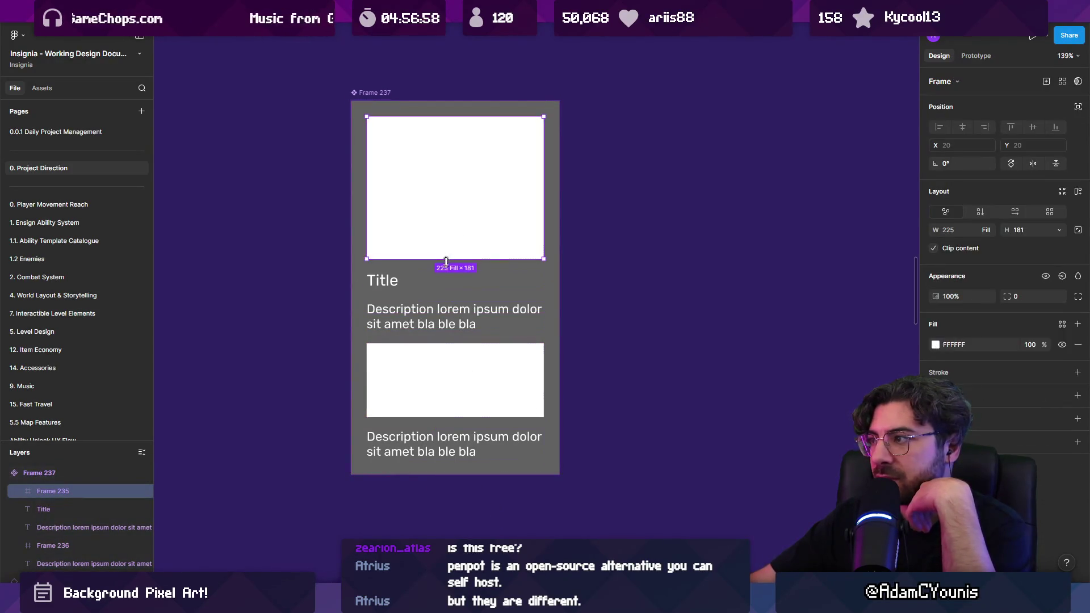
Duplicate the card component and place the copy beside the original
left_click(387, 284)
left_click(428, 377)
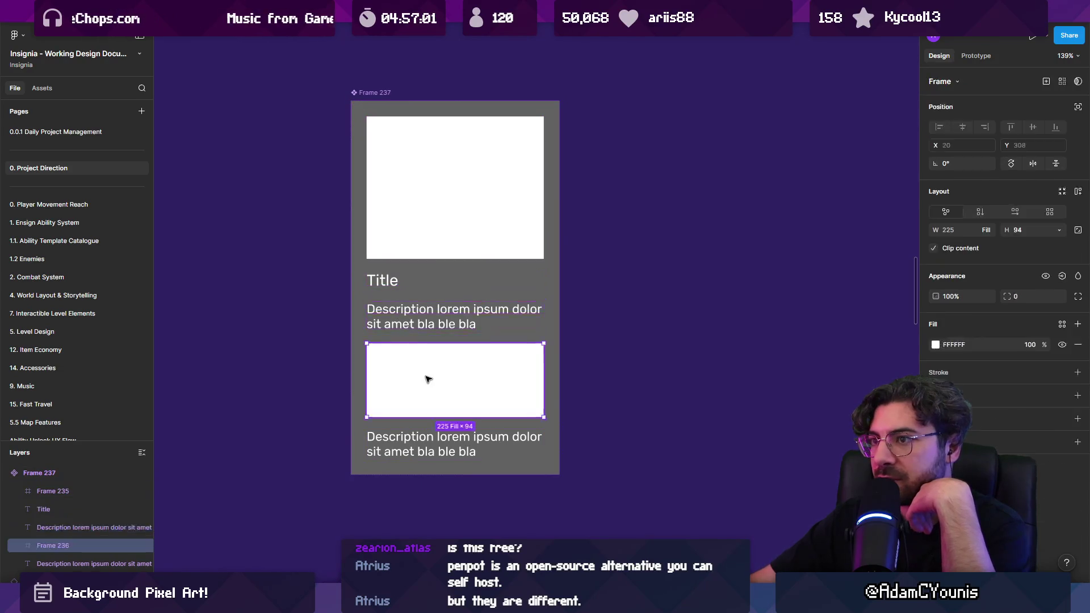
left_click(413, 90)
left_click(550, 103)
left_click_drag(550, 102, 693, 120)
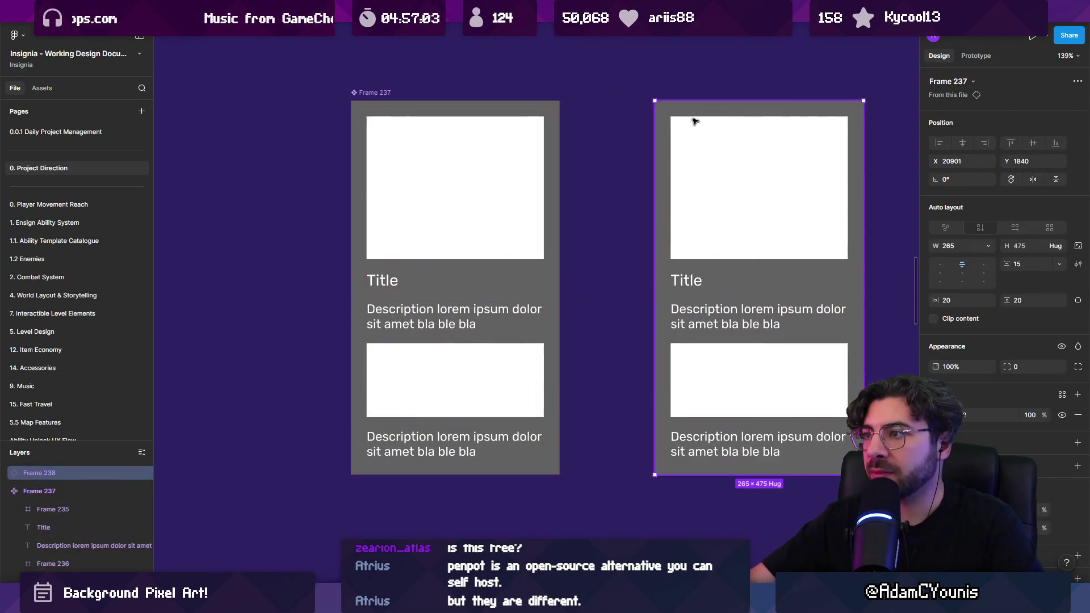
scroll(602, 156, "right", 4)
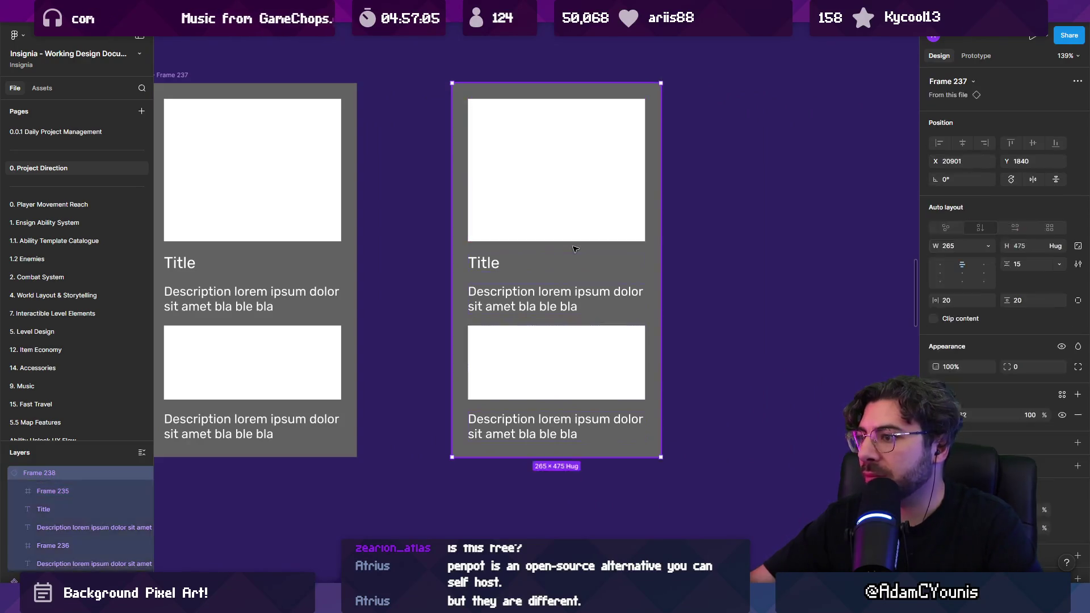
Add a scratch text layer 'asdsadsadsa' to the right of the cards
double_click(489, 263)
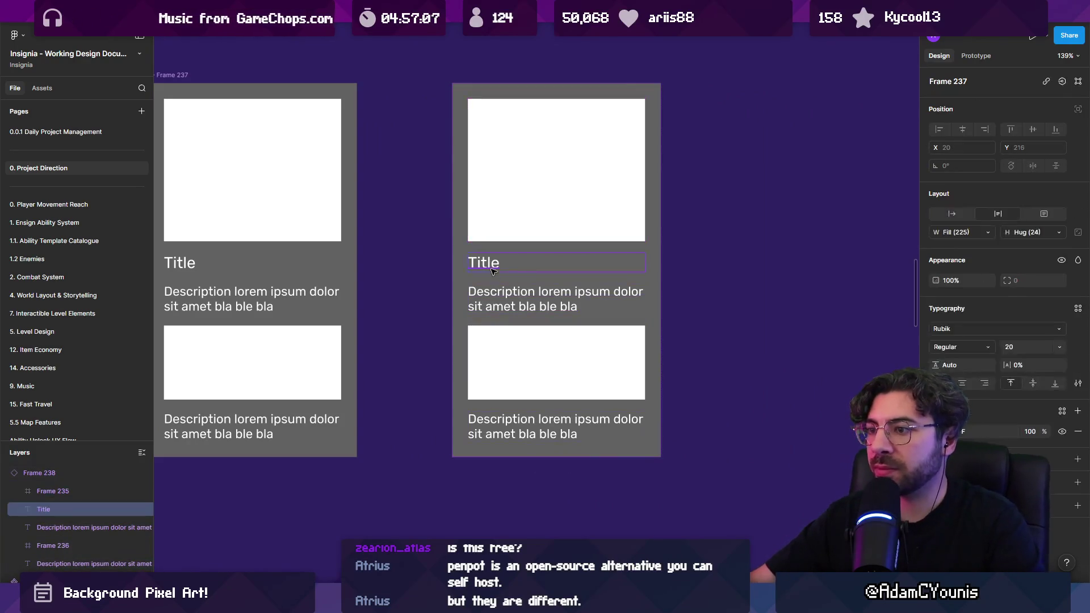
key("Escape")
key("Escape")
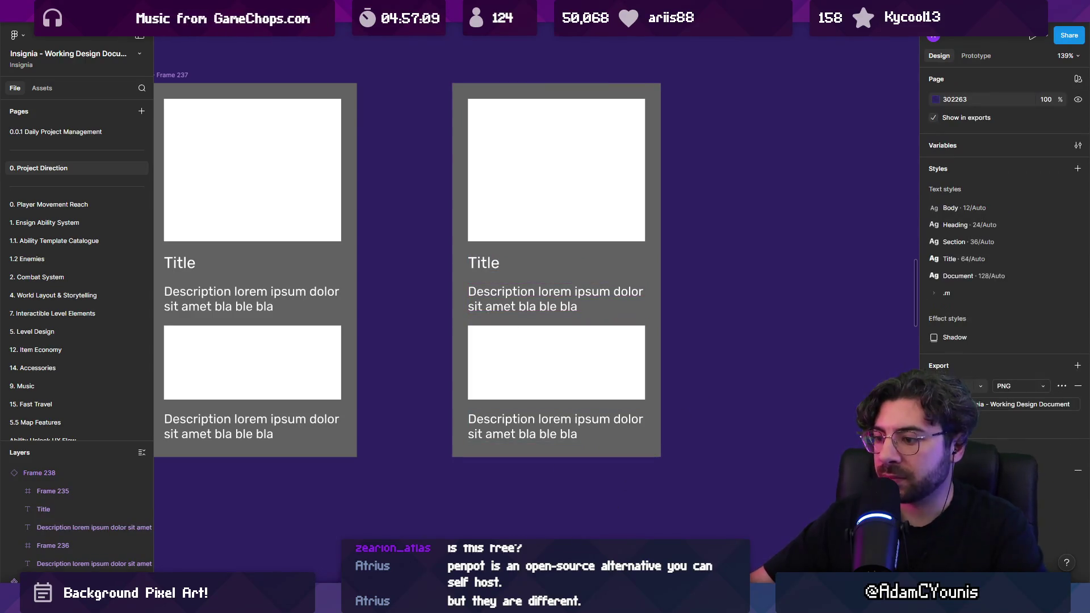
left_click(780, 306)
type("asdsadsadsa")
key("Escape")
mouse_move(802, 318)
left_mouse_down()
mouse_move(534, 290)
mouse_move(505, 275)
mouse_move(507, 284)
mouse_move(730, 274)
left_mouse_up()
left_click(266, 299)
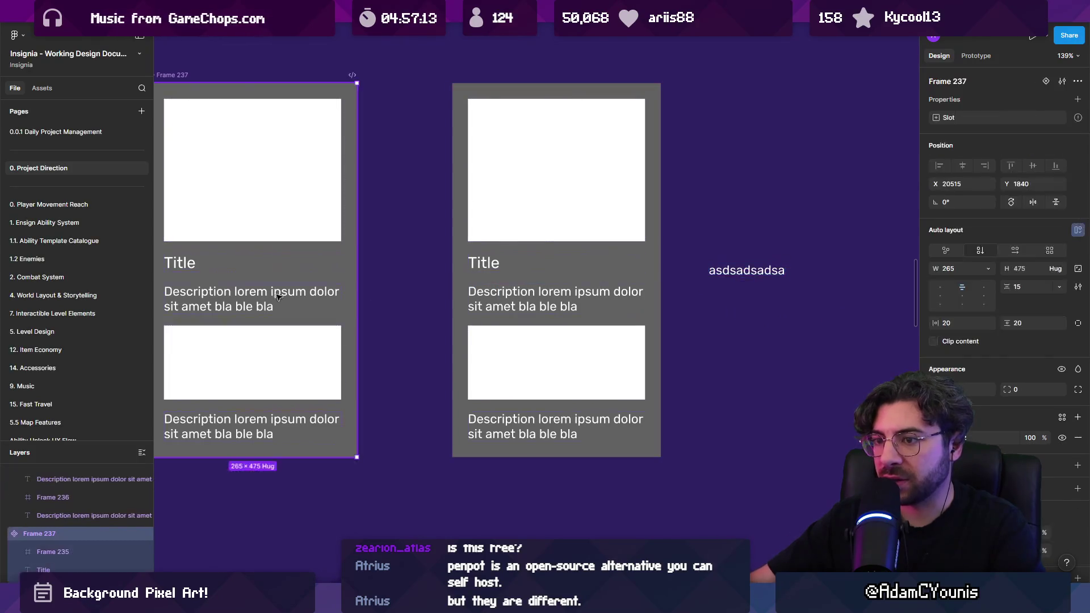
left_click_drag(266, 299, 423, 299)
Draw an empty 226×46 frame between the description and the lower image
left_click(413, 296)
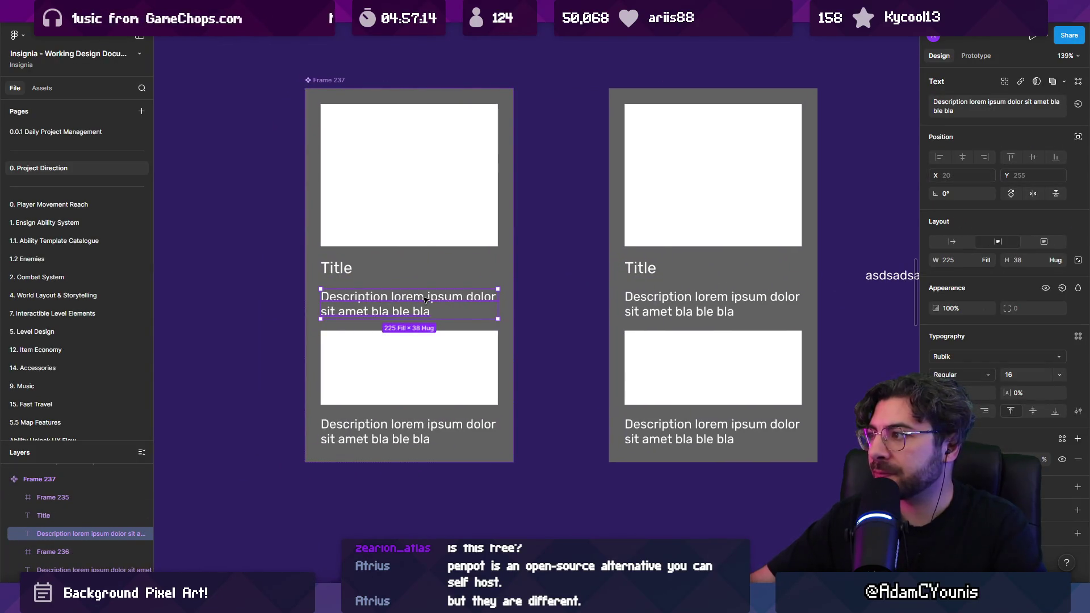
left_click(426, 336)
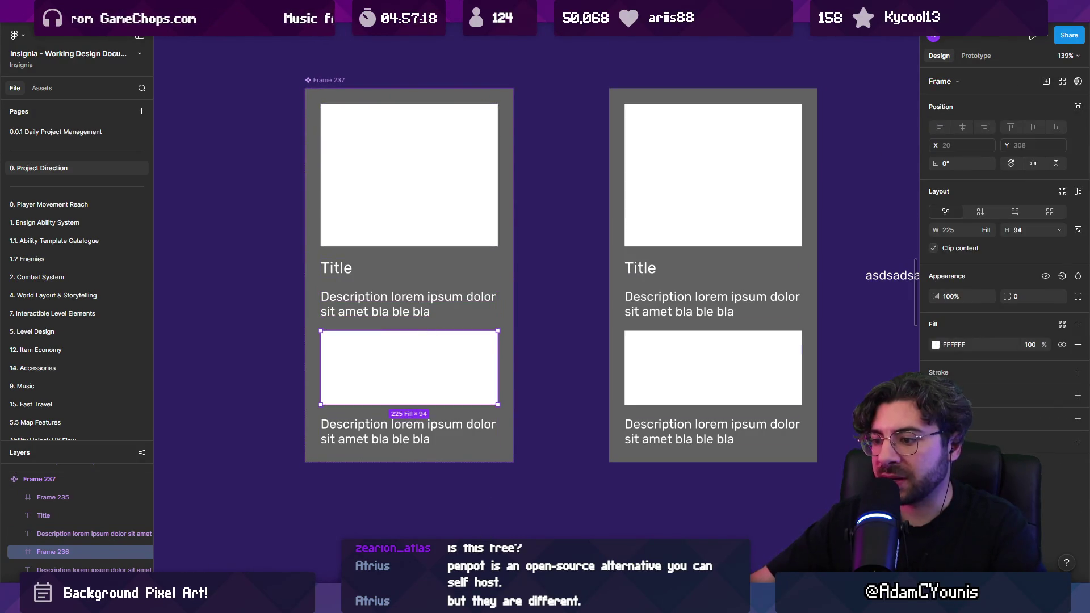
left_click(516, 562)
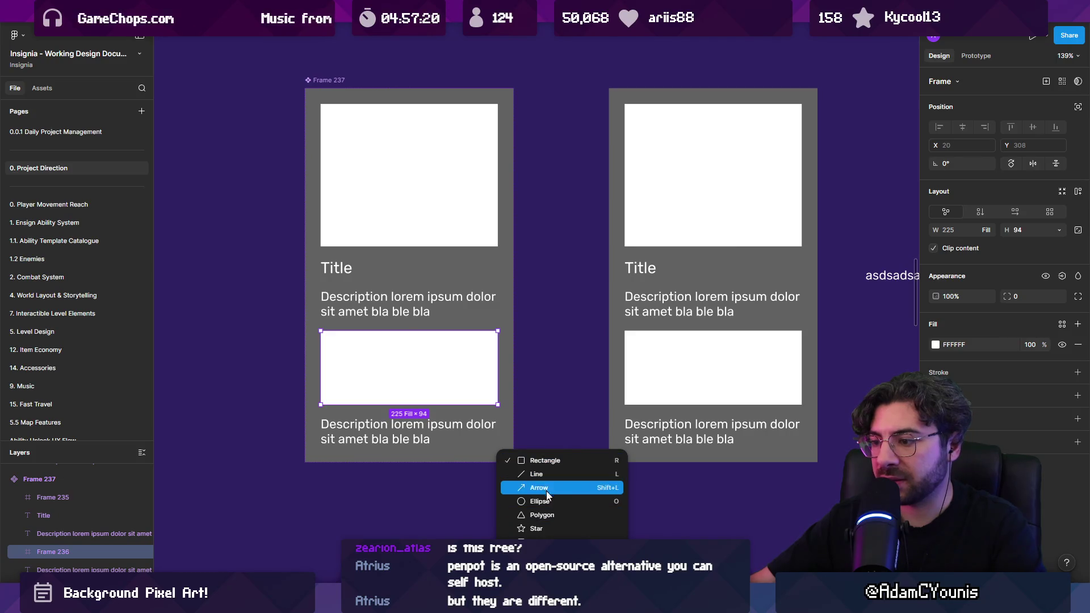
key("Escape")
key("f")
mouse_move(326, 321)
left_mouse_down()
mouse_move(398, 340)
mouse_move(430, 366)
left_mouse_up()
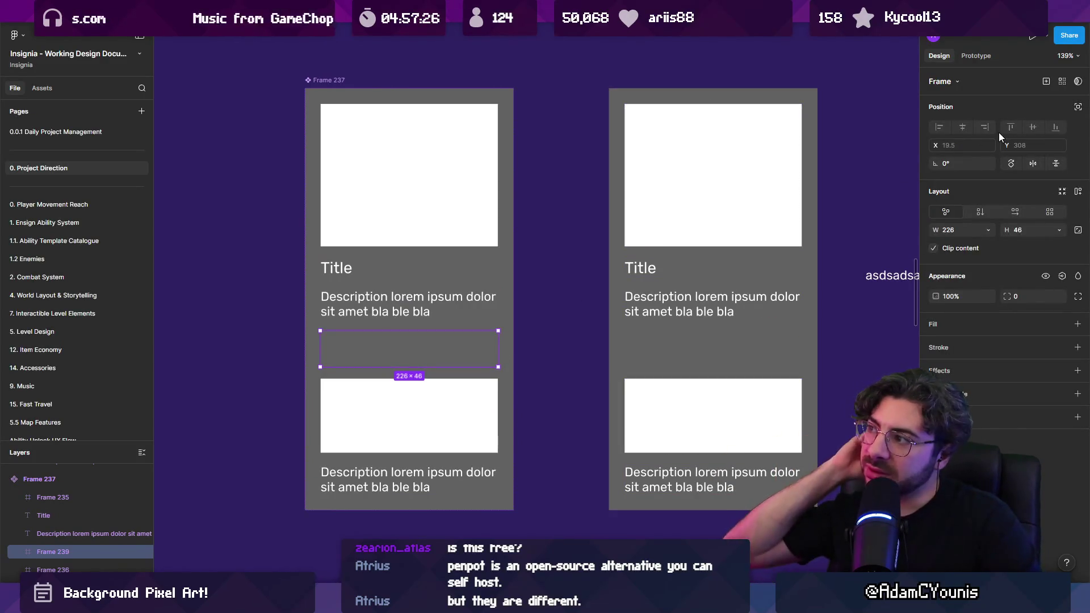
Search Google for 'figma slots' and open the Figma Slots Explained video
mouse_move(772, 577)
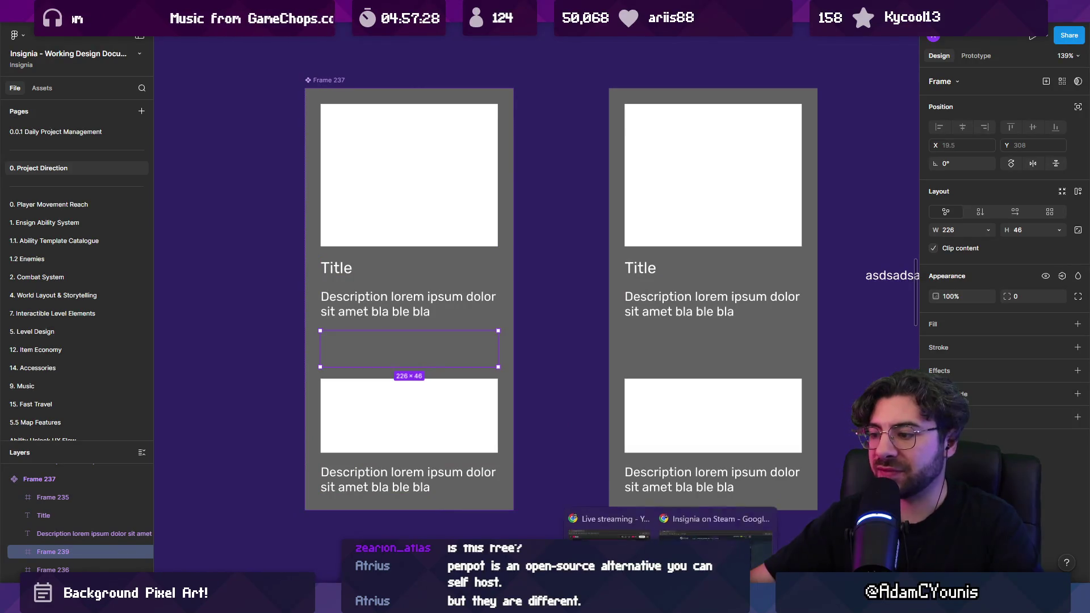
left_click(703, 519)
key("ctrl+l")
type("figma slots")
key("Return")
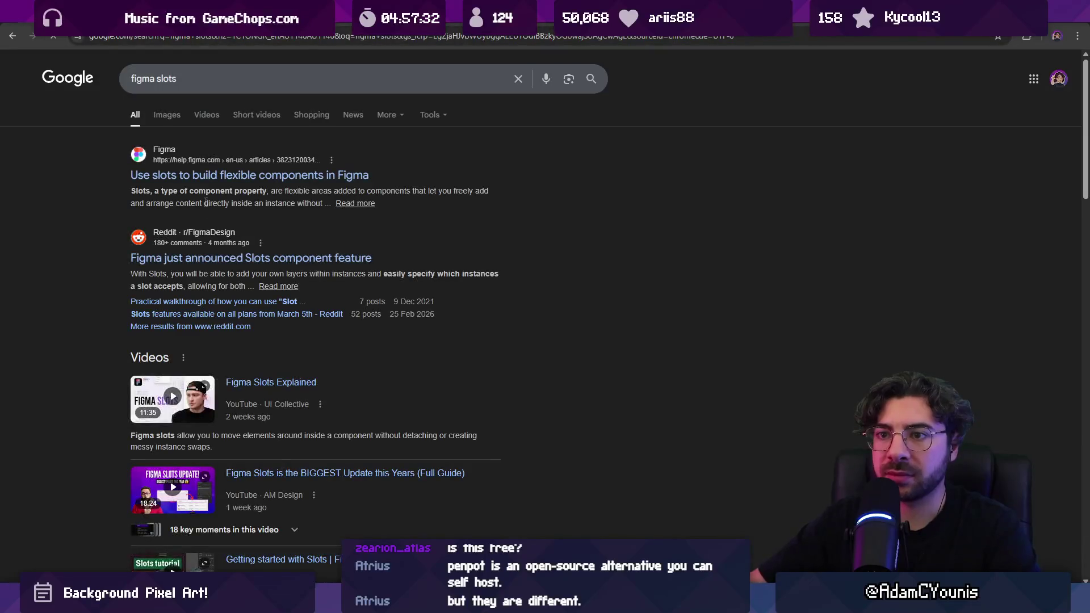
left_click(267, 382)
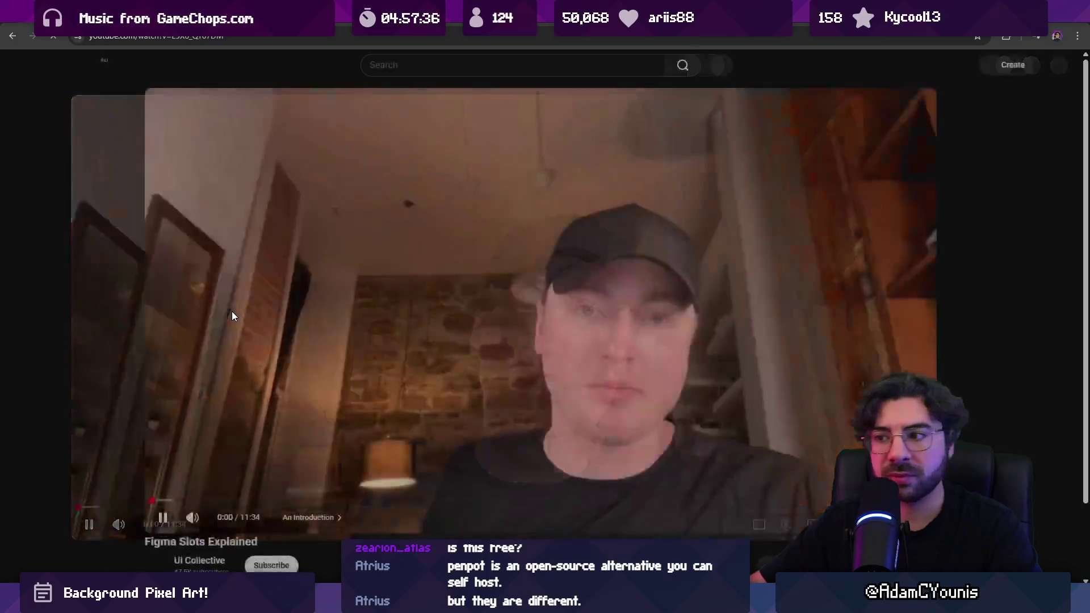
Skip the video ahead toward its card component demo
key("alt+Tab")
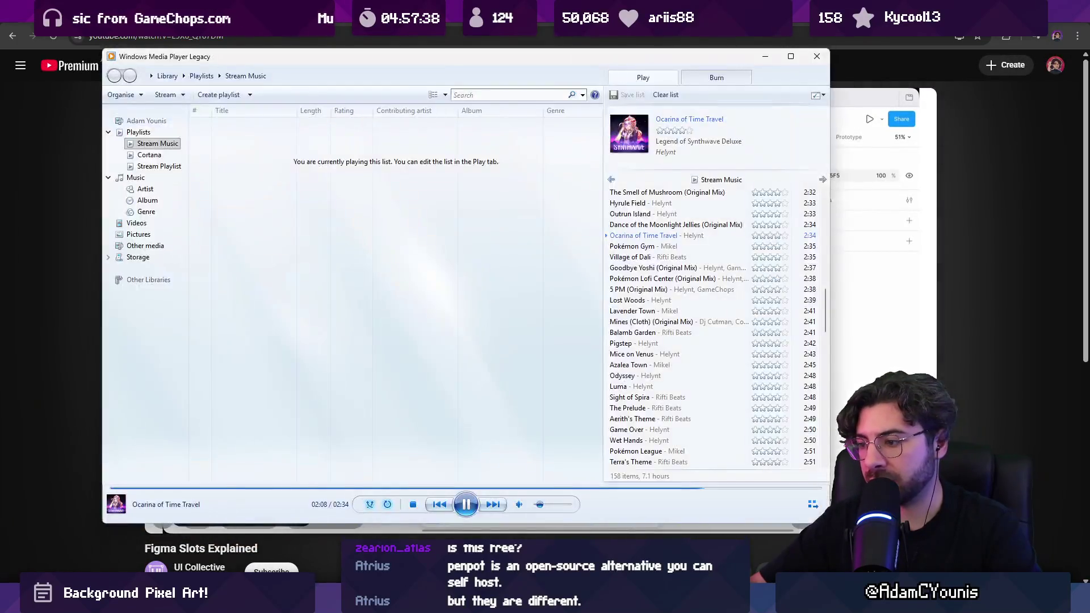
key("alt+Tab")
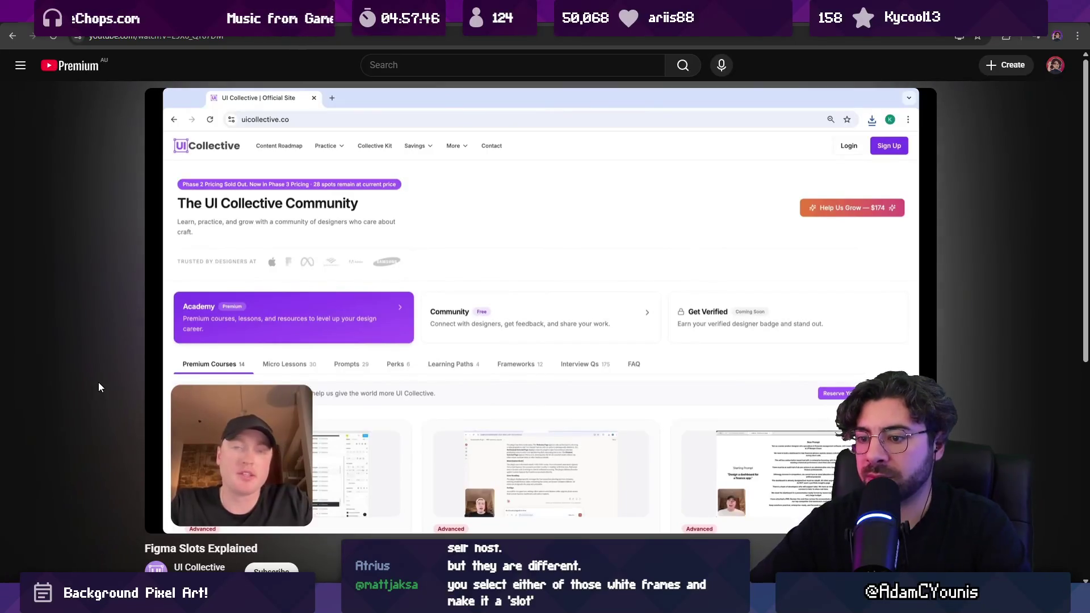
key("Right")
key("Right")
key("Right")
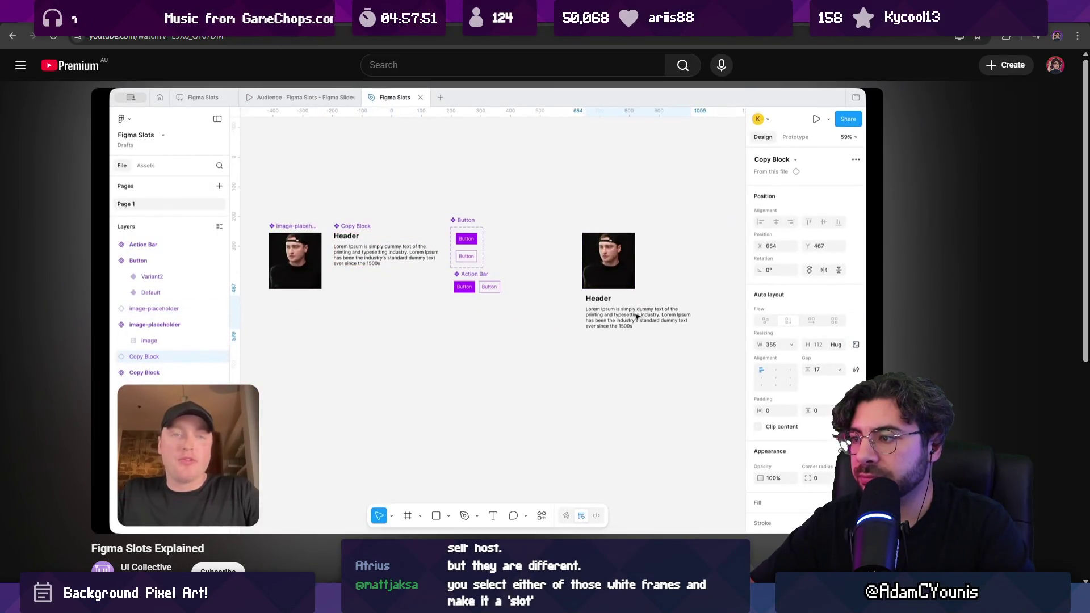
key("Right")
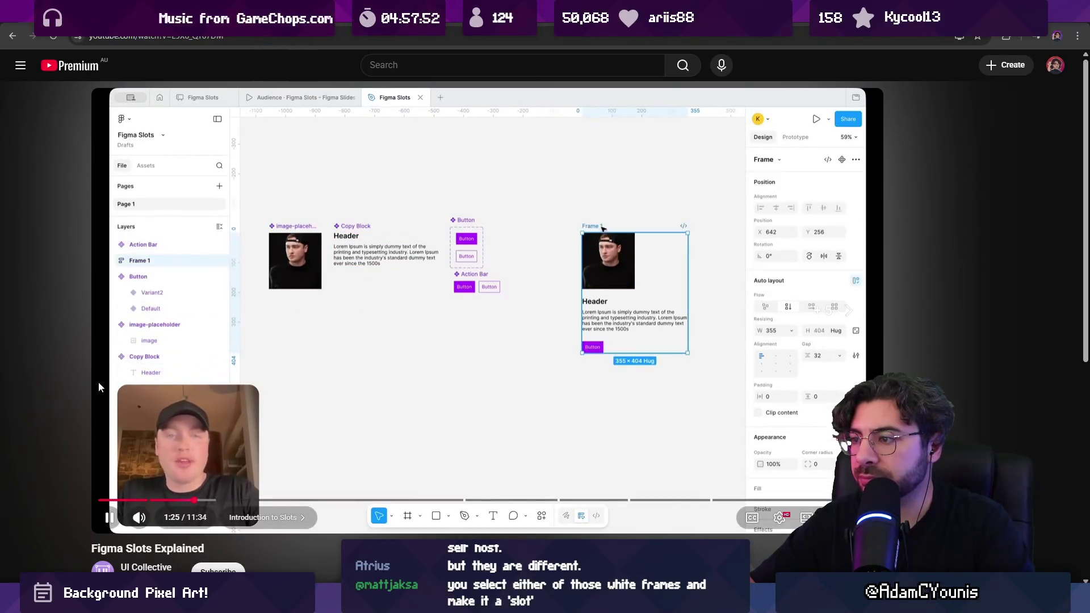
key("Right")
key("Right")
key("Right")
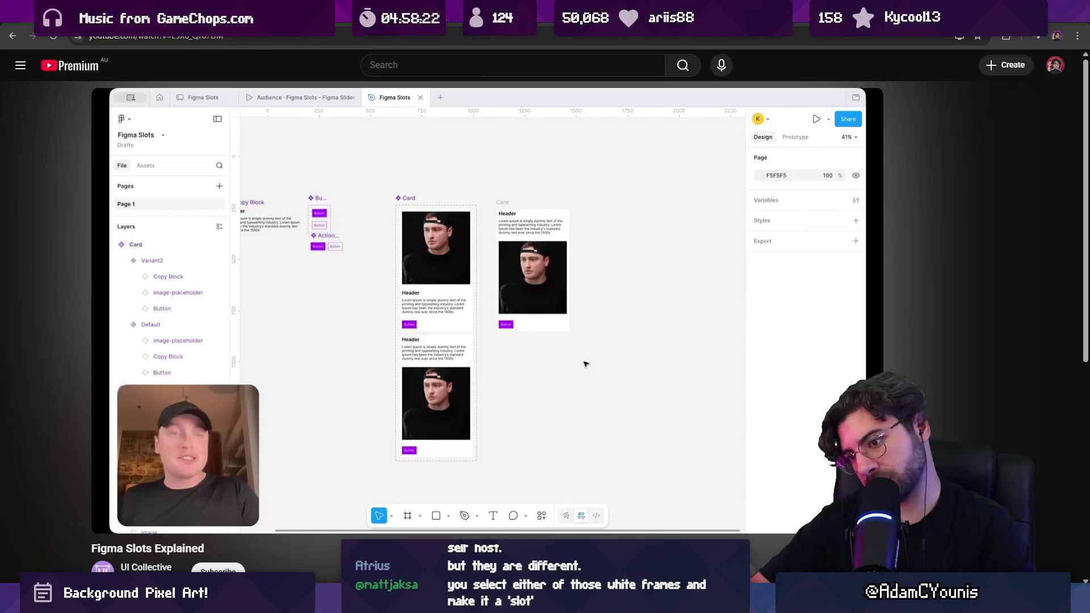
Skip ahead to the 3:59 card-with-slot demo, pause, and return to Figma
mouse_move(98, 384)
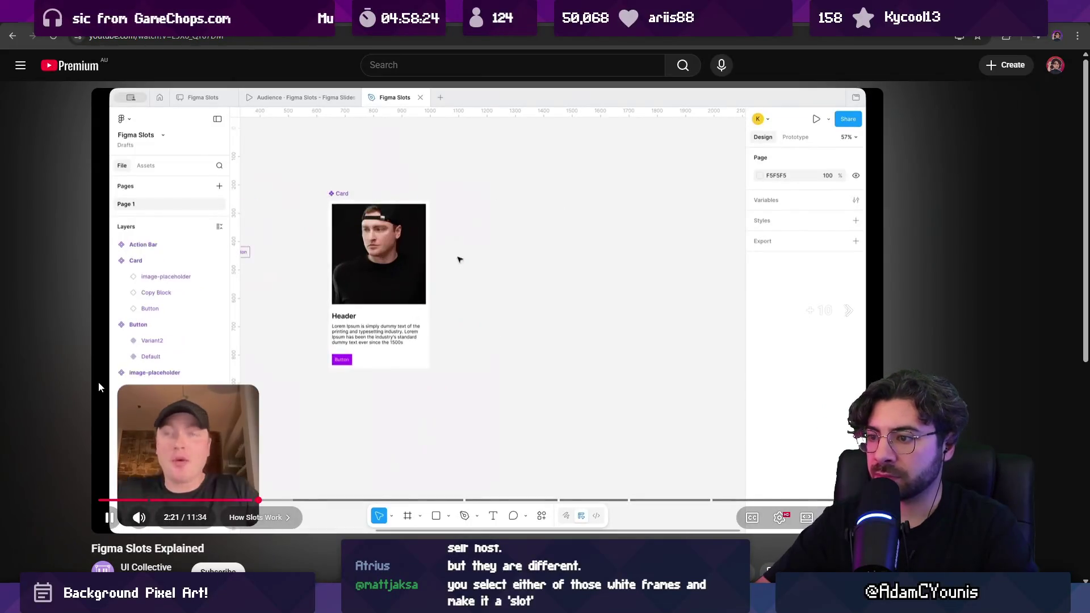
key("l")
key("l")
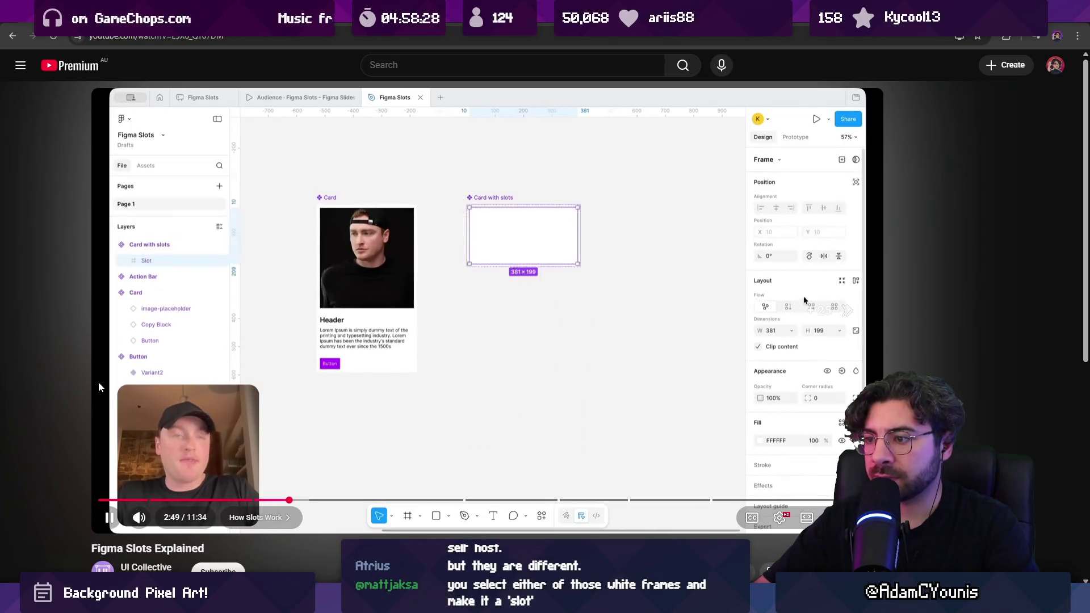
key("l")
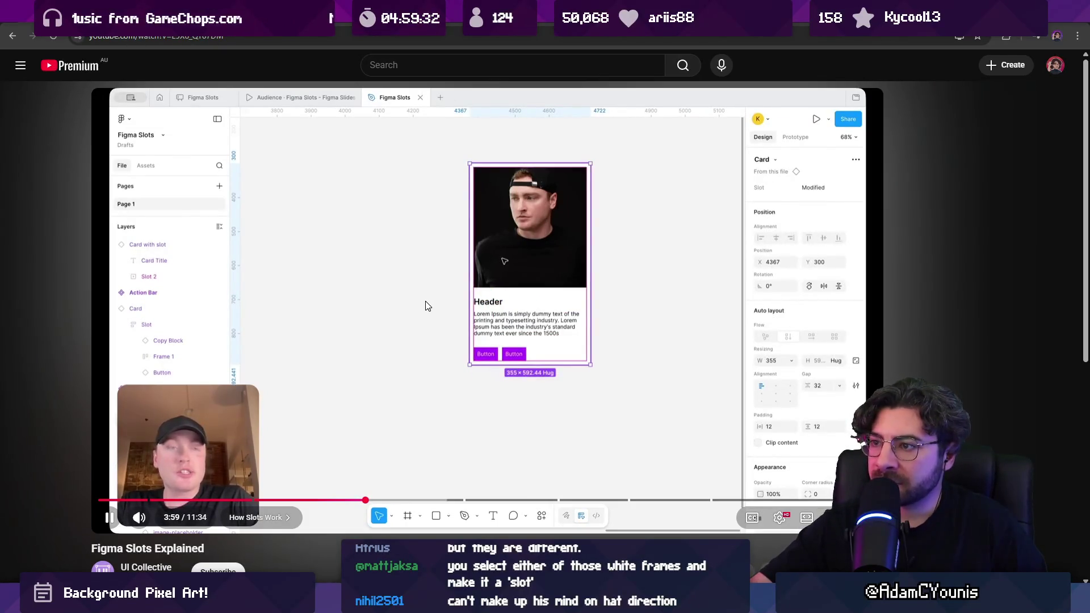
key("space")
mouse_move(454, 519)
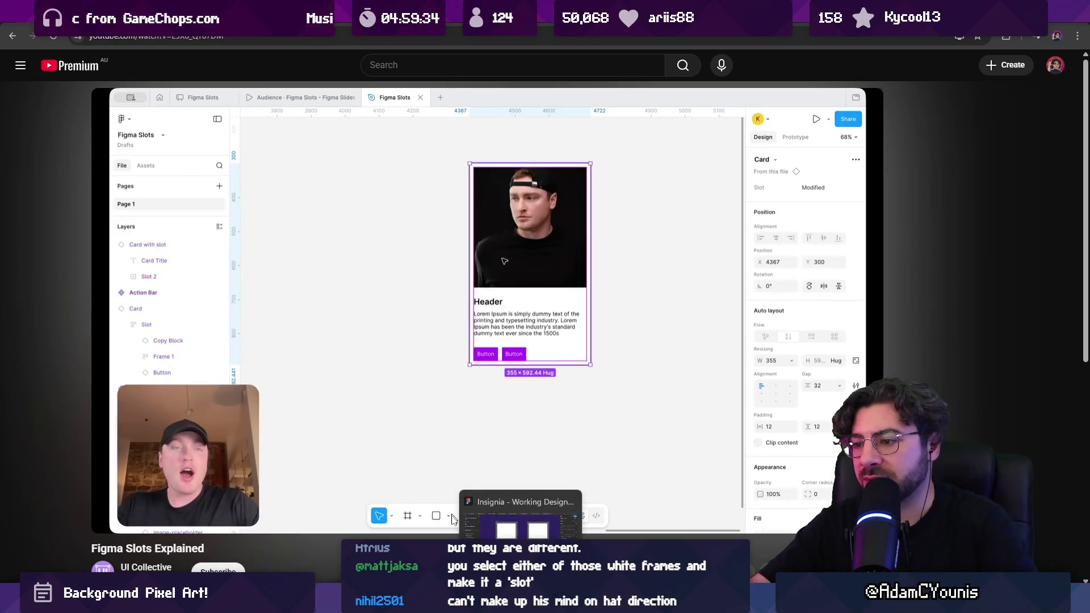
left_click(521, 519)
Convert the right card's top image frame into a slot
left_click(647, 224)
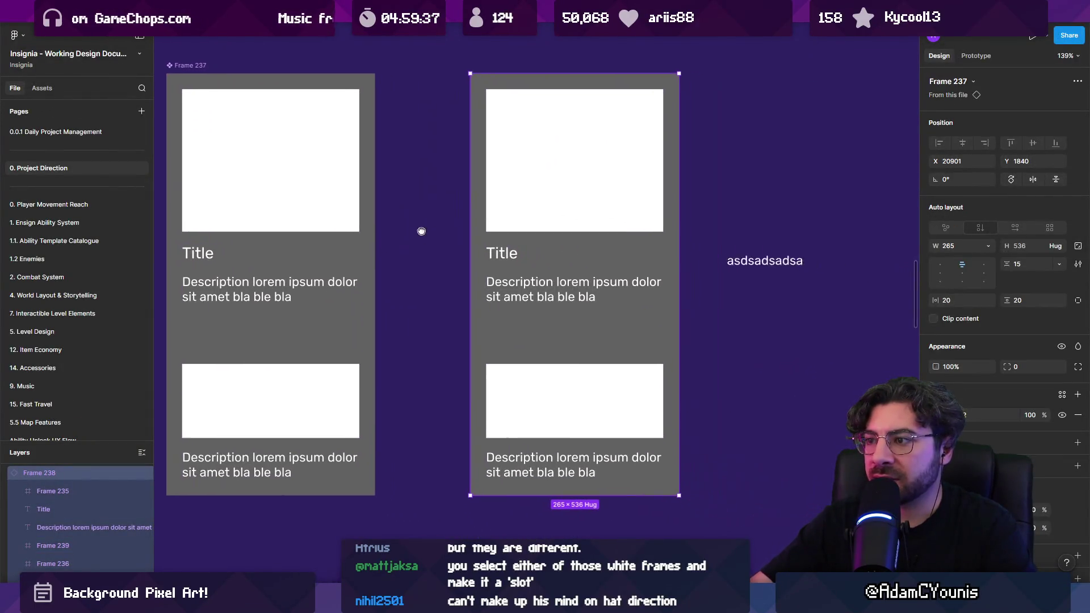
left_click_drag(421, 231, 412, 228)
left_click(309, 136)
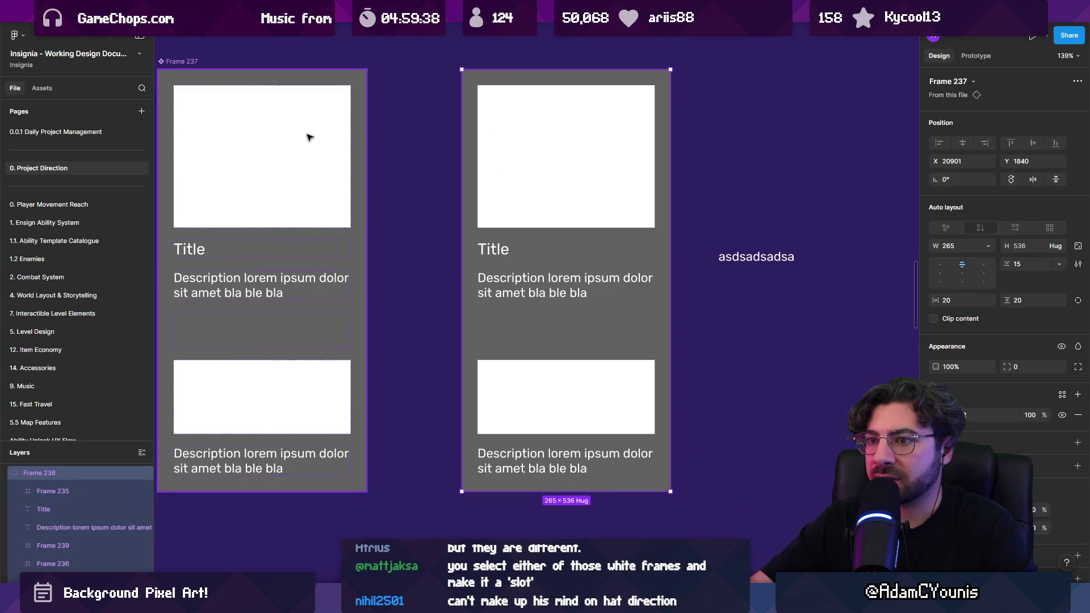
right_click(306, 135)
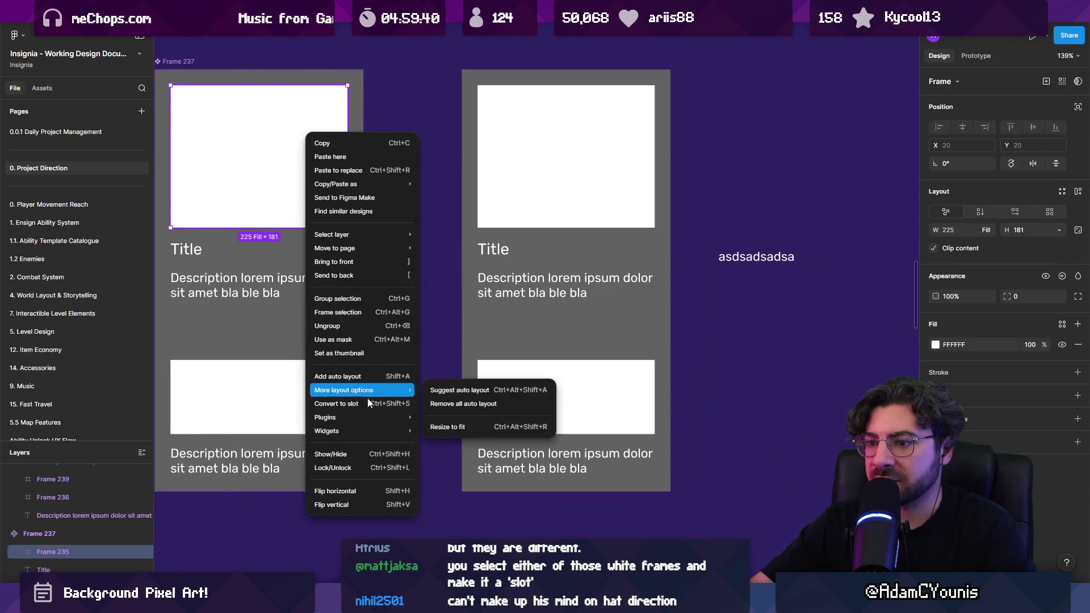
left_click(335, 404)
left_click(520, 149)
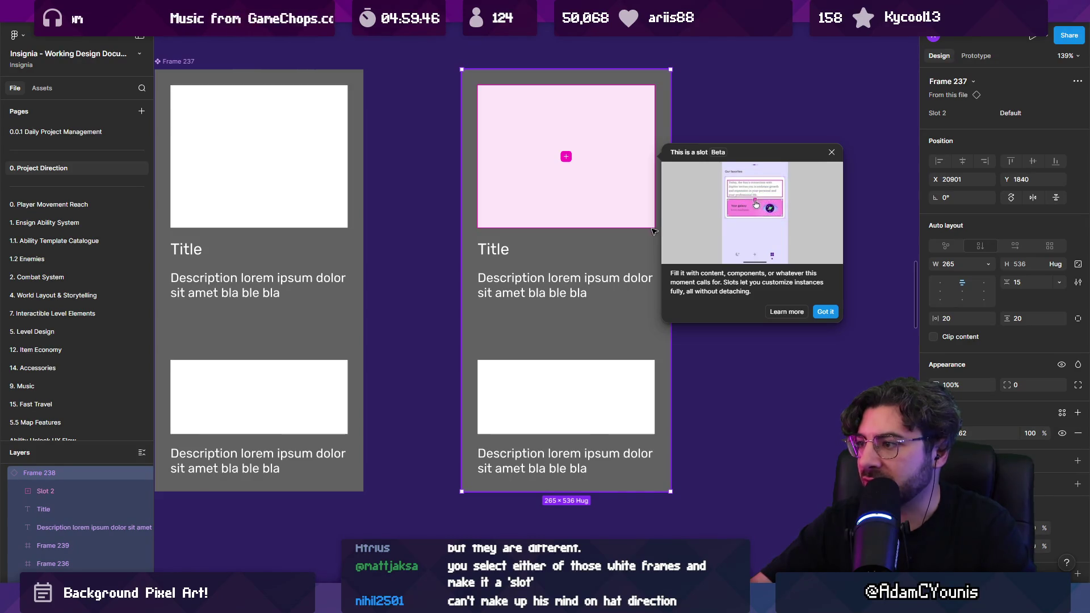
left_click(630, 196)
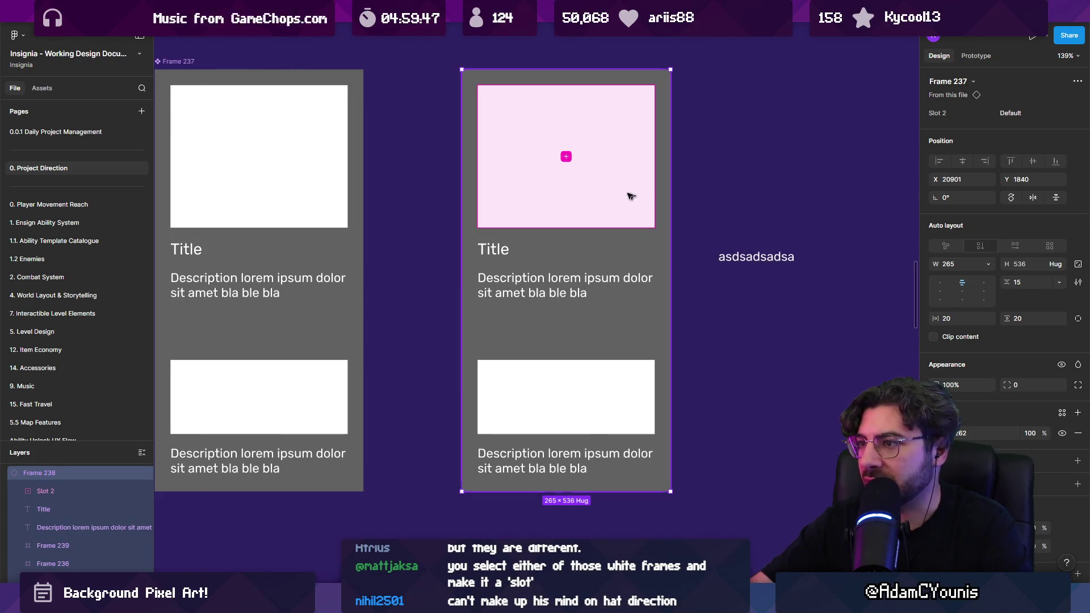
Move the 'asdsadsadsa' text into the slot, make it dark, and add a second copy
left_click(566, 158)
left_click(723, 342)
mouse_move(757, 257)
left_mouse_down()
mouse_move(543, 160)
mouse_move(564, 167)
left_mouse_up()
left_click(933, 429)
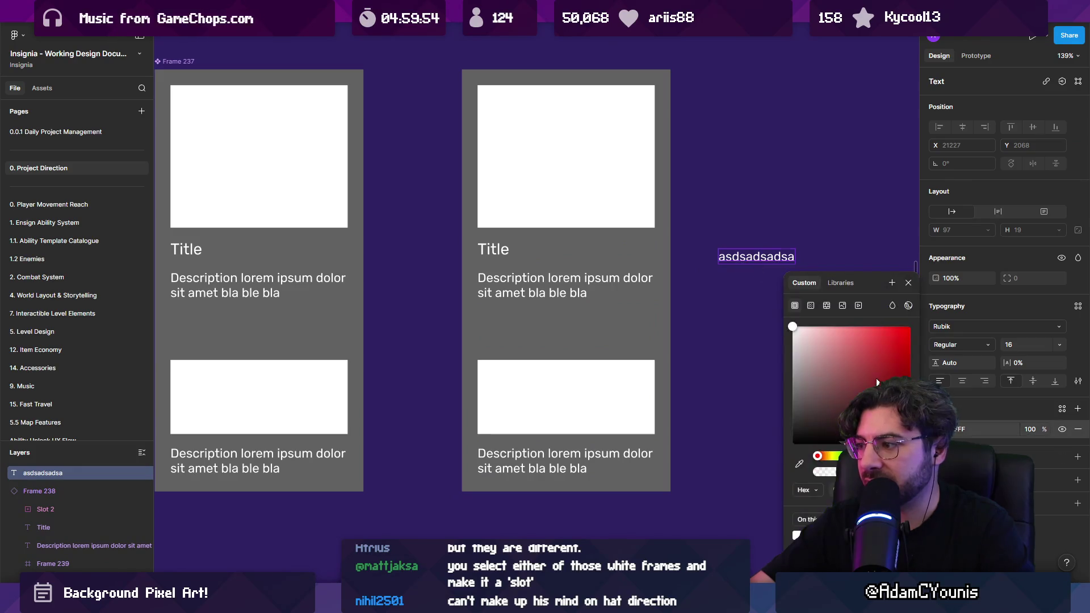
left_click(879, 420)
key("Escape")
key("Escape")
mouse_move(757, 256)
left_mouse_down()
mouse_move(550, 128)
mouse_move(569, 190)
left_mouse_up()
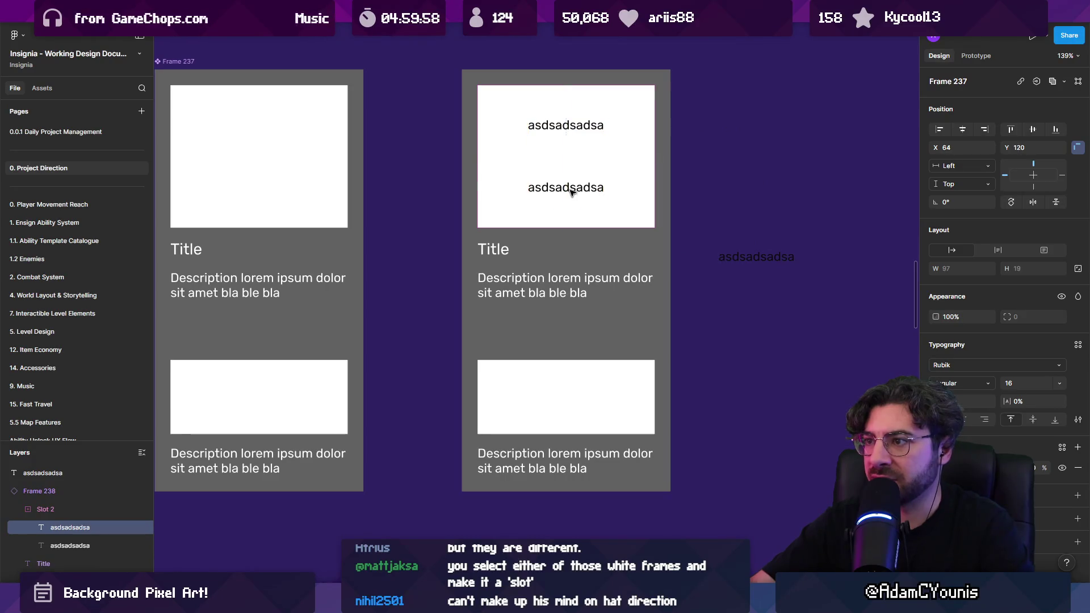
Keep the slot's height fixed at 181 with its two stacked texts
left_click(590, 227)
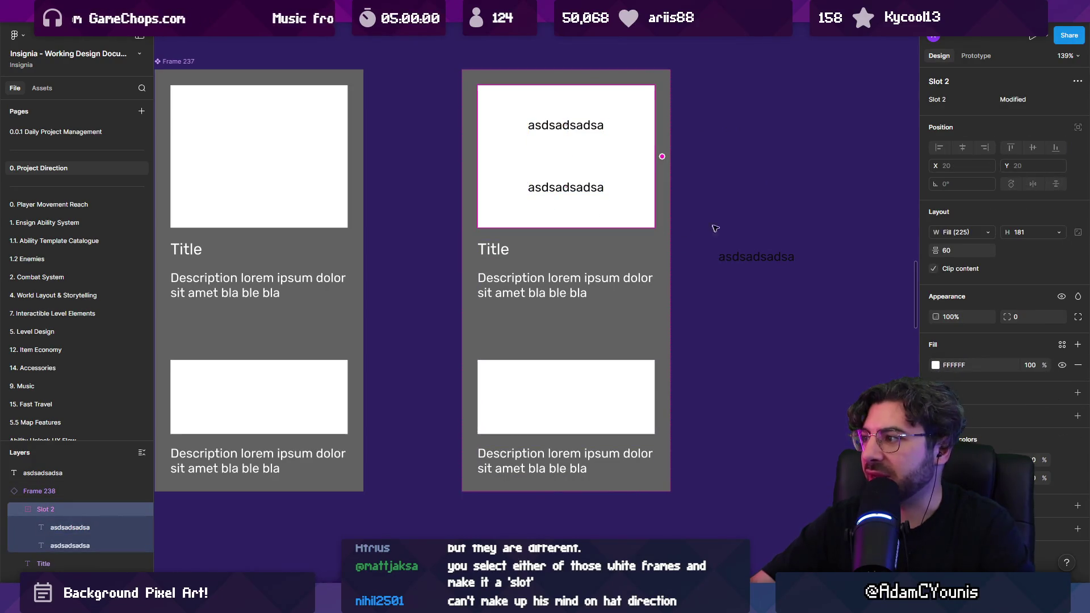
left_click(1008, 233)
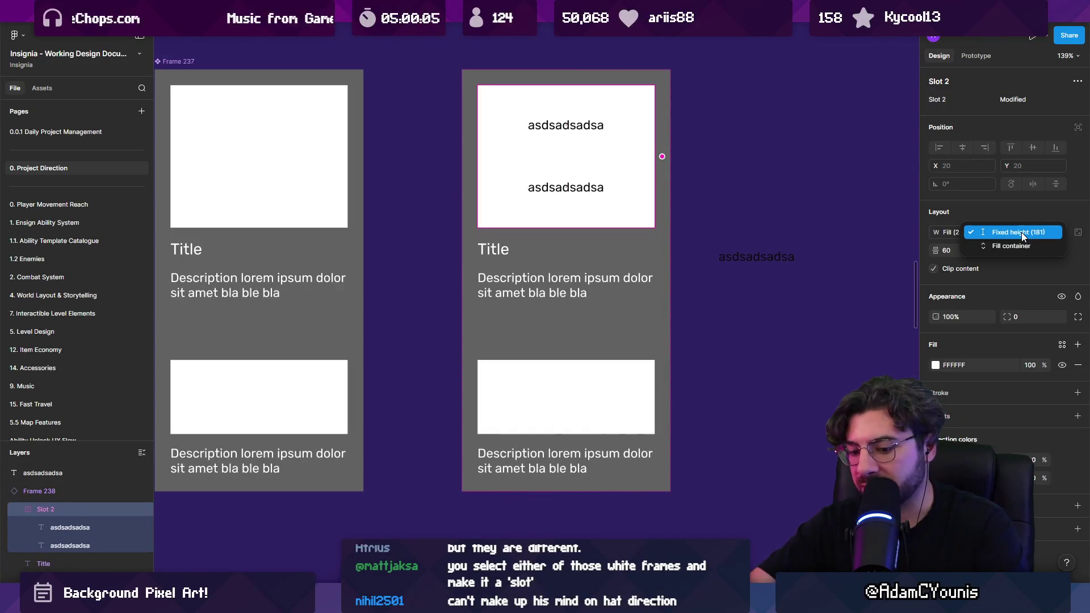
left_click(1041, 237)
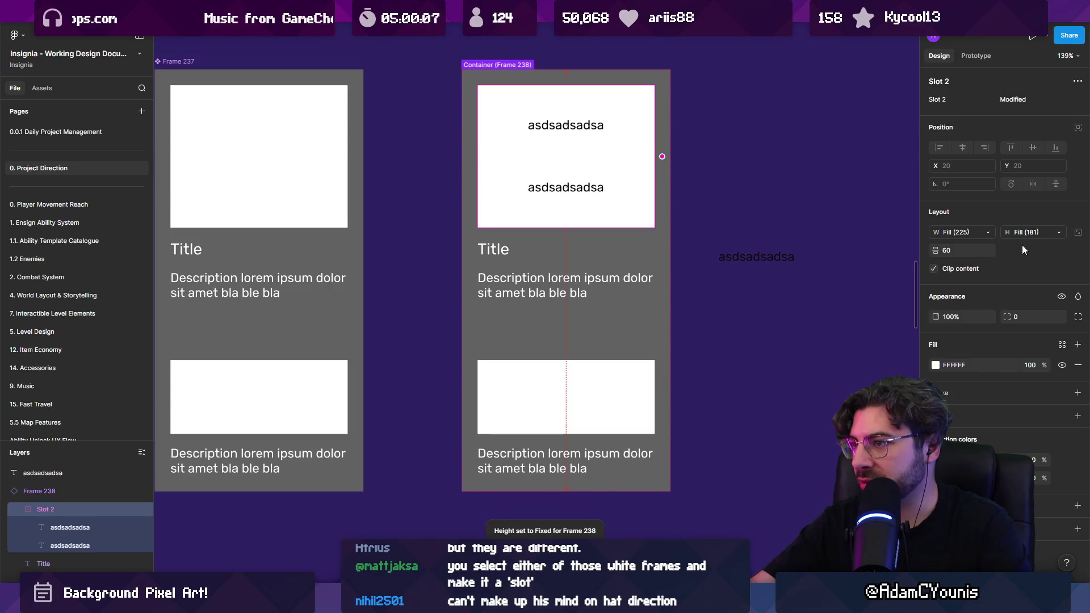
mouse_move(594, 179)
left_mouse_down()
mouse_move(586, 151)
mouse_move(619, 155)
left_mouse_up()
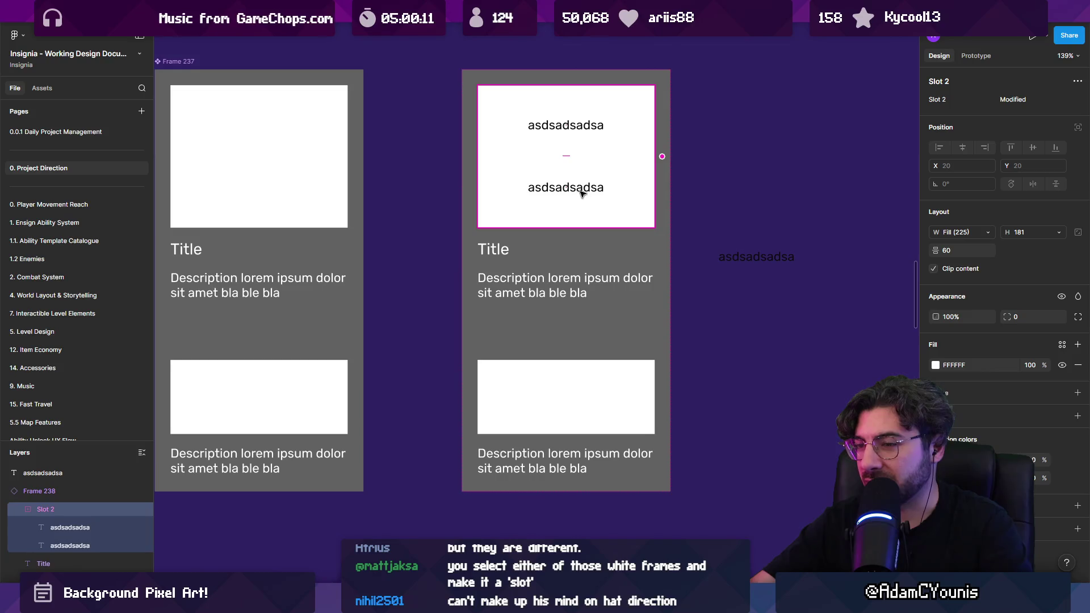
left_click(335, 176)
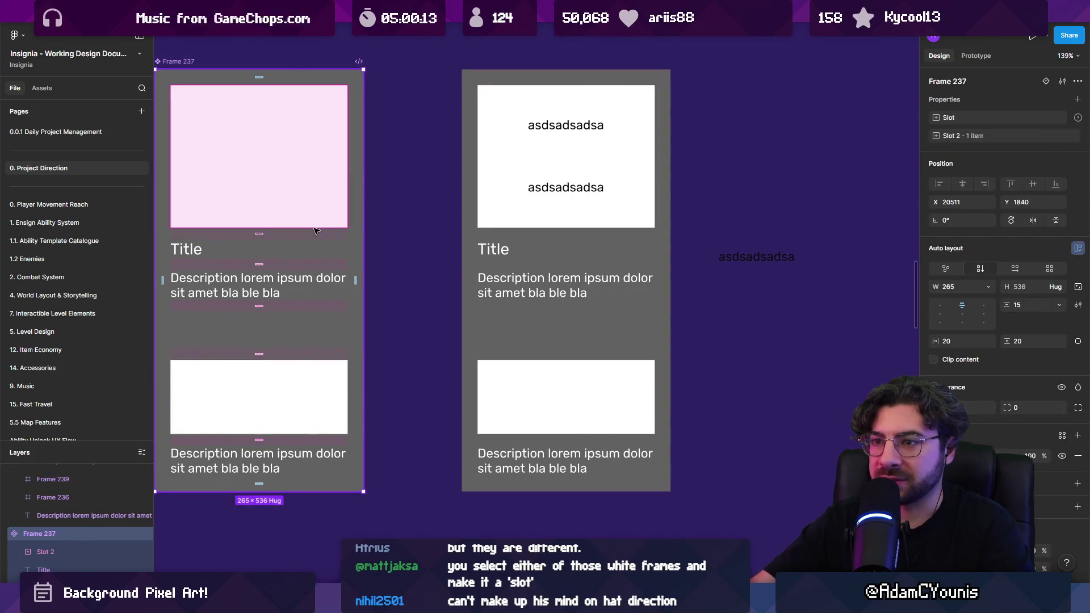
Make the left card's image slot slightly taller
left_click(312, 169)
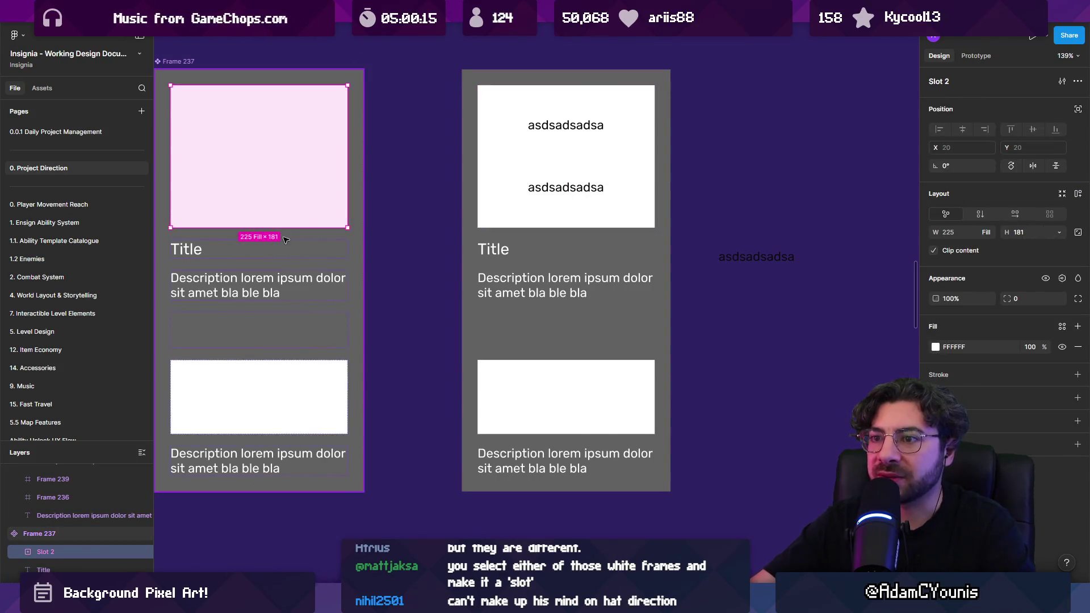
mouse_move(285, 229)
left_mouse_down()
mouse_move(288, 284)
mouse_move(288, 228)
left_mouse_up()
left_click(627, 175)
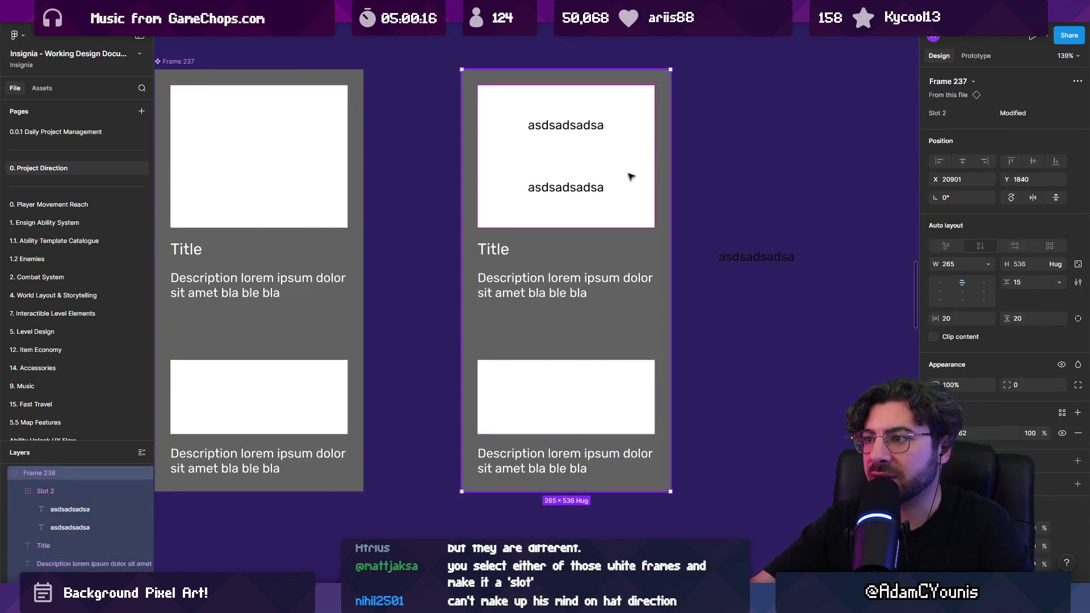
left_click(627, 191)
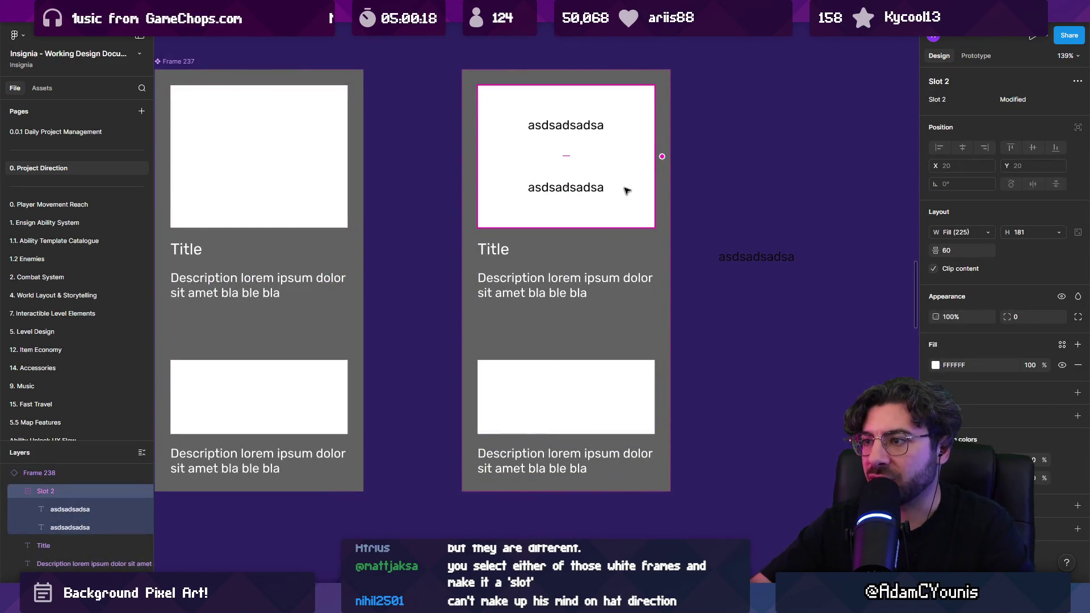
key("Escape")
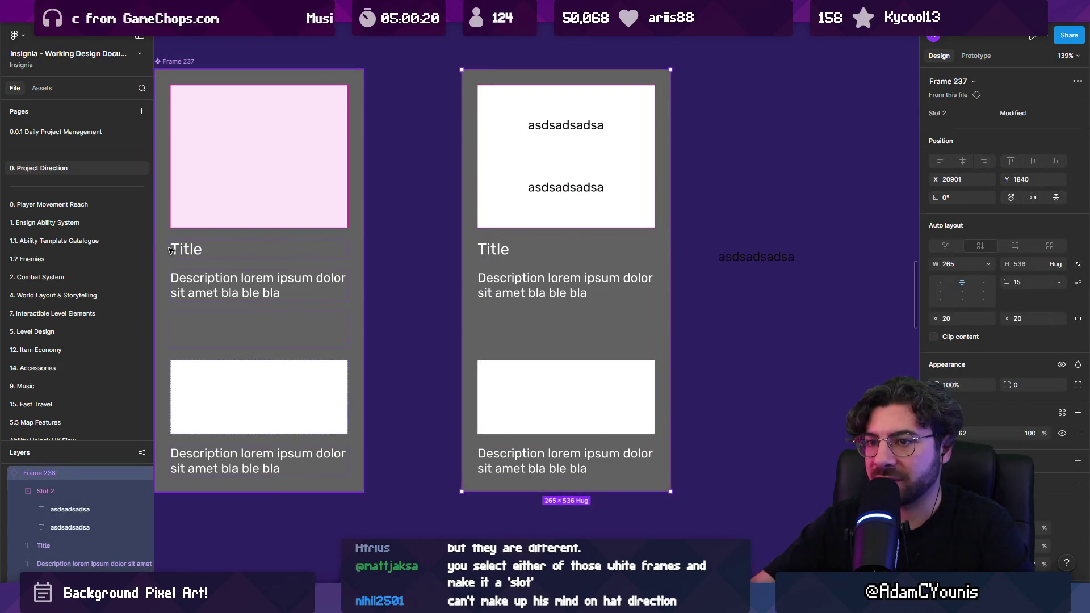
left_click(193, 255)
Frame the Title text and convert it and the Description into slots
left_click(187, 252)
right_click(188, 252)
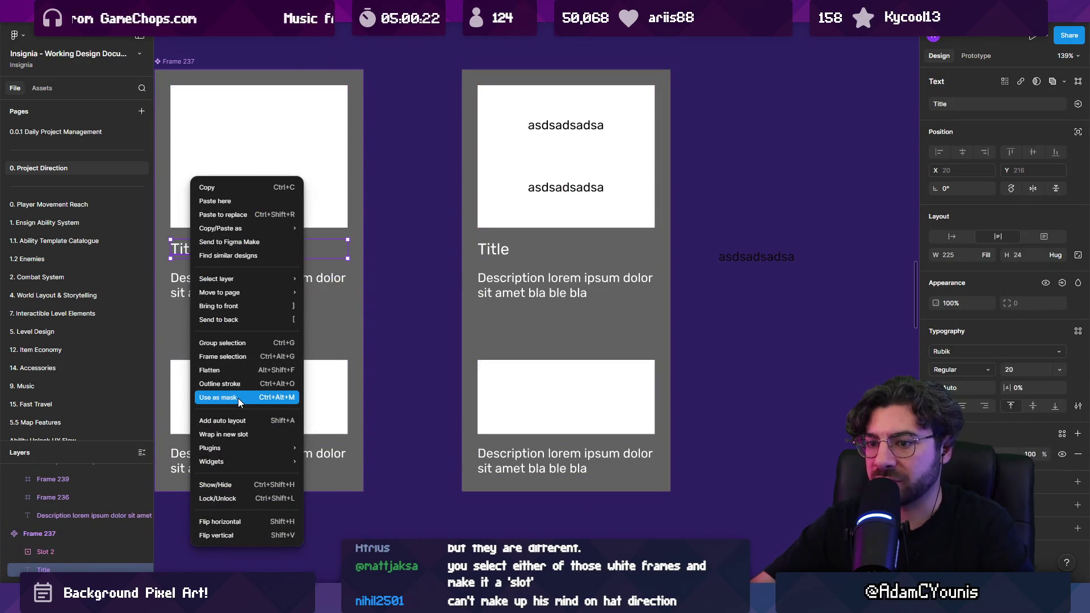
left_click(258, 357)
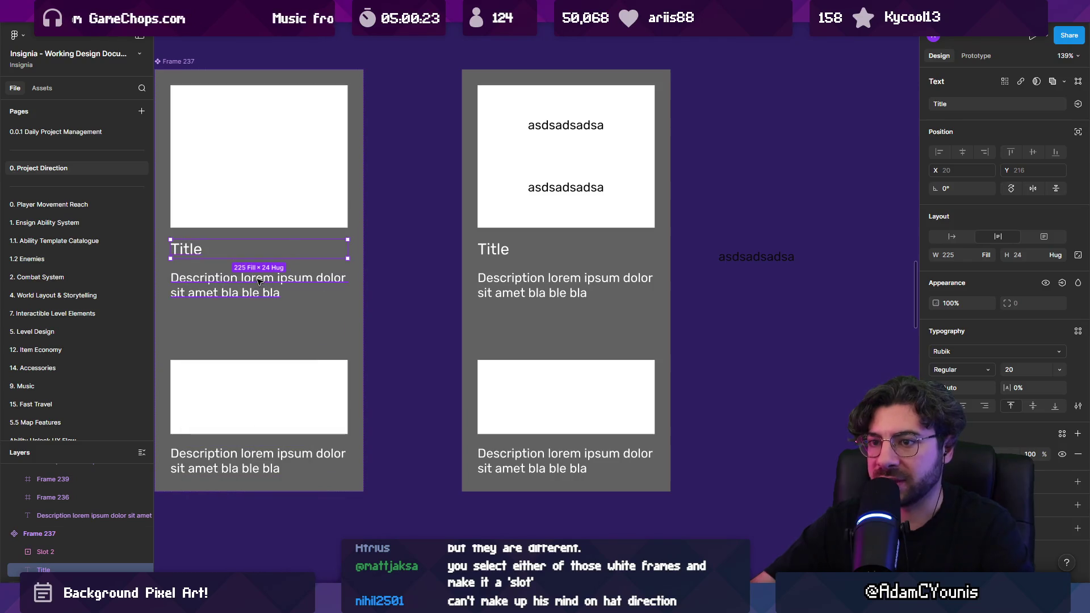
right_click(197, 250)
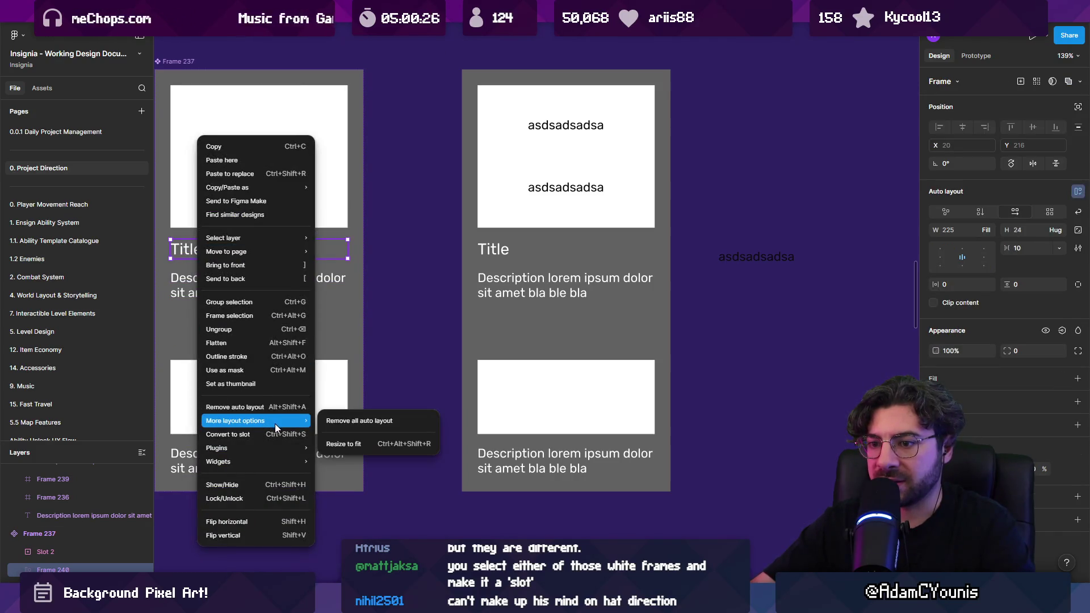
left_click(276, 435)
left_click(237, 284)
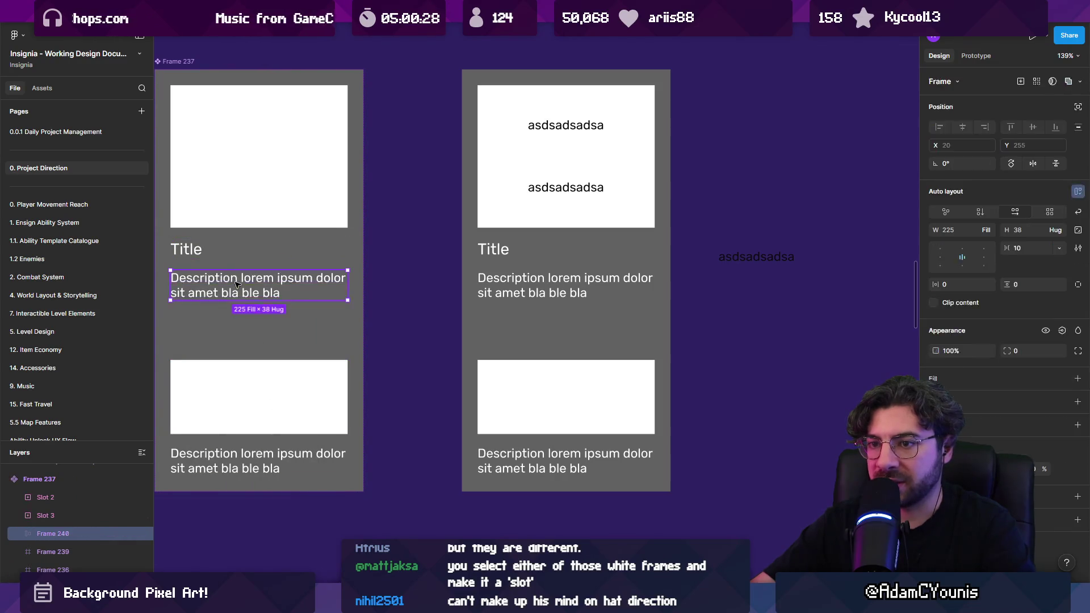
right_click(237, 284)
left_click(275, 434)
Inspect the new Title and Description slots in the right card instance
left_click(527, 246)
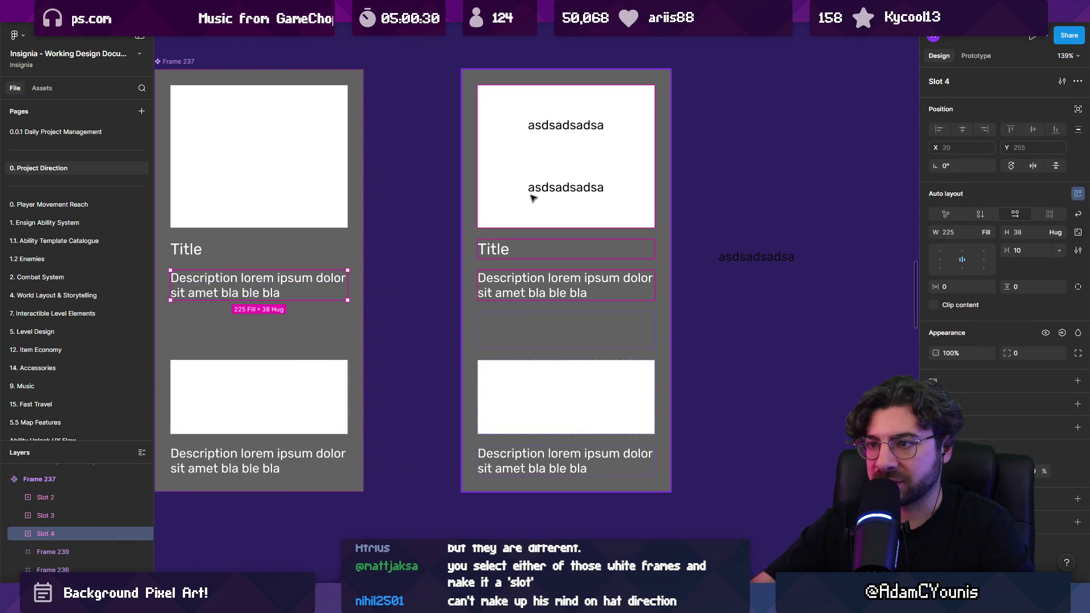
left_click(528, 251)
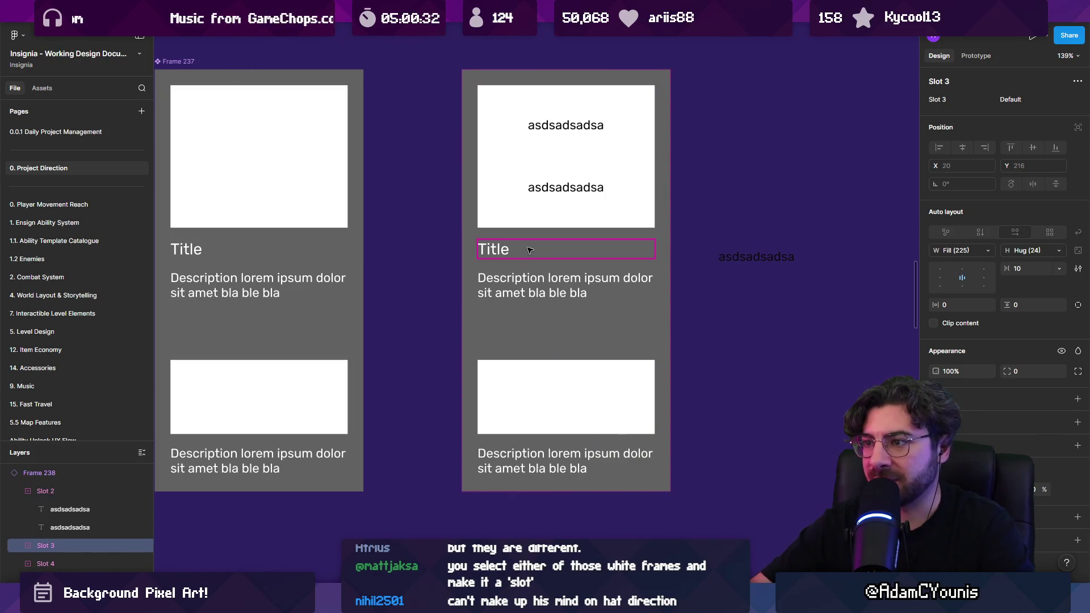
left_click(507, 253)
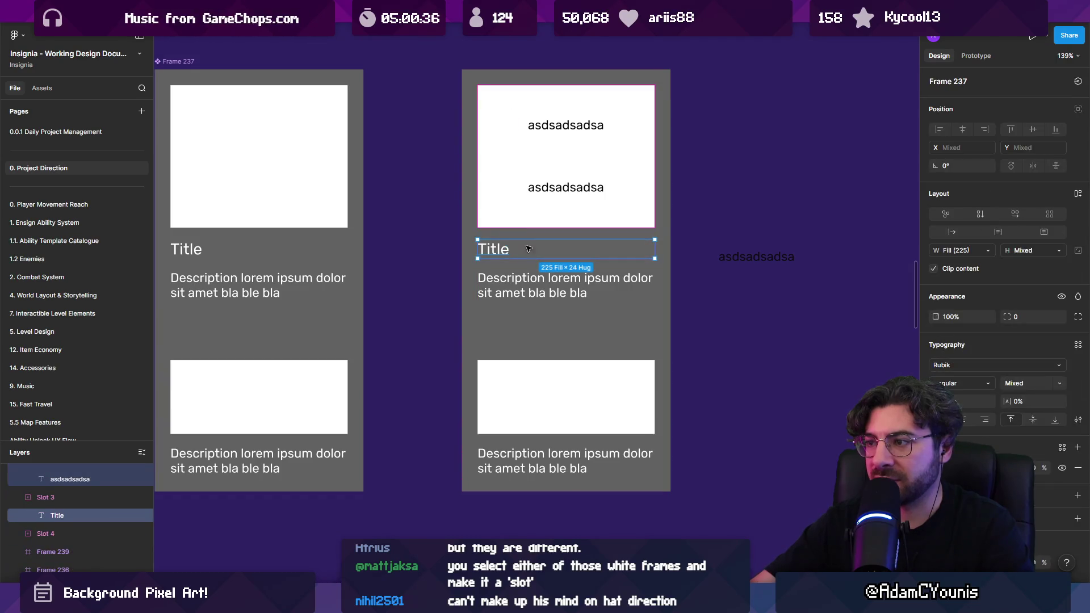
left_click(591, 286)
left_click(662, 286)
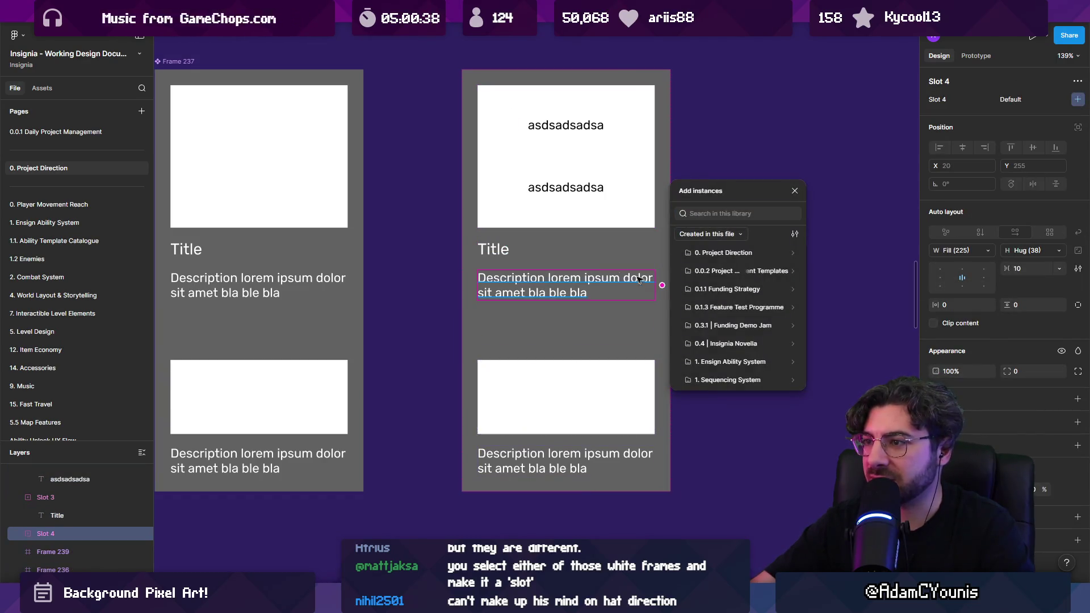
left_click(503, 256)
left_click(502, 255)
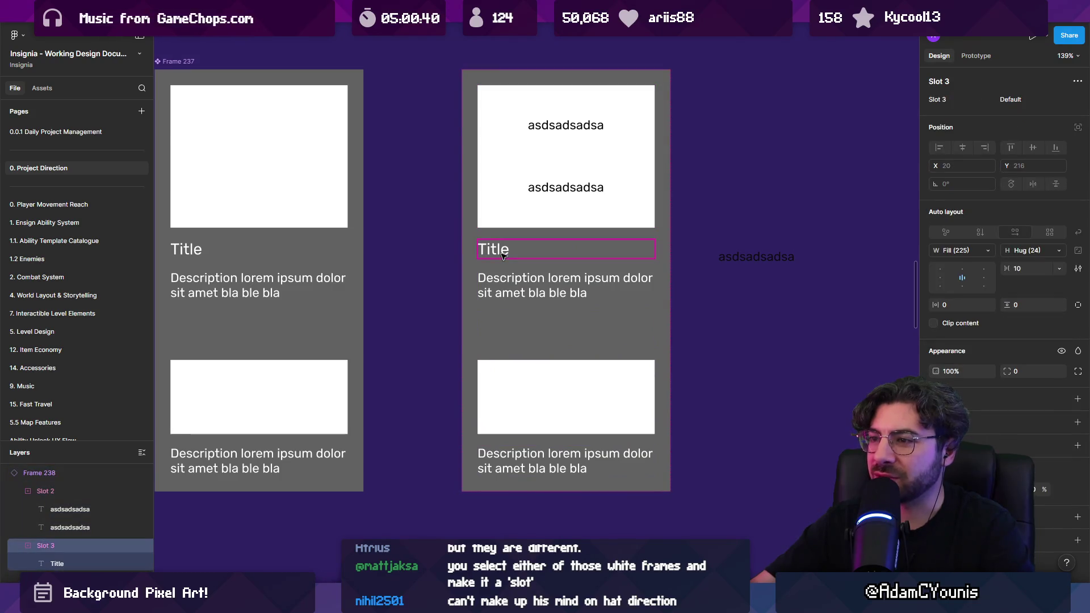
left_click(506, 151, "shift")
Reorder the left card's Title slot to the top with the arrow keys
left_click(210, 249)
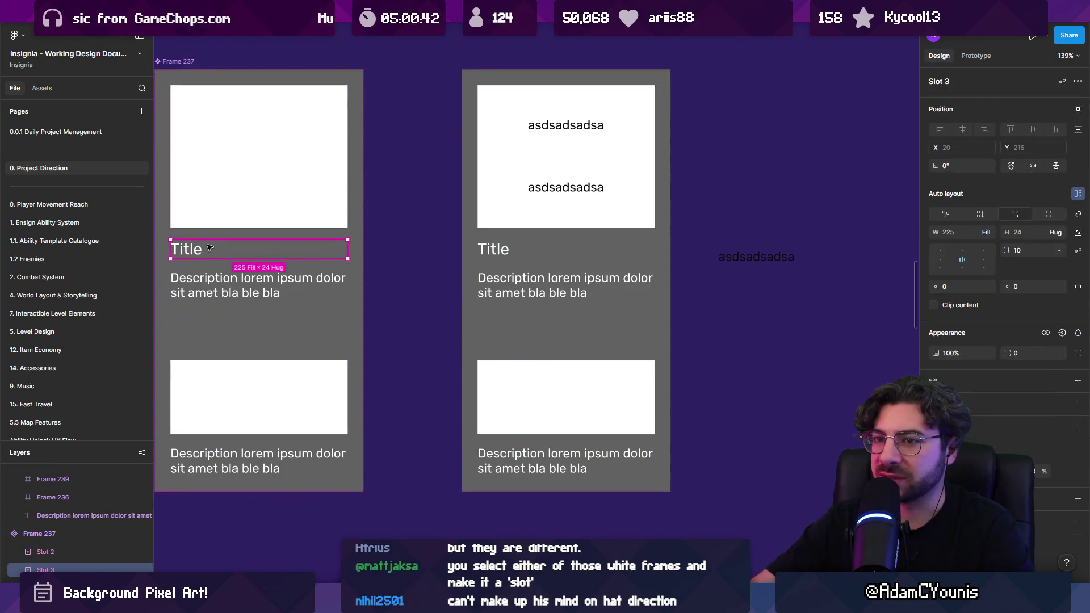
key("Up")
key("Down")
key("Down")
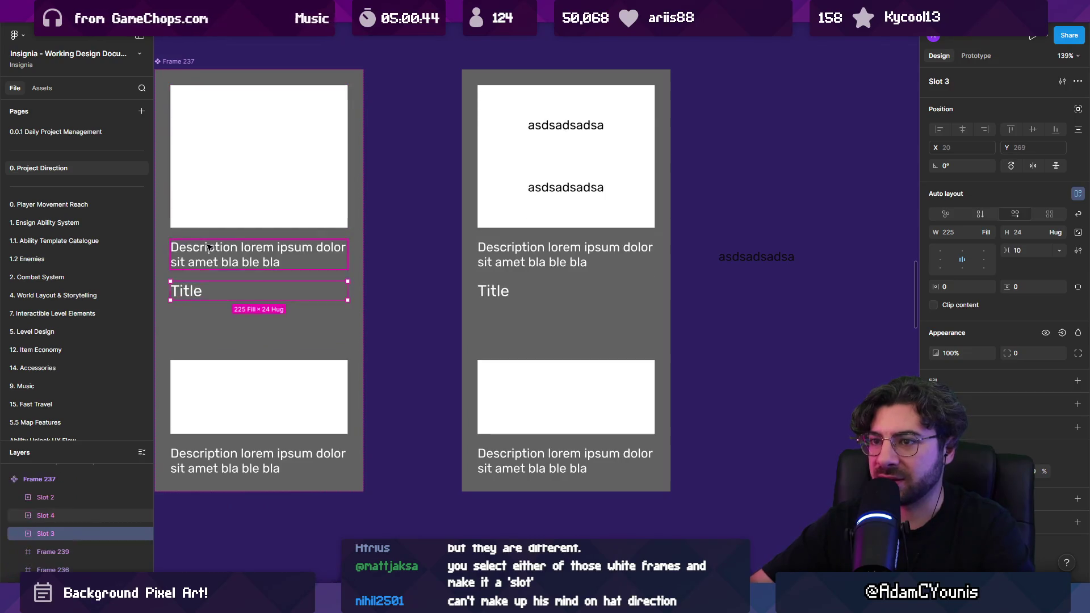
key("Up")
key("Up")
scroll(284, 193, "left", 3)
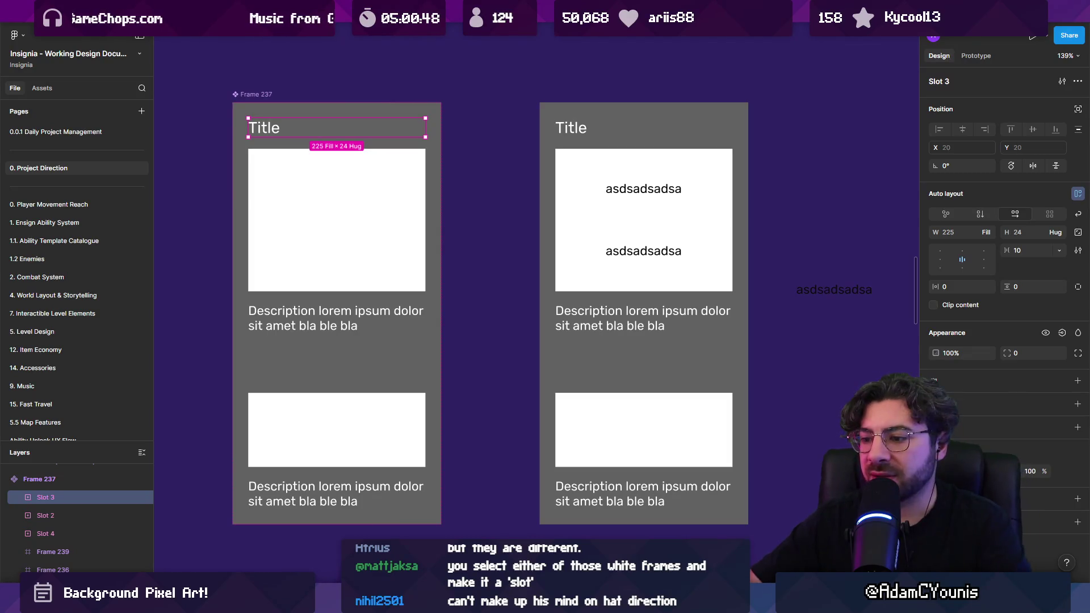
mouse_move(756, 576)
left_click(717, 517)
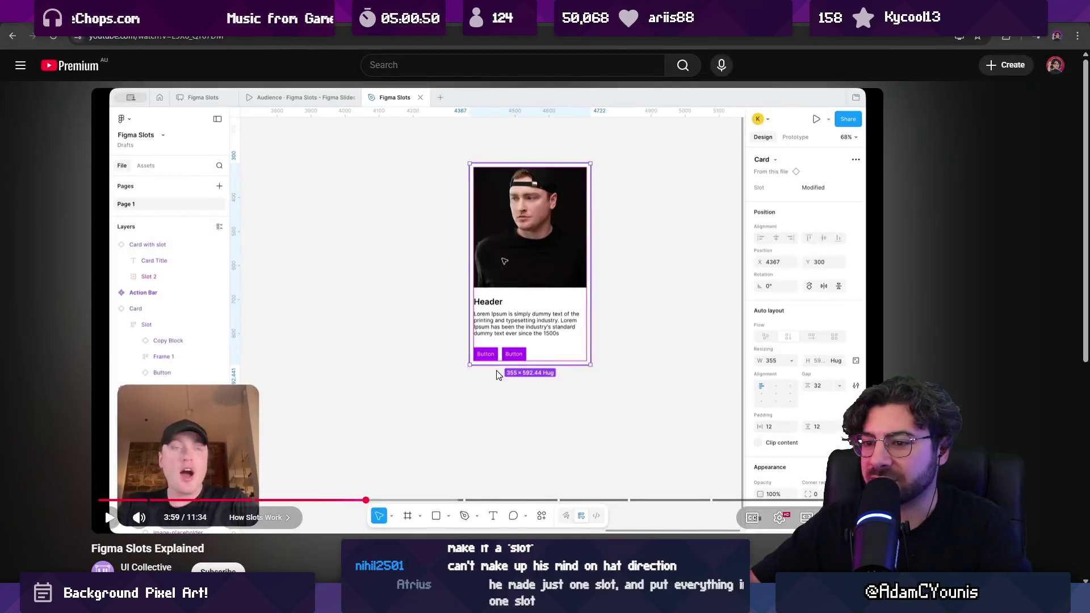
Rewind the tutorial to 3:00, replay and pause it, then return to Figma
key("Left")
key("Left")
key("Left")
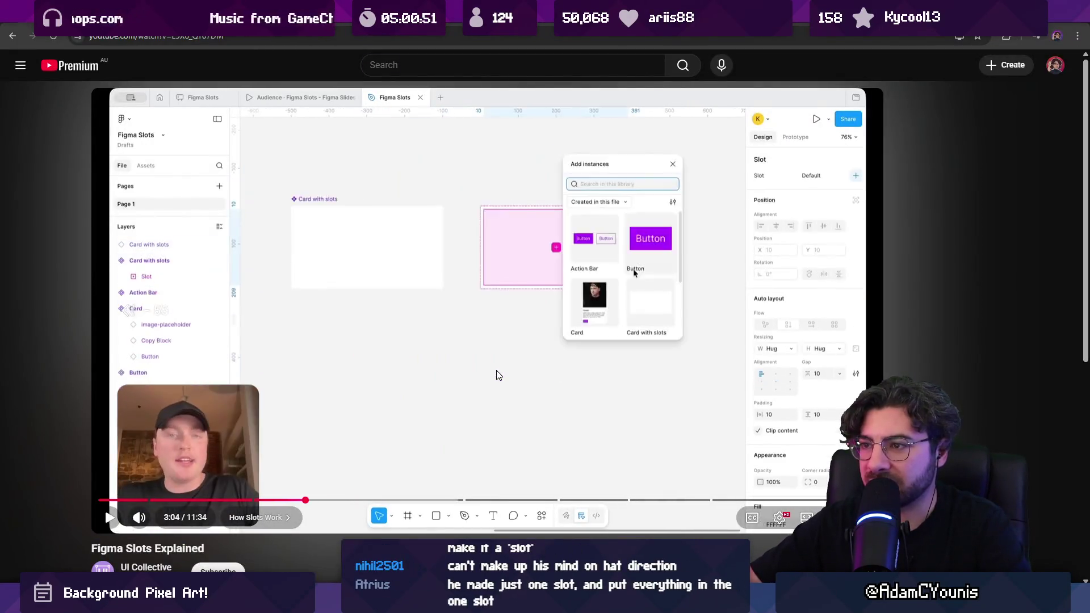
key("k")
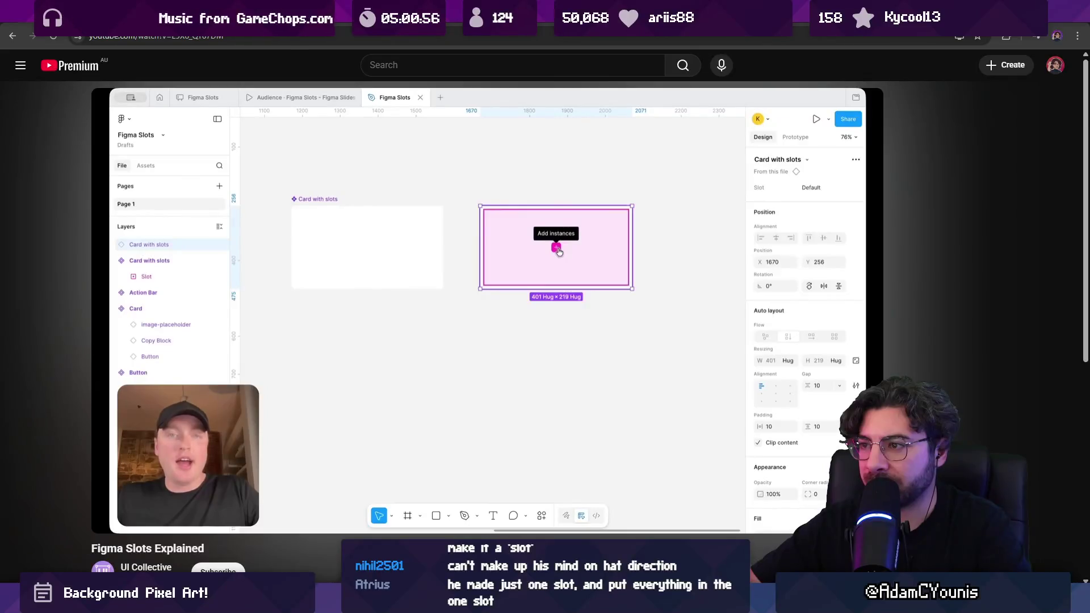
left_click(496, 370)
key("alt+Tab")
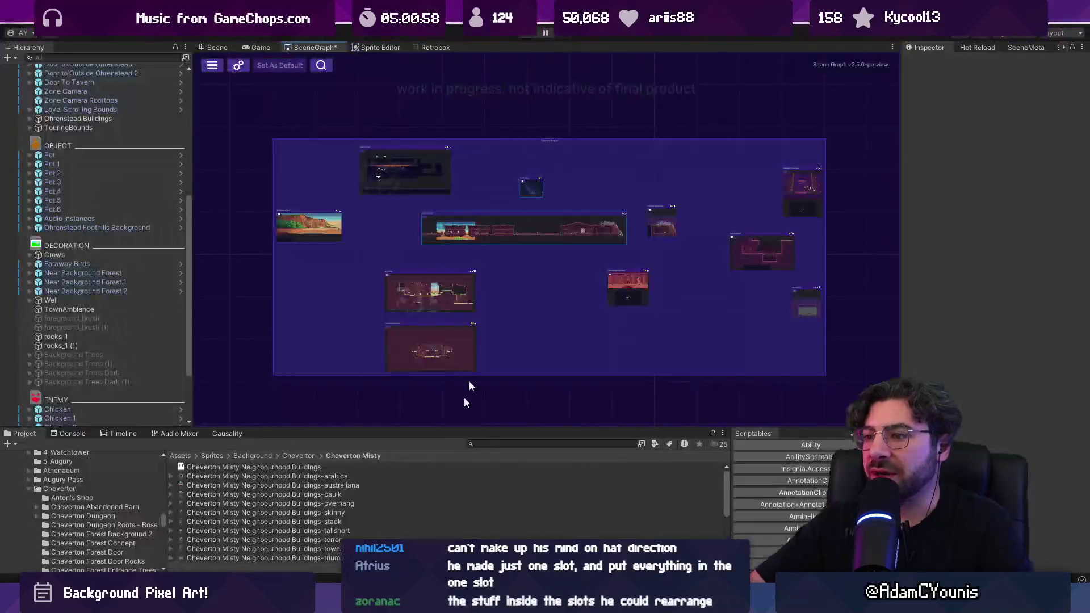
key("alt+Tab")
left_click(608, 226)
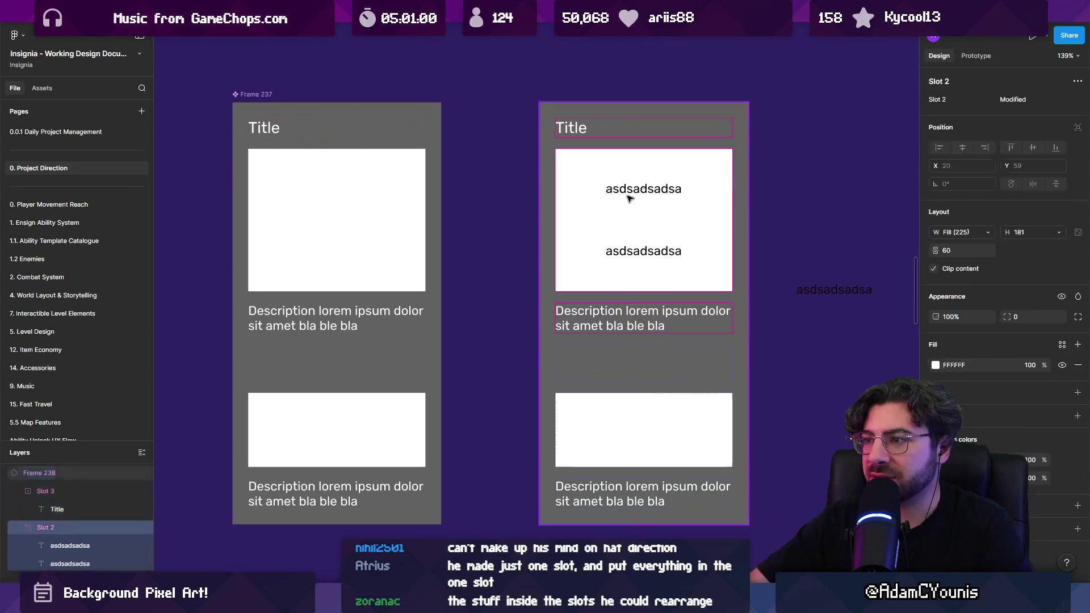
Delete both 'asdsadsadsa' placeholder texts from the right card's image slot
left_click(628, 190)
left_click(643, 250)
key("Delete")
left_click(639, 190)
left_click(630, 196)
left_click(630, 196)
key("Delete")
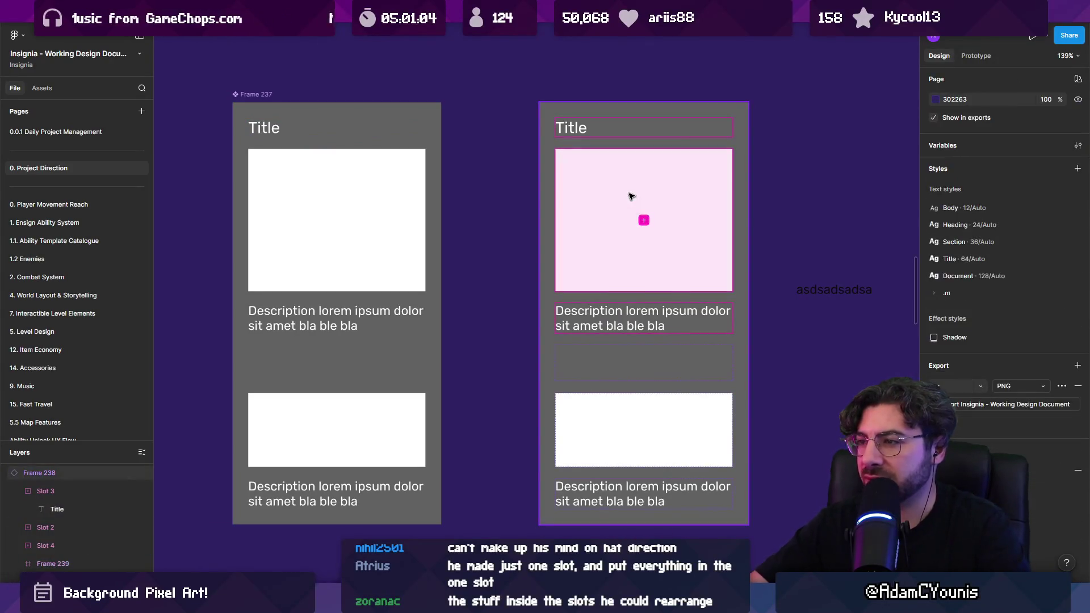
Draw a small frame beside the card with F and fill it red
left_click(580, 323)
left_click(599, 230)
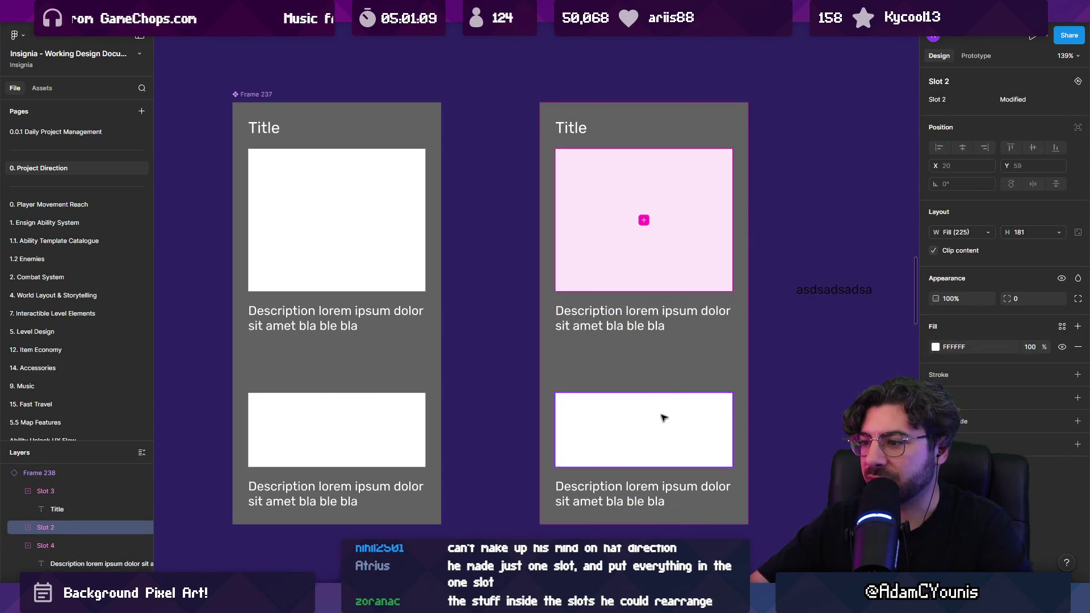
left_click(644, 220)
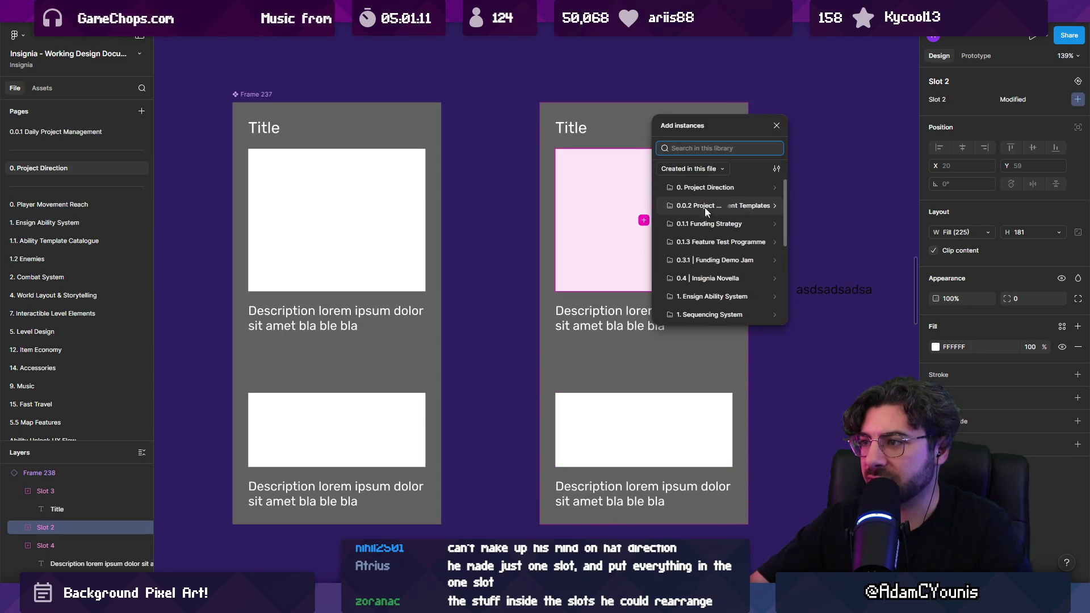
key("Escape")
scroll(709, 259, "right", 5)
left_click(514, 565)
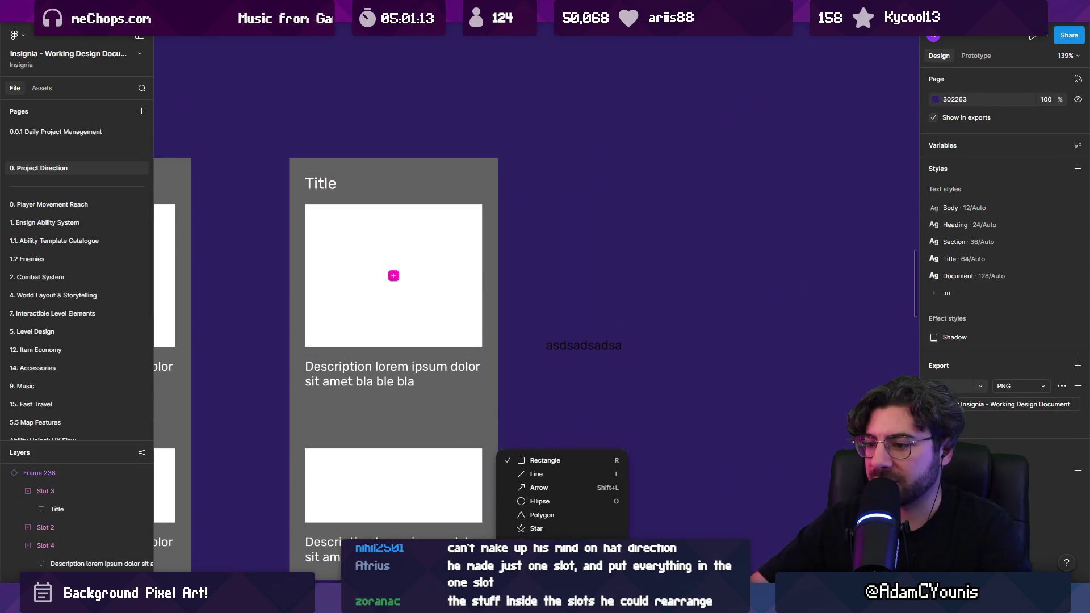
key("f")
left_click_drag(579, 237, 719, 189)
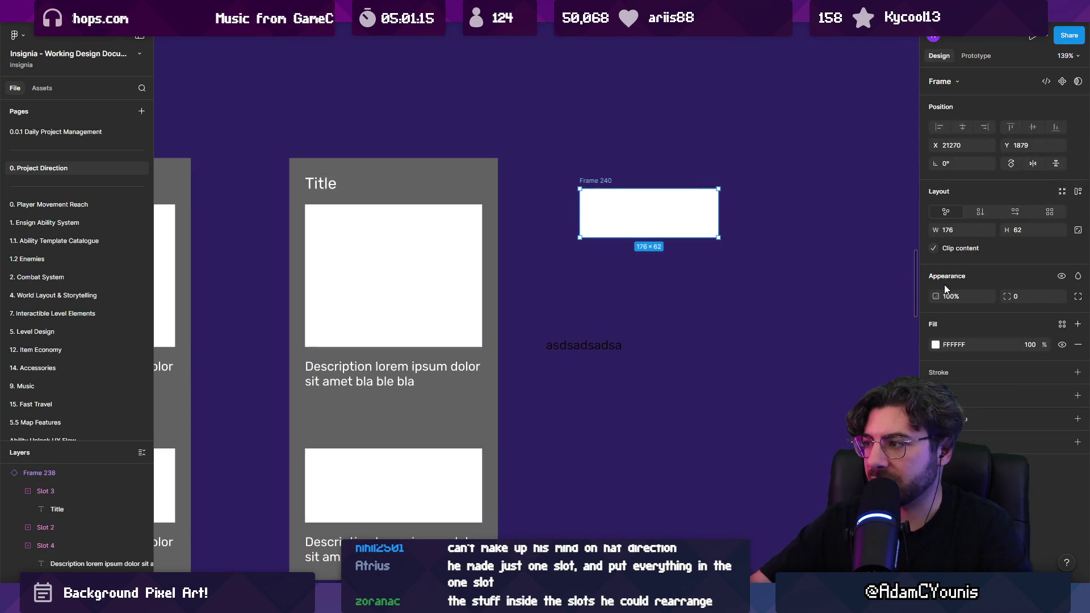
left_click(936, 345)
left_click(903, 327)
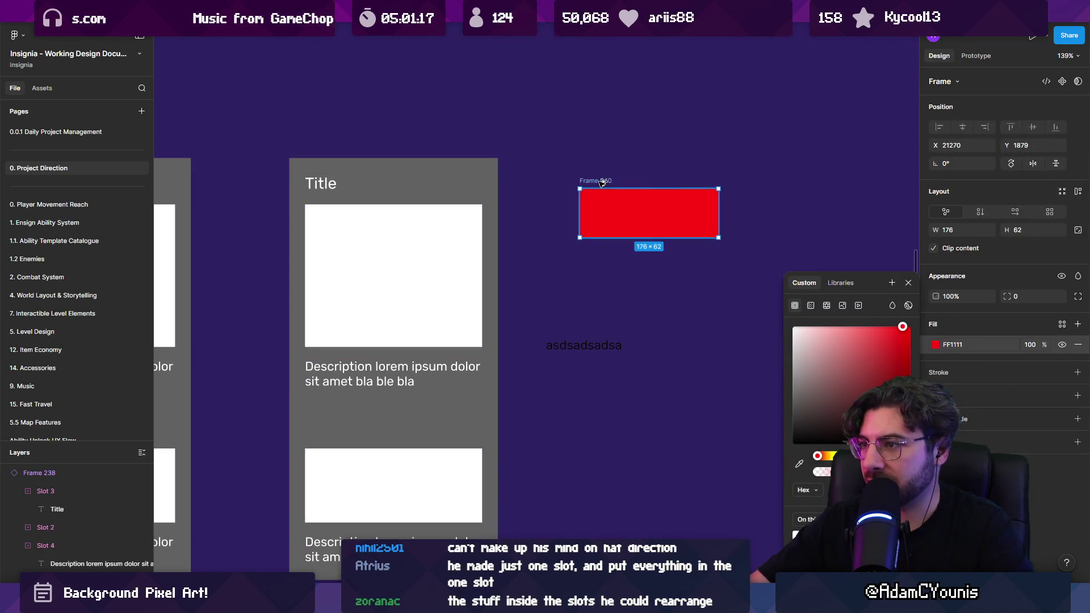
Duplicate the red frame twice below it, colouring the copies green and cyan
left_click_drag(602, 182, 615, 243, "alt")
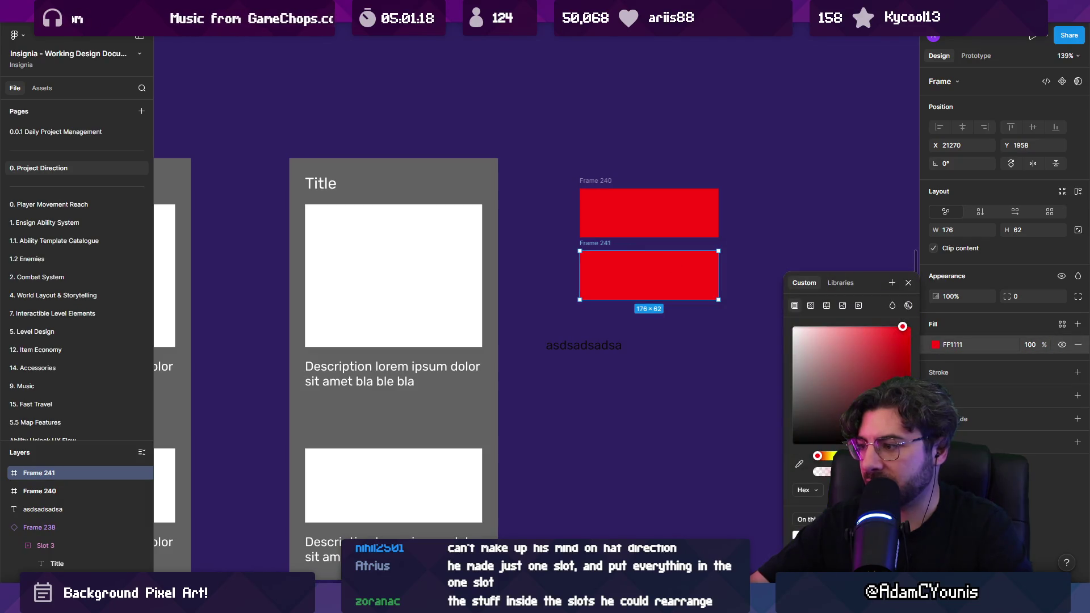
left_click_drag(818, 455, 850, 456)
key("ctrl+d")
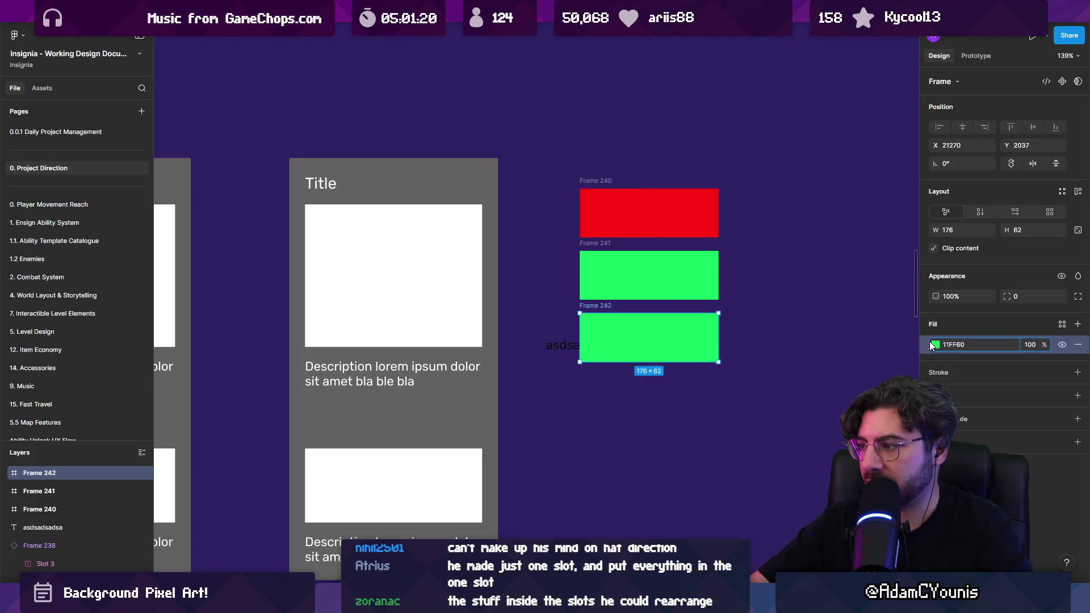
left_click(936, 345)
left_click_drag(851, 456, 864, 456)
left_click(574, 455)
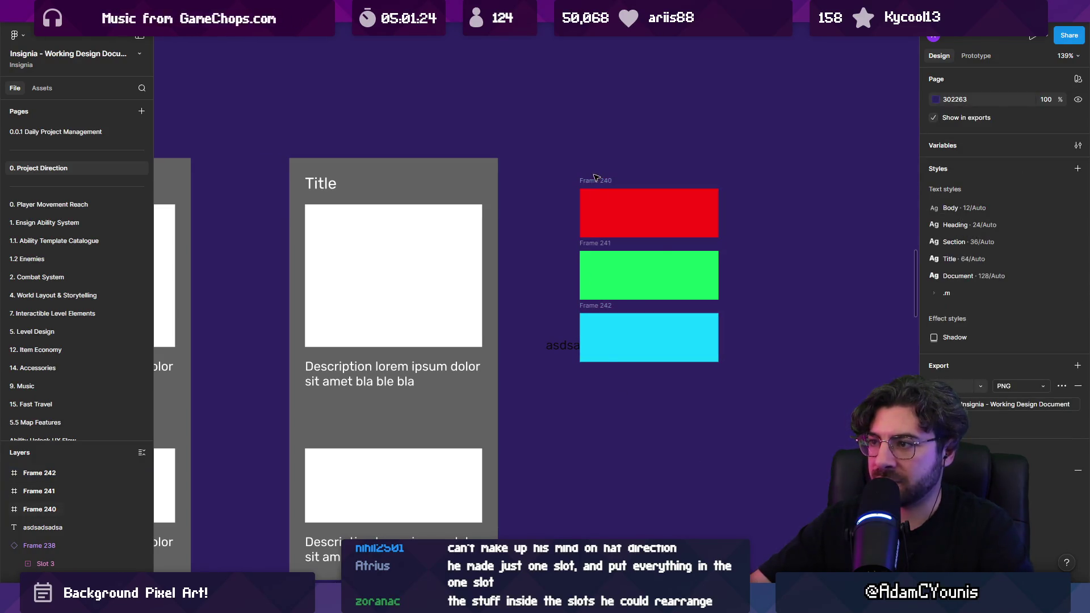
Move the red, green and cyan frames into the right card's Slot 2 and remove their wrapper
left_click(591, 198)
left_click(596, 243, "shift")
left_click(603, 308, "shift")
mouse_move(592, 182)
left_mouse_down()
mouse_move(390, 224)
mouse_move(338, 214)
mouse_move(348, 220)
left_mouse_up()
left_click(477, 260)
key("shift+a")
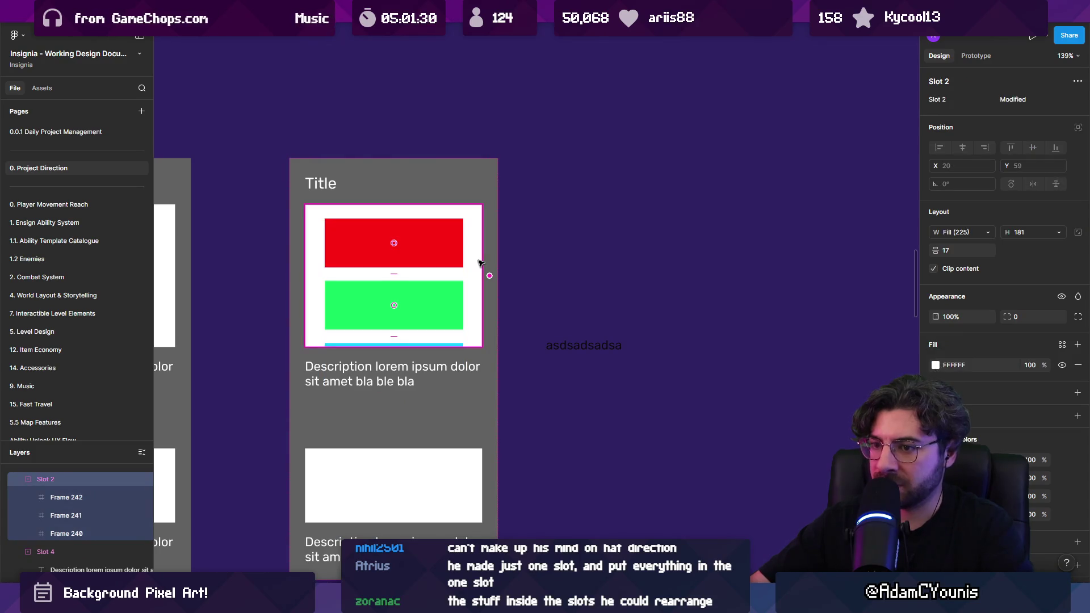
Open Slot 2's slot property settings, enter a test description 'asdsad', then clear it
right_click(57, 488)
scroll(656, 216, "left", 5)
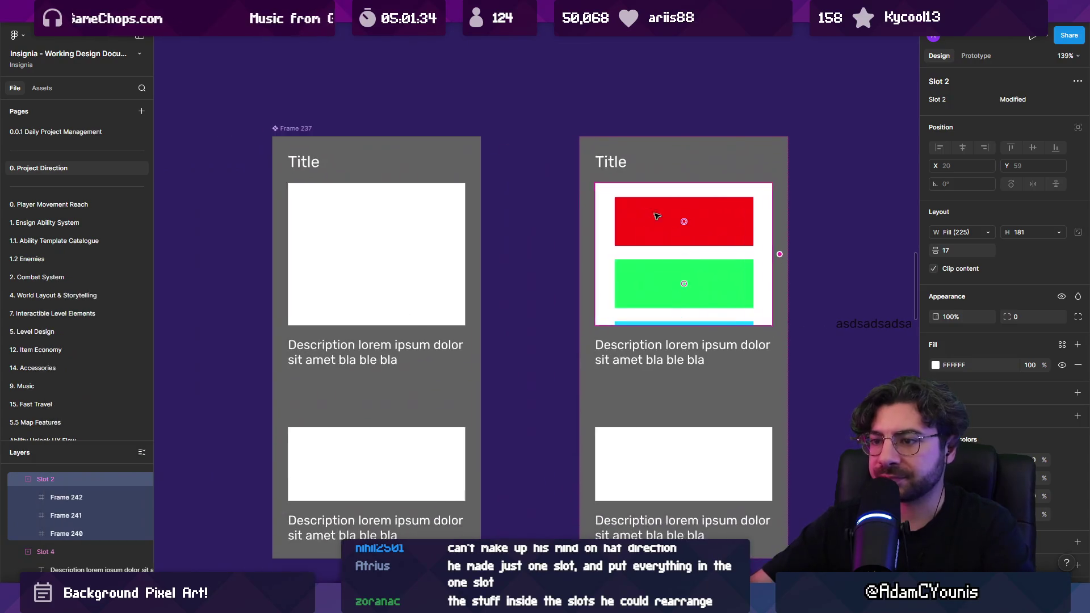
left_click(397, 250)
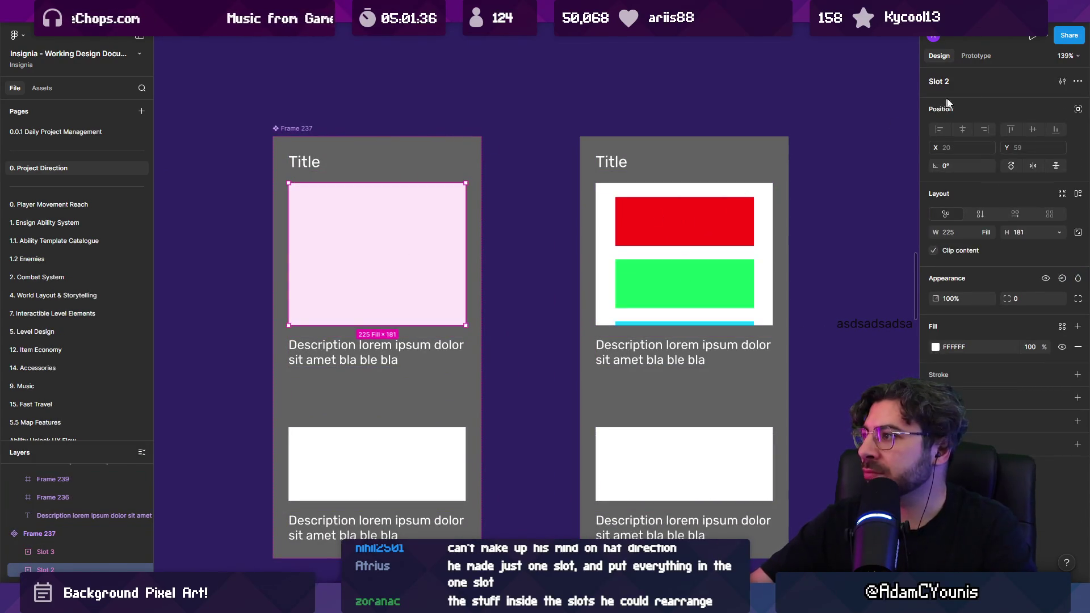
left_click(1063, 82)
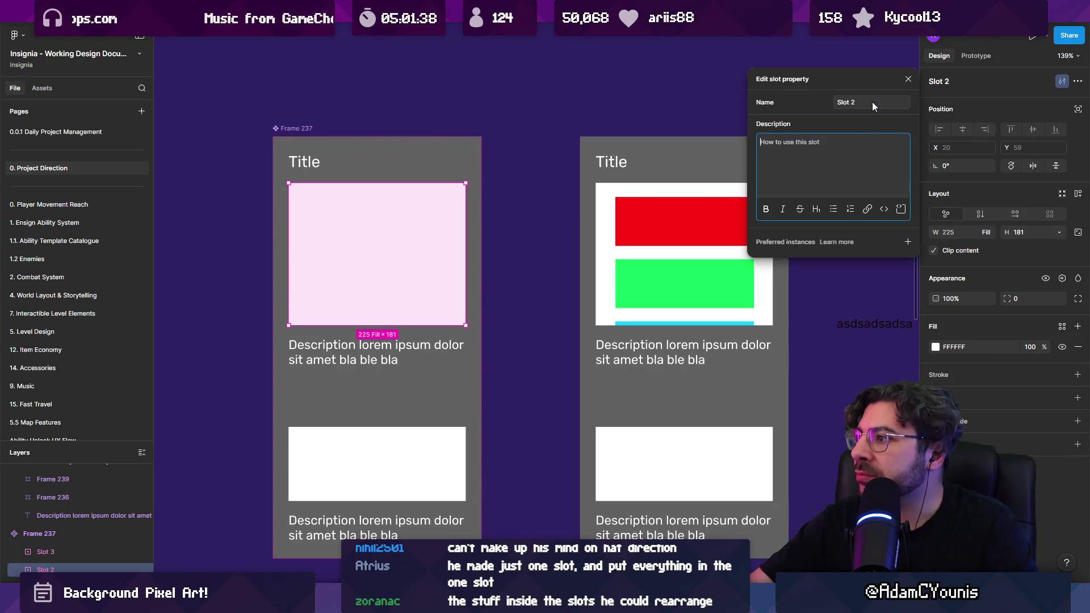
left_click(900, 211)
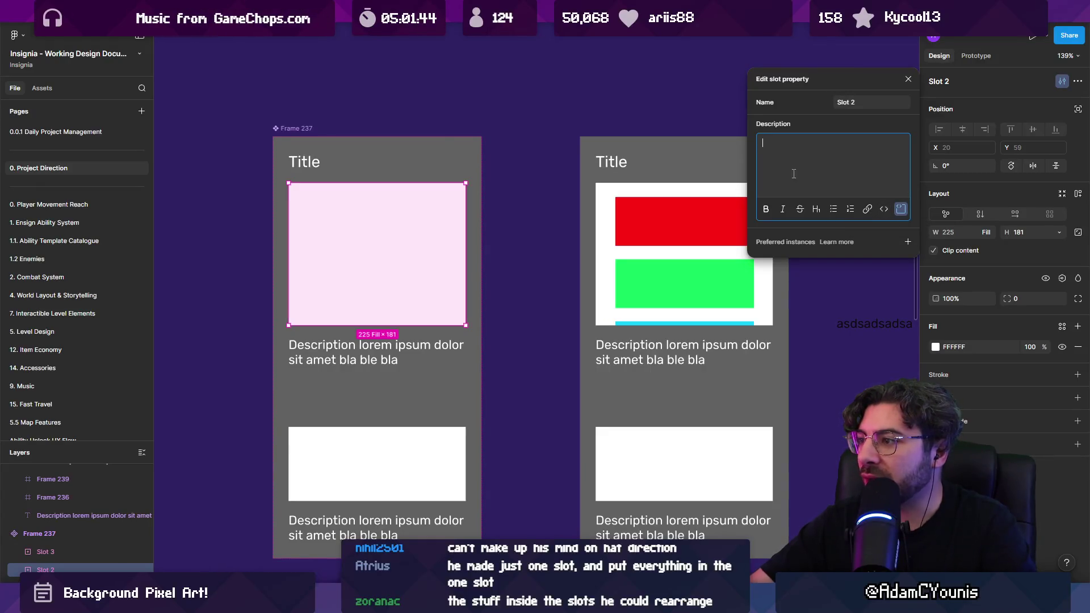
type("asdsad")
key("BackSpace")
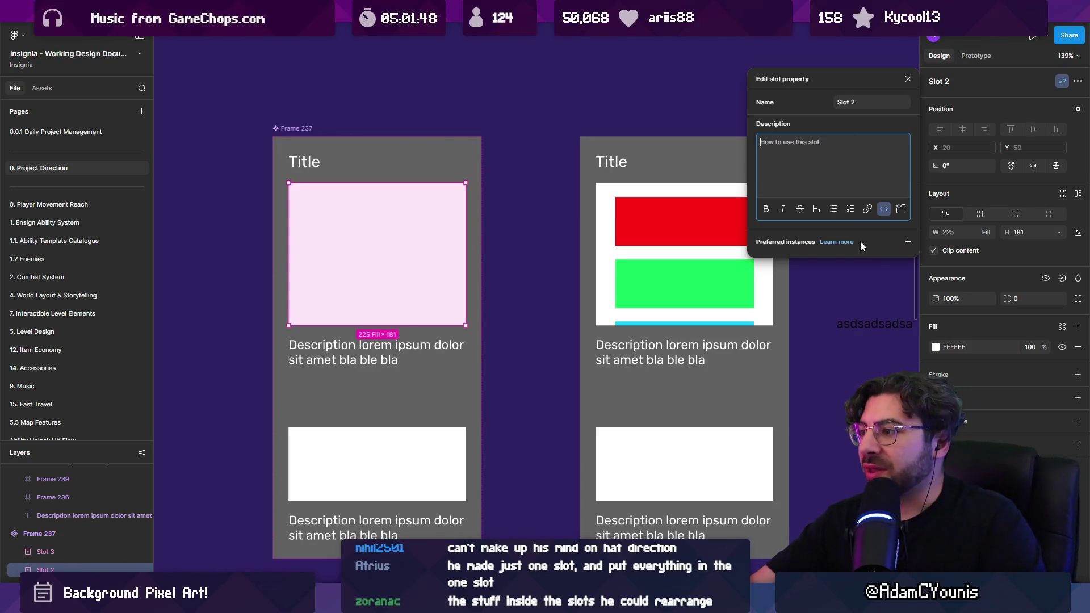
key("Escape")
key("Escape")
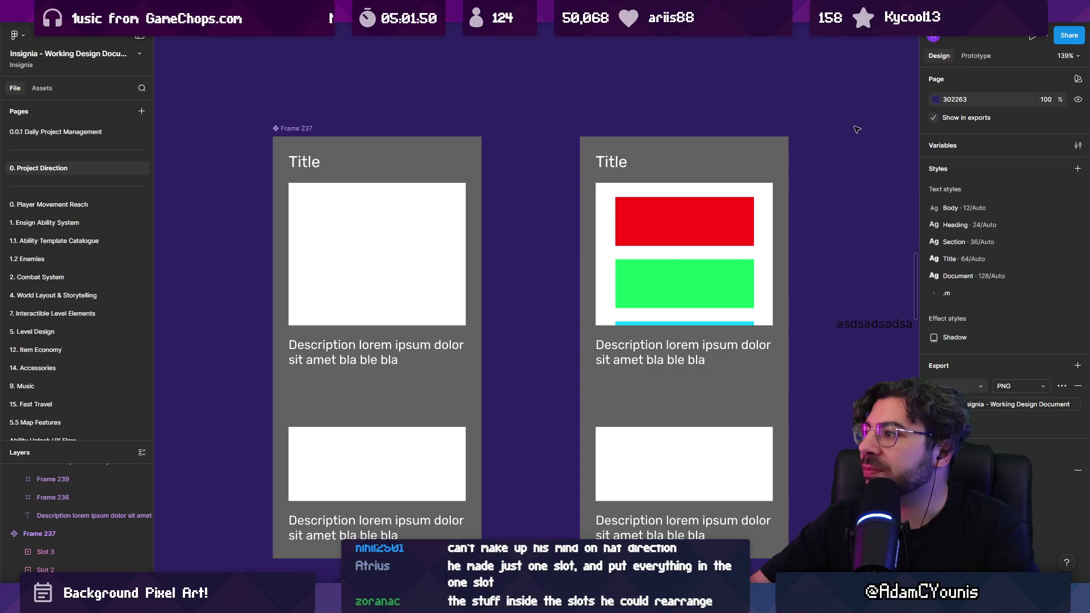
Inspect the coloured frames in the right card's slot, then switch to the YouTube slots tutorial
left_click(618, 309)
double_click(625, 302)
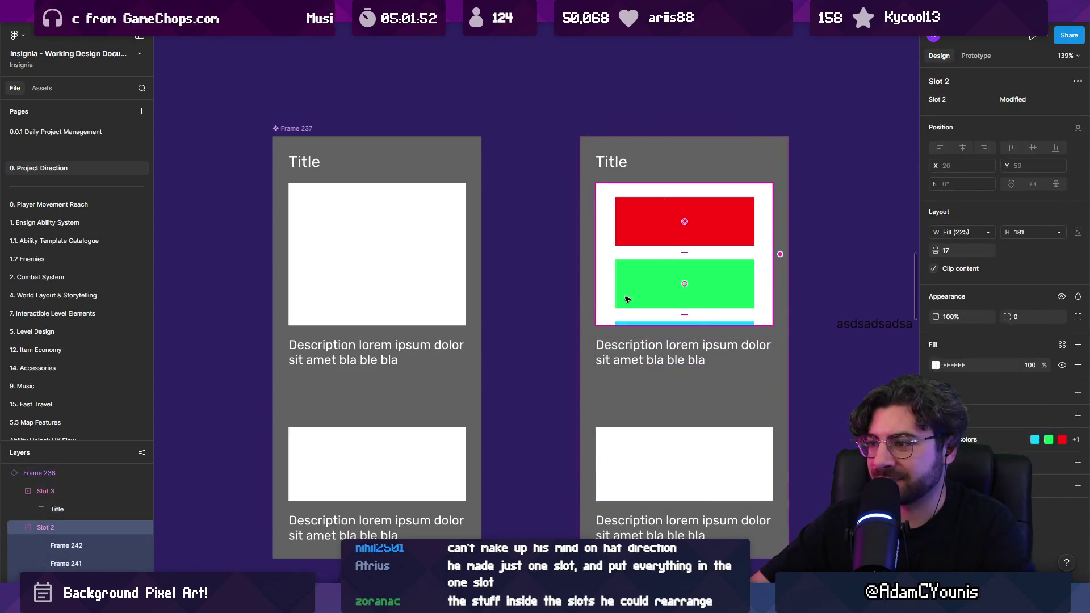
double_click(638, 238)
left_click(641, 281, "shift")
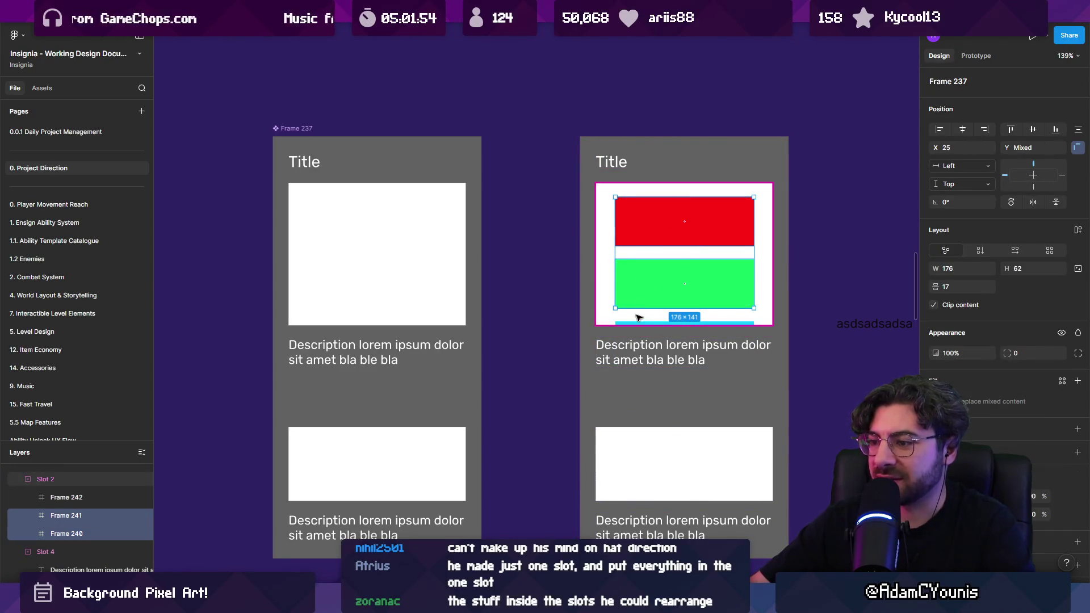
left_click(609, 322)
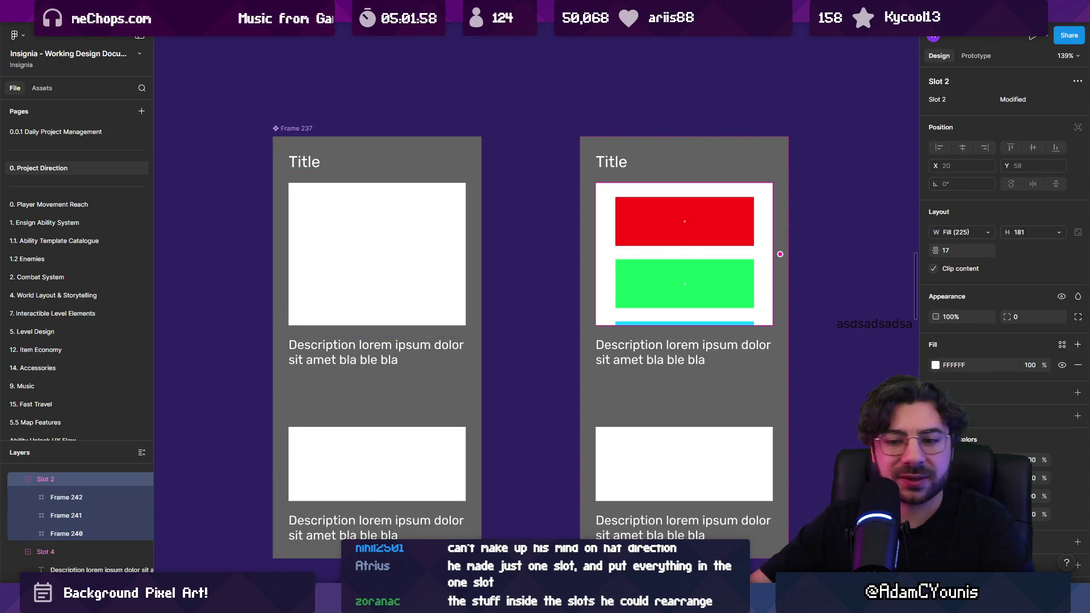
key("alt+Tab")
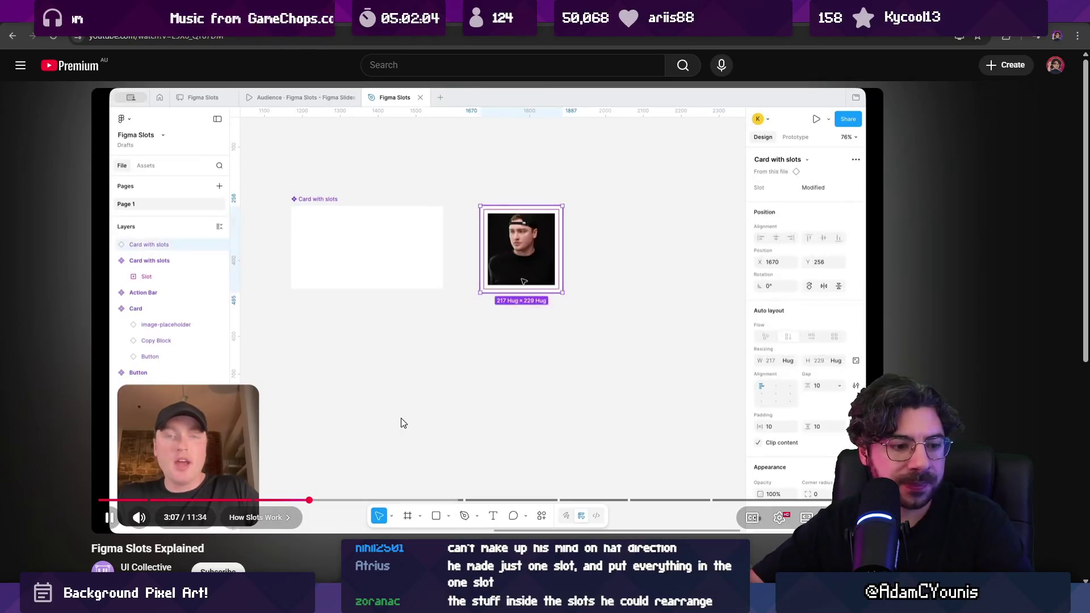
Pause the tutorial video, return to Figma and select the main card's image slot
left_click(470, 397)
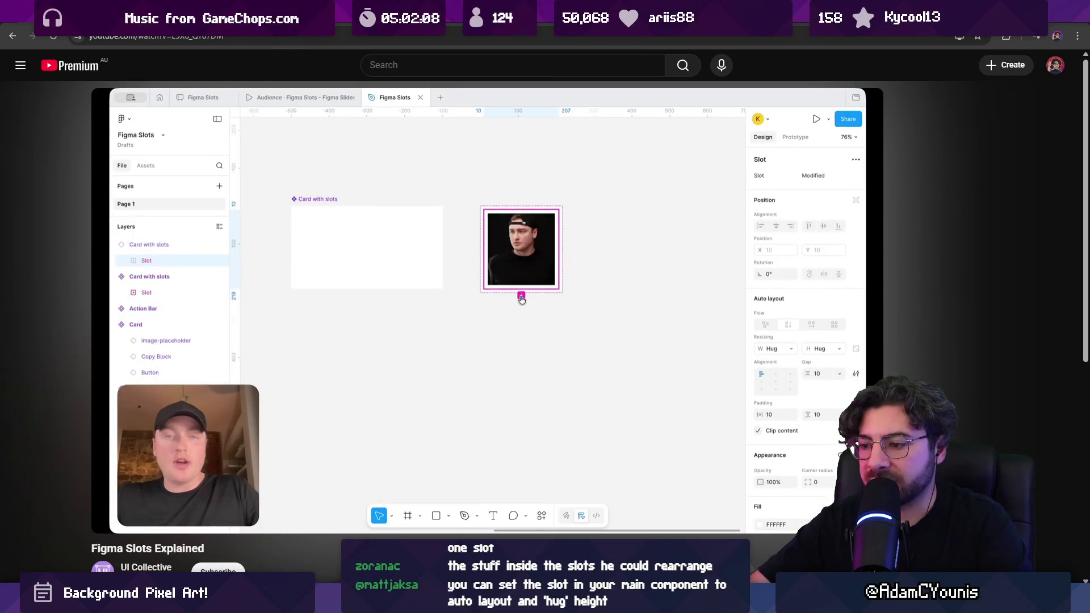
key("alt+Tab")
left_click(414, 275)
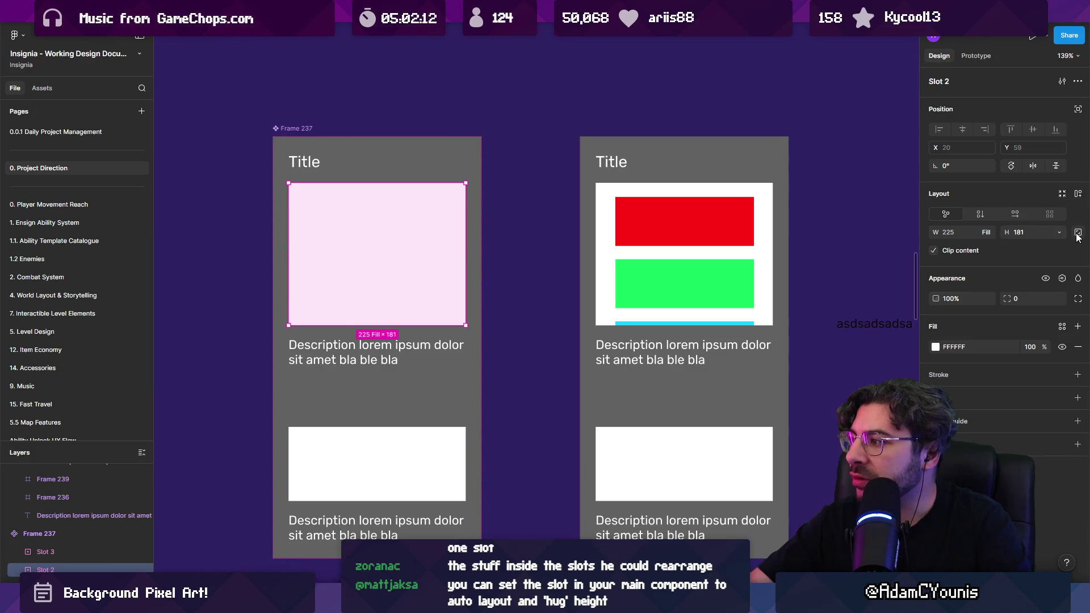
Give the main card's image slot auto layout with vertical direction
left_click(1078, 195)
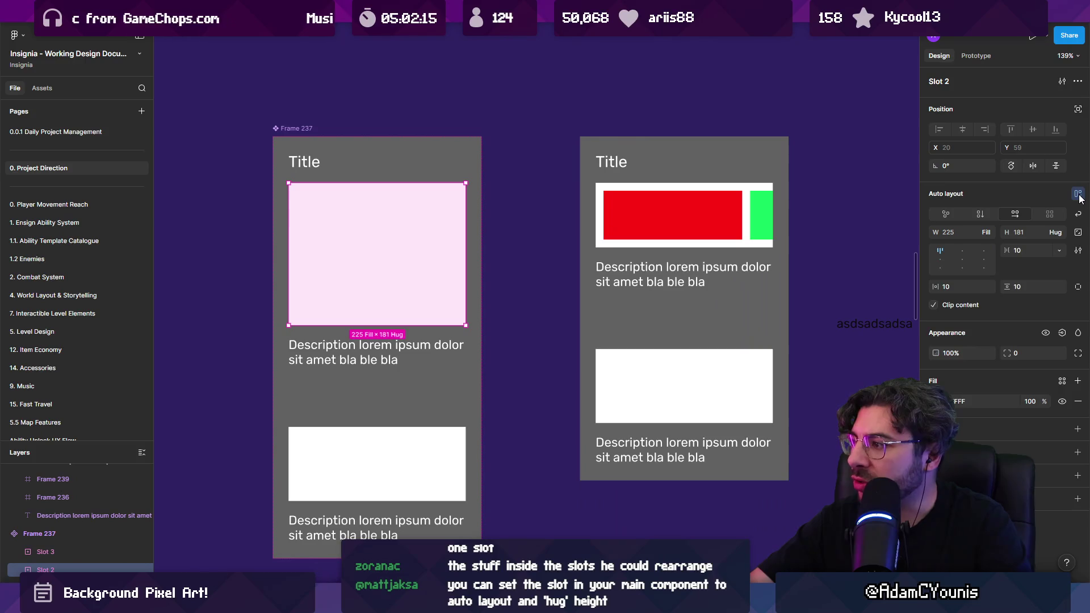
left_click(645, 228)
left_click(646, 228)
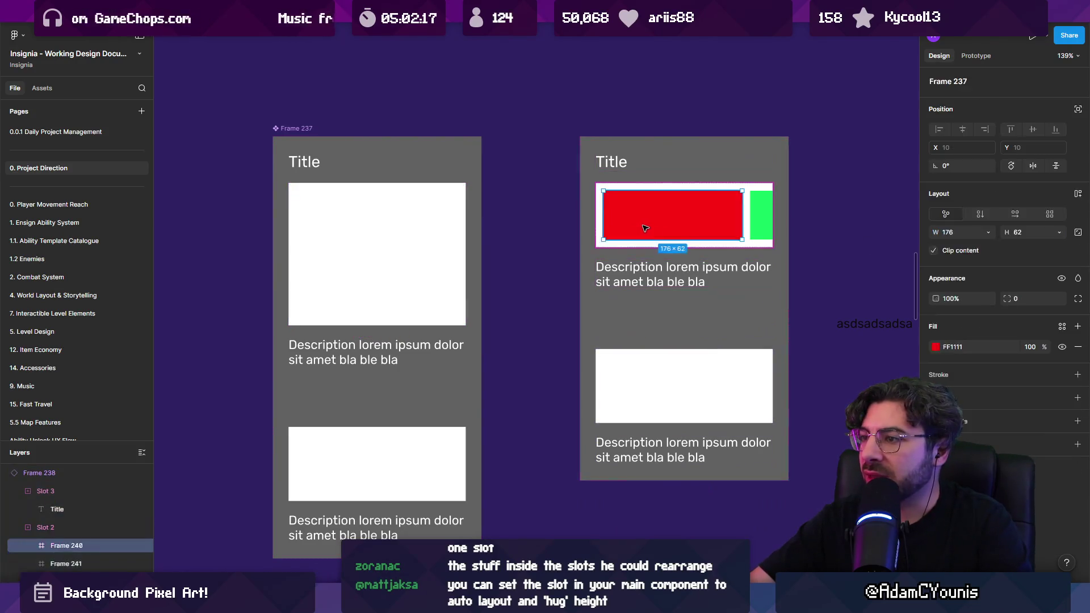
left_click(600, 206)
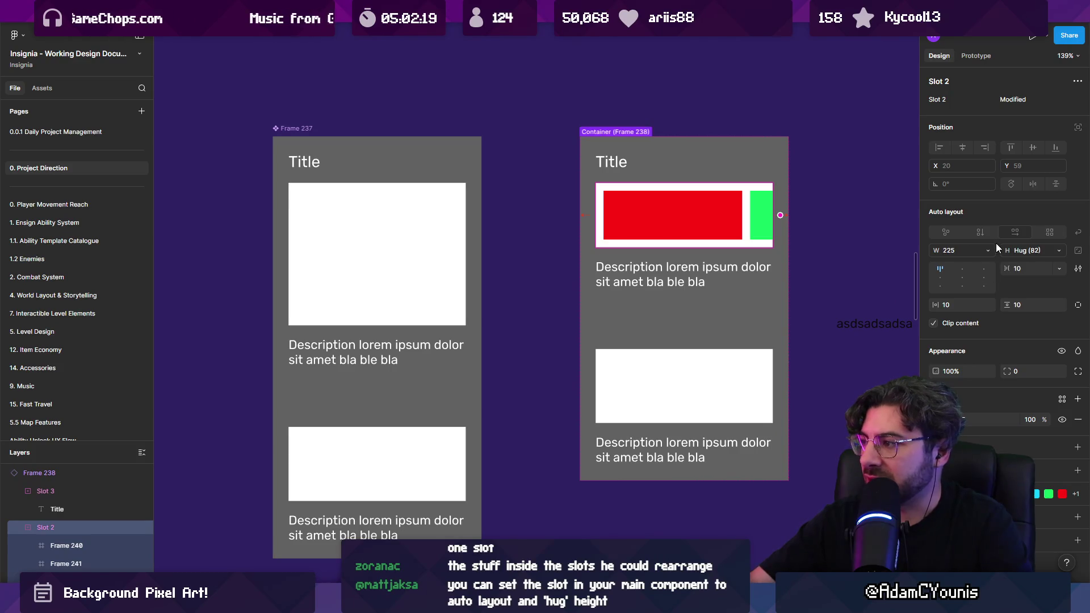
left_click(375, 248)
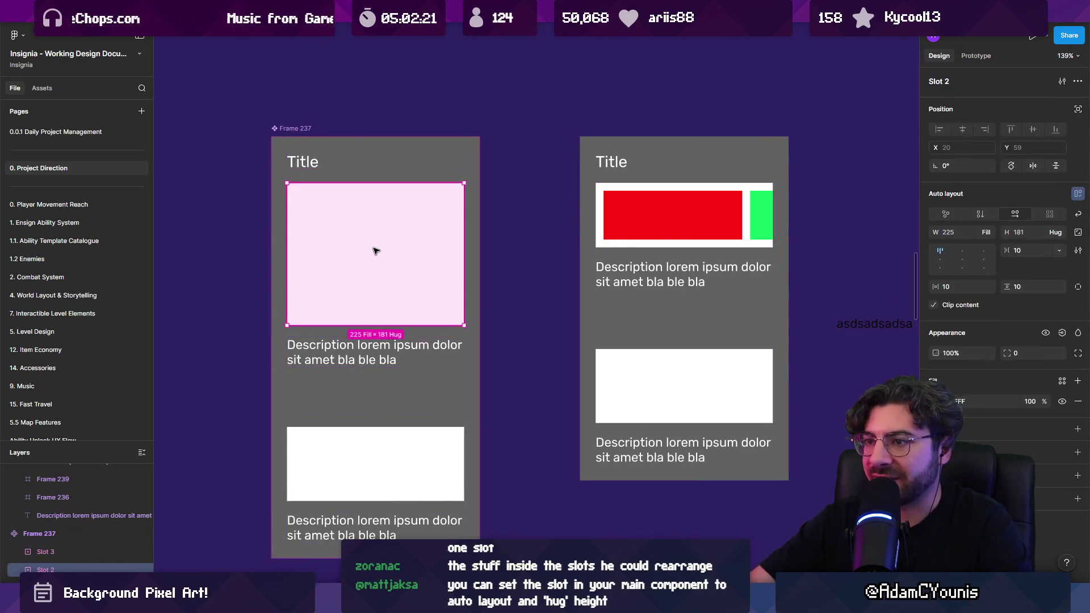
left_click(980, 214)
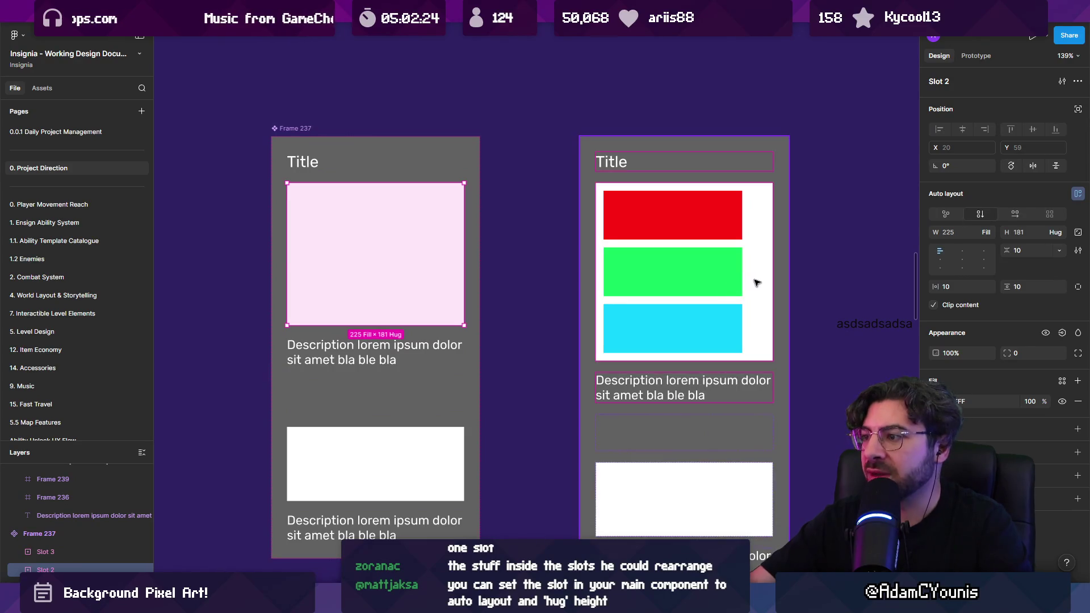
Set the three coloured frames in the right card's slot to Fill width
left_click(756, 282)
key("Return")
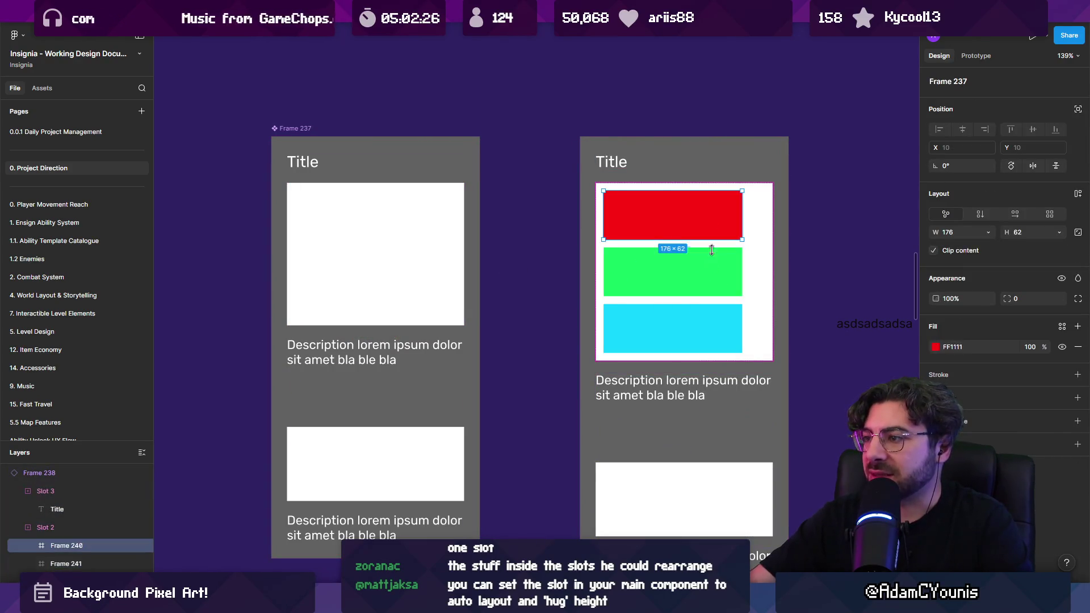
left_click(988, 233)
left_click(987, 250)
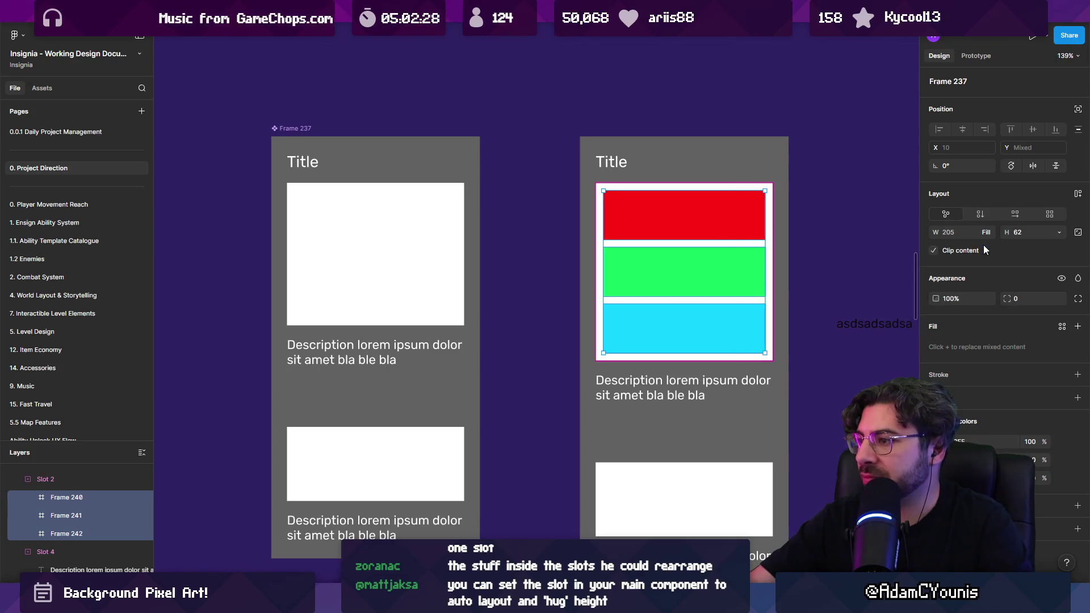
left_click(840, 245)
scroll(715, 304, "down", 3)
scroll(726, 301, "down", 2)
scroll(726, 301, "right", 3)
Reorder the green frame to the top of the slot's stack
left_click(652, 269)
double_click(653, 269)
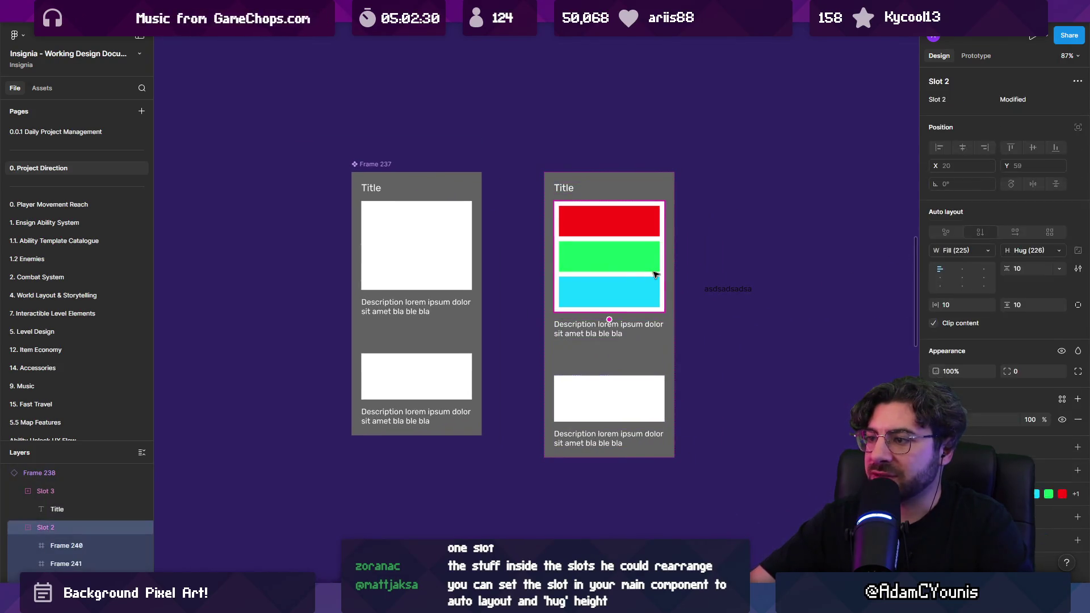
double_click(652, 269)
key("Up")
key("Down")
key("Down")
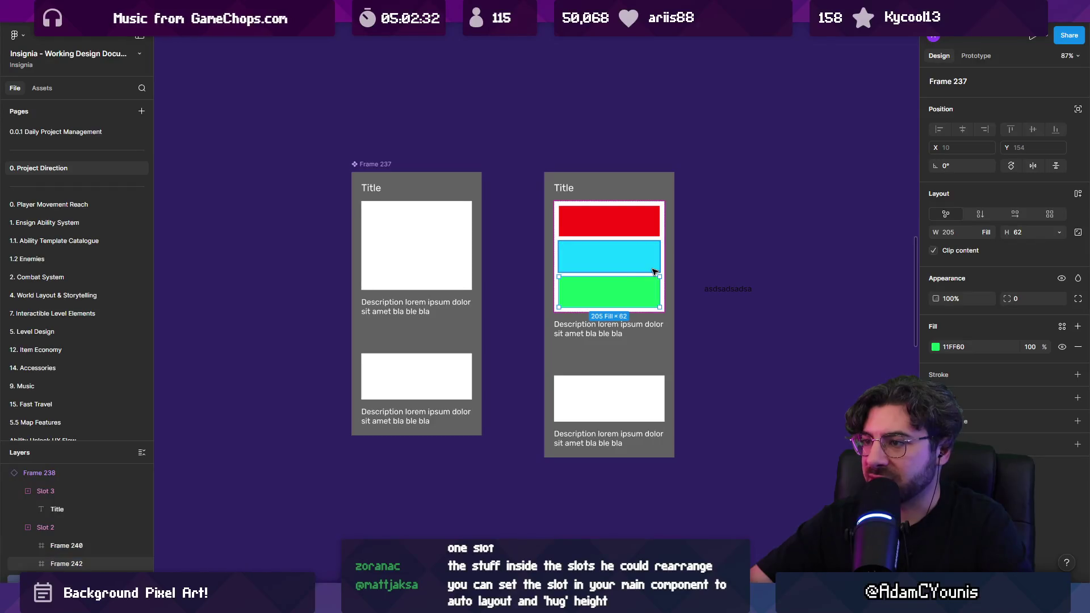
key("Up")
key("Up")
left_click(819, 229)
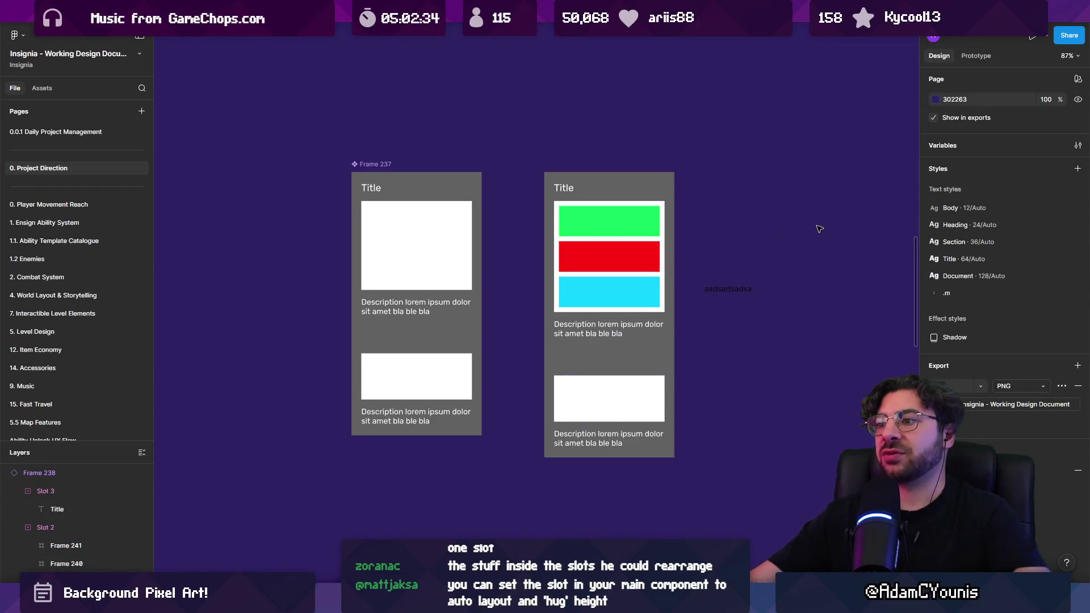
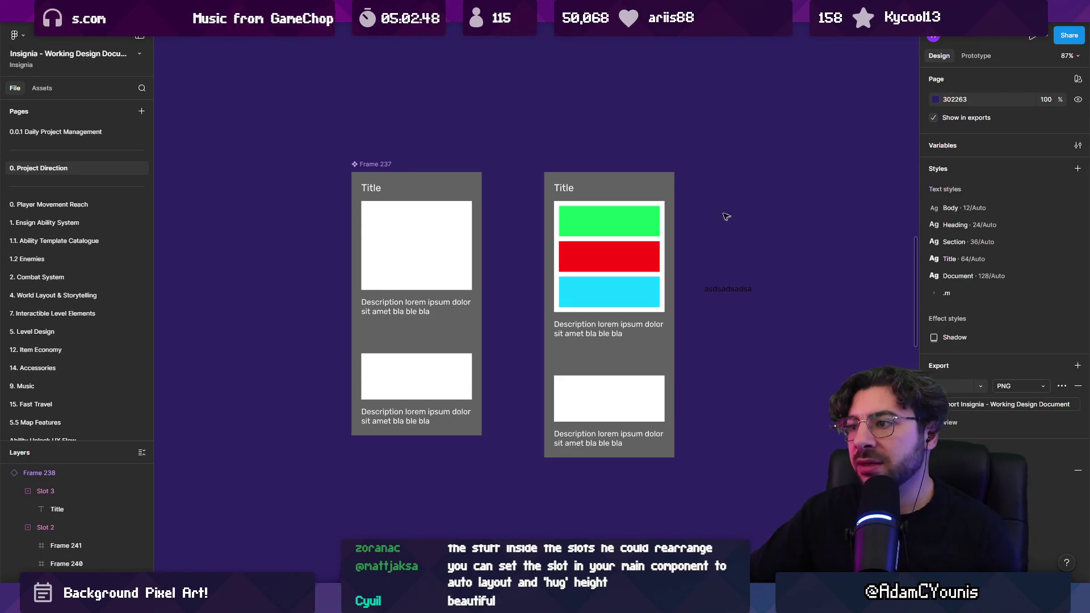
Inspect Slot 2 of the slot demo, clear the selection, and switch to the Insignia Production file
left_click(616, 232)
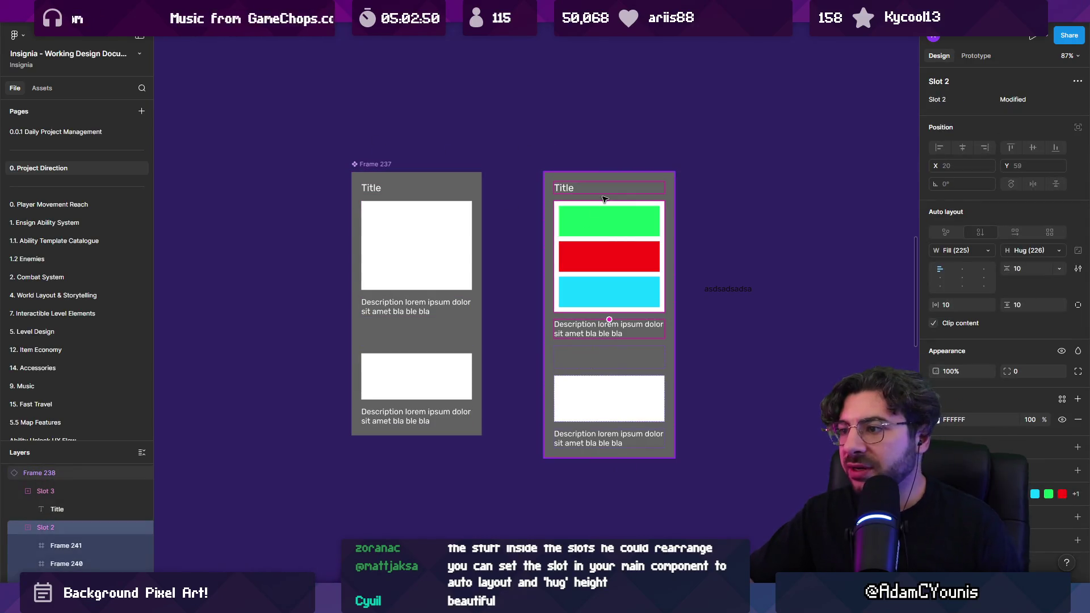
scroll(555, 196, "down", 5)
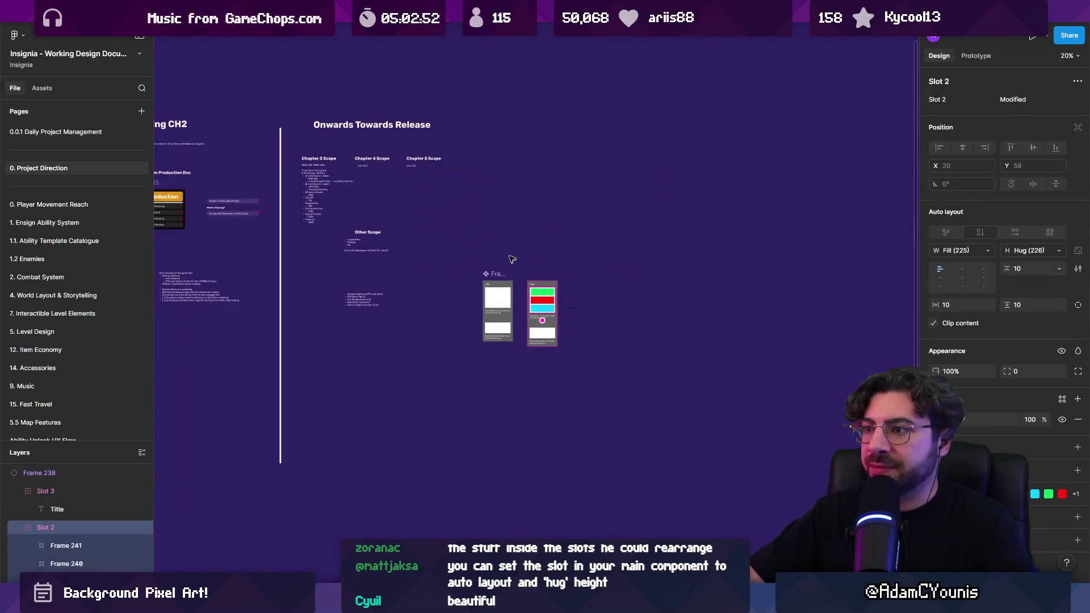
scroll(432, 243, "up", 3)
left_click_drag(431, 243, 377, 204)
key("Delete")
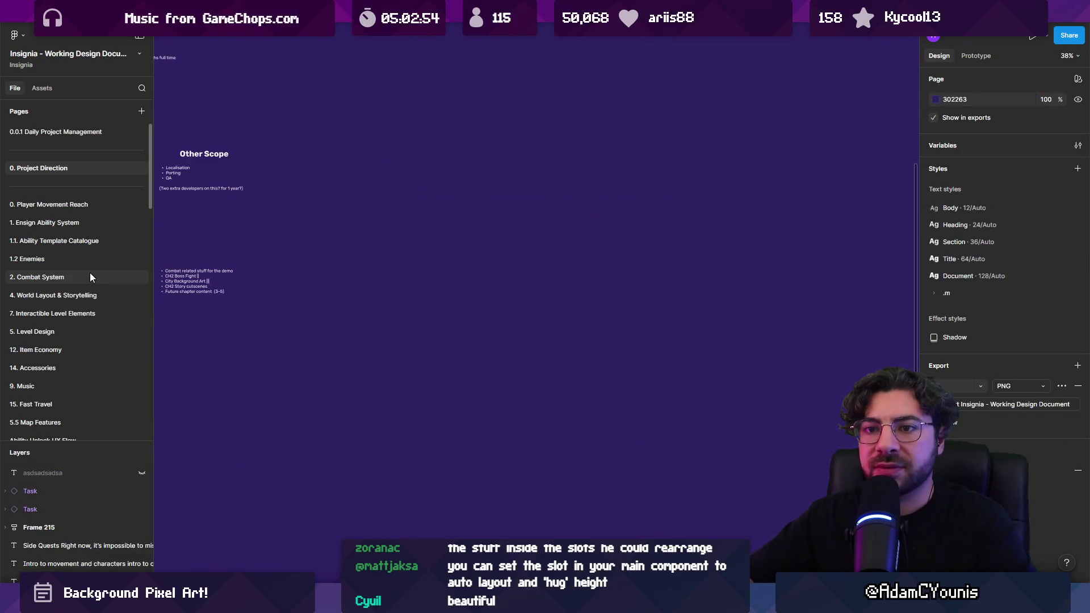
left_click(193, 17)
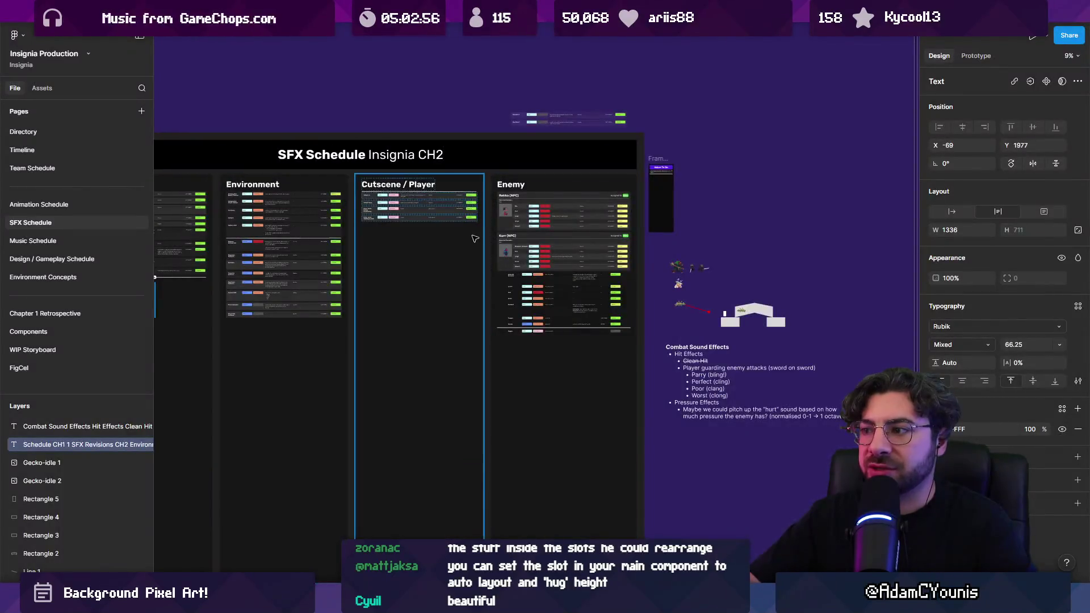
scroll(503, 244, "up", 5)
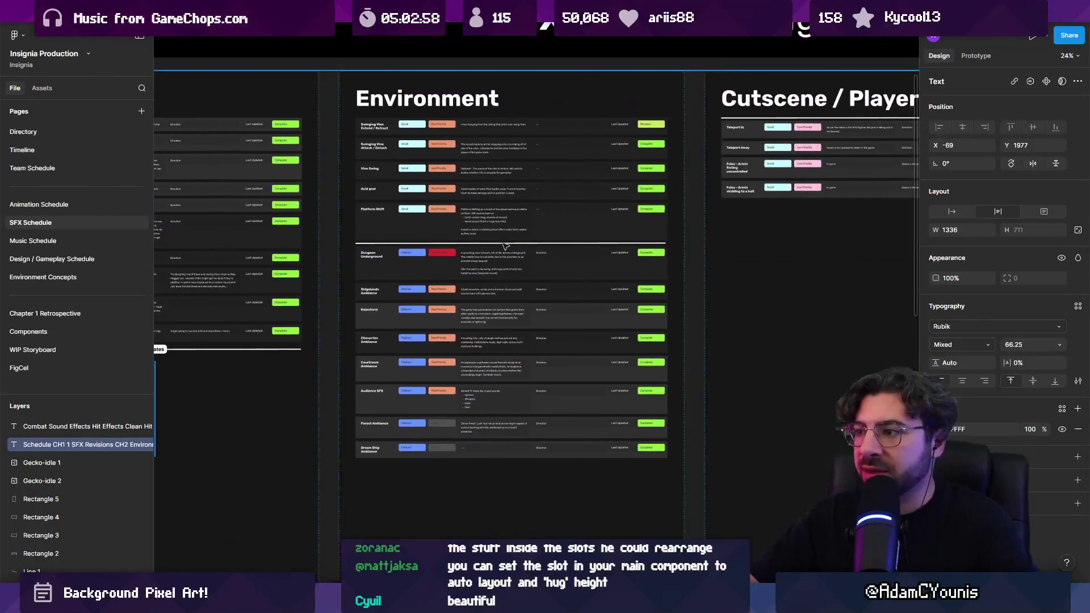
scroll(505, 246, "up", 3)
scroll(504, 245, "down", 3)
mouse_move(443, 165)
left_mouse_down()
mouse_move(741, 165)
mouse_move(489, 178)
left_mouse_up()
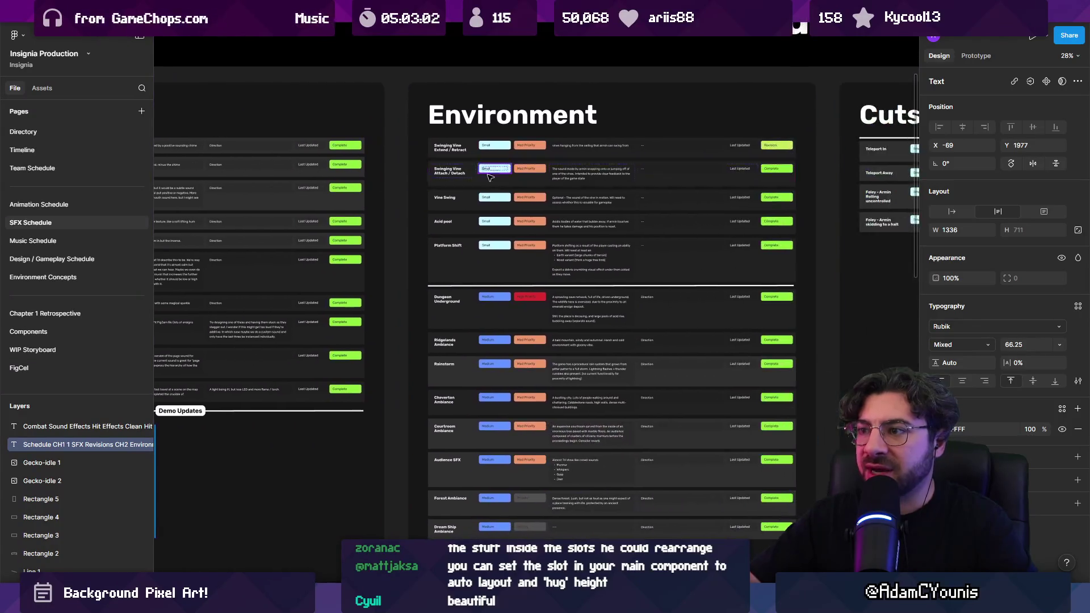
scroll(527, 186, "up", 5)
scroll(527, 185, "up", 2)
scroll(352, 234, "down", 4)
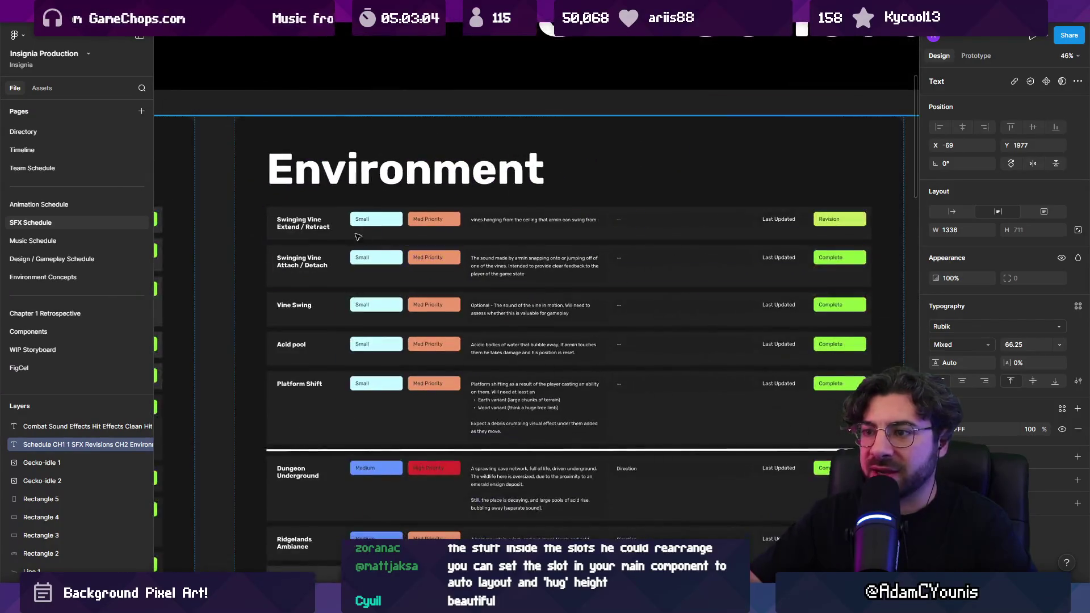
left_click(352, 234)
double_click(352, 234)
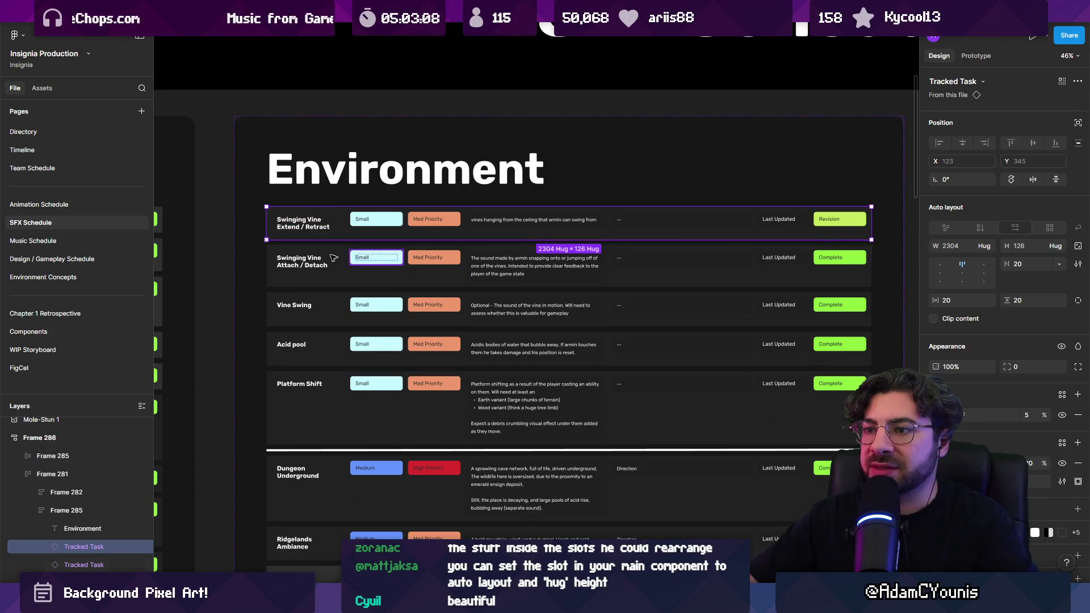
scroll(302, 232, "up", 4)
scroll(356, 227, "down", 3)
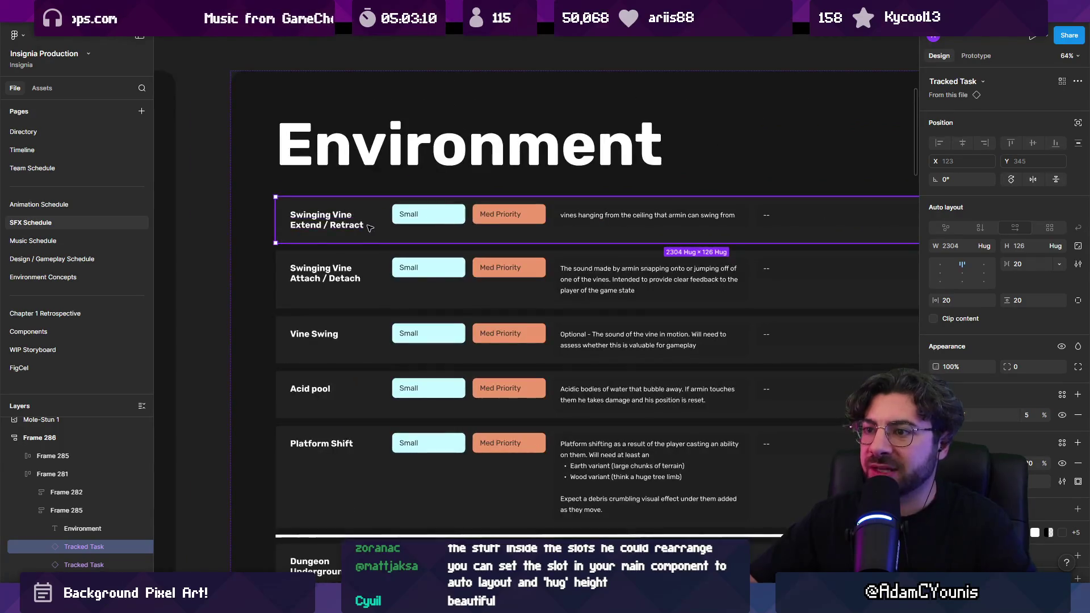
scroll(509, 216, "right", 2)
scroll(562, 213, "down", 3)
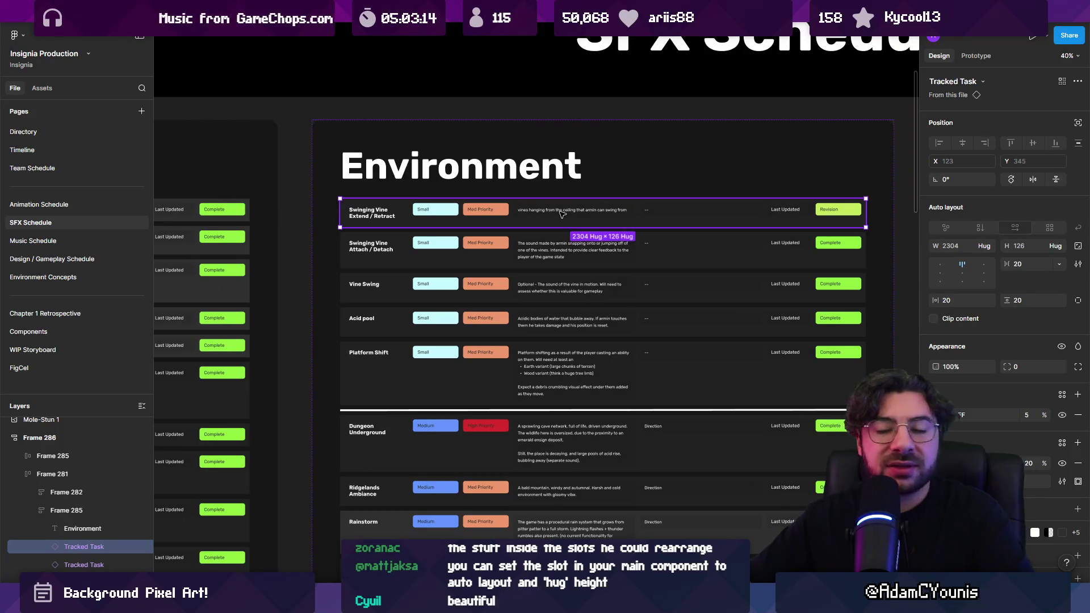
scroll(562, 213, "down", 5)
scroll(540, 210, "right", 5)
scroll(483, 208, "left", 2)
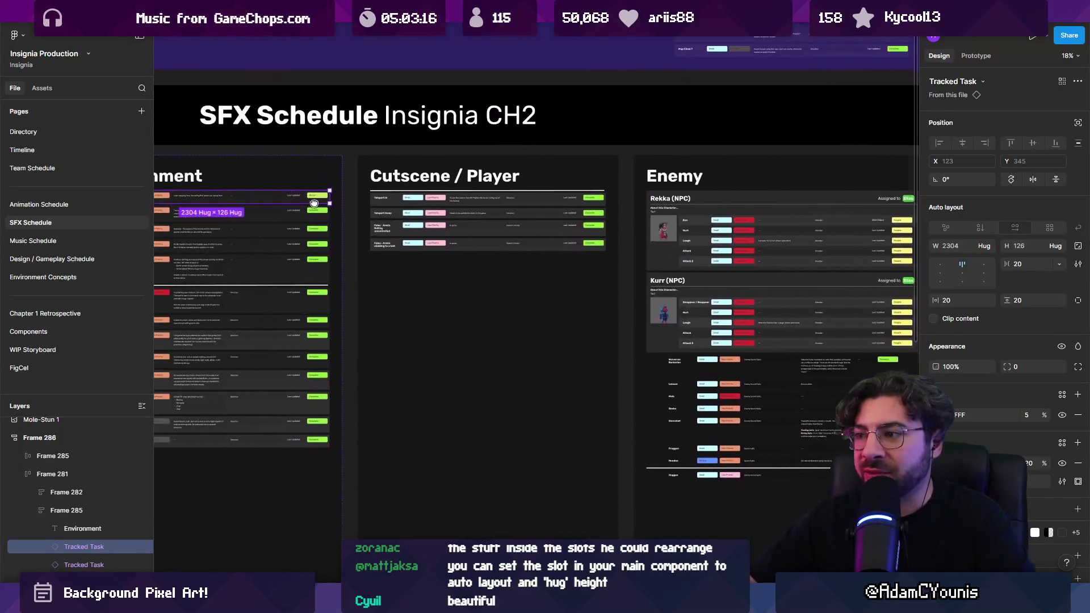
scroll(467, 206, "right", 5)
scroll(392, 239, "up", 4)
scroll(392, 239, "down", 1)
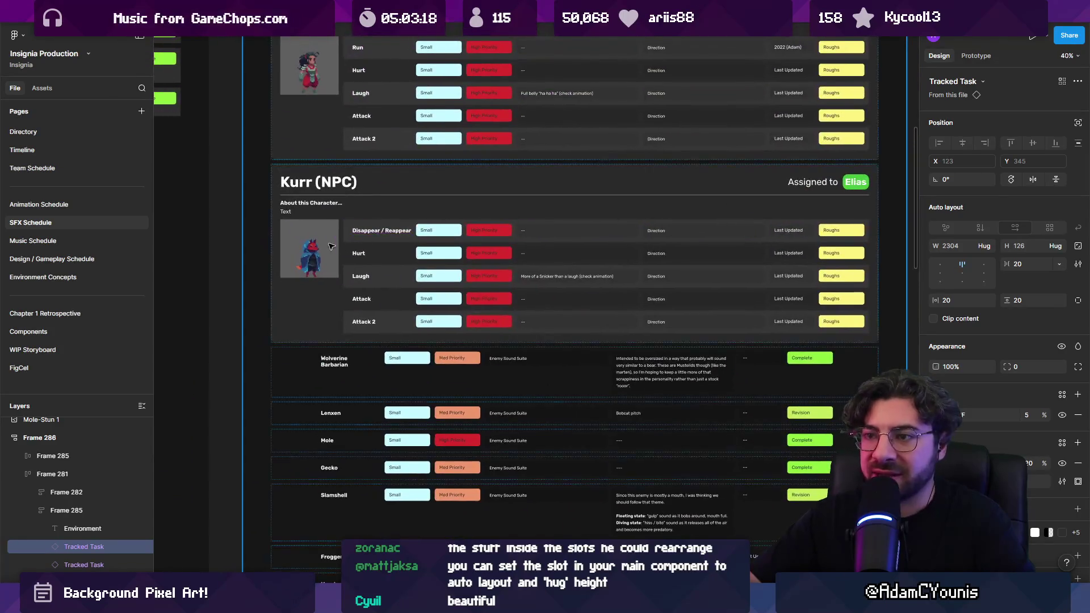
left_click(388, 242)
left_click(392, 278)
left_click(327, 251)
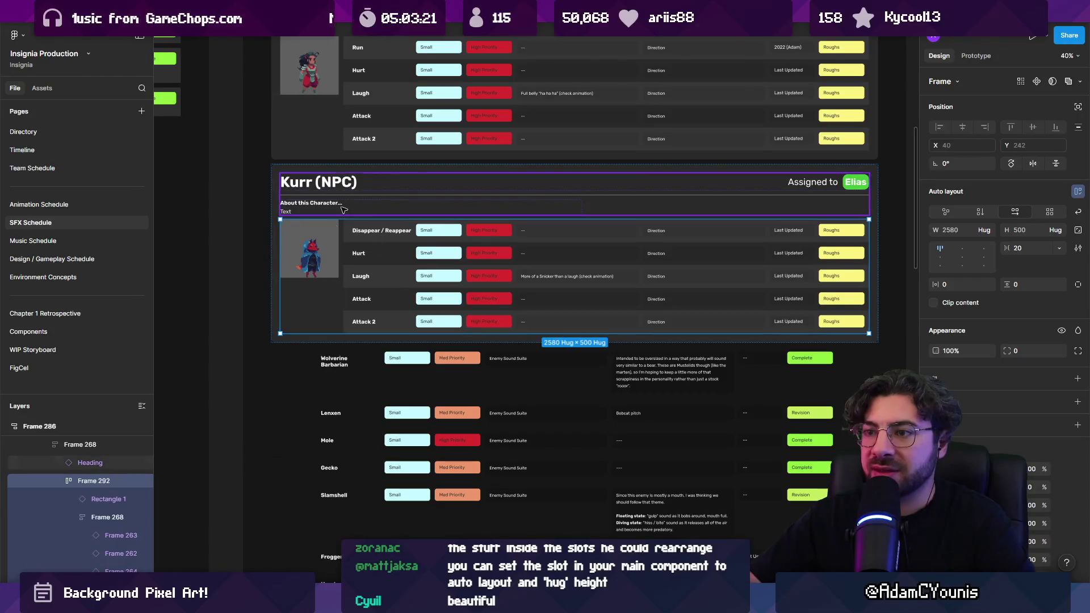
scroll(329, 254, "up", 2)
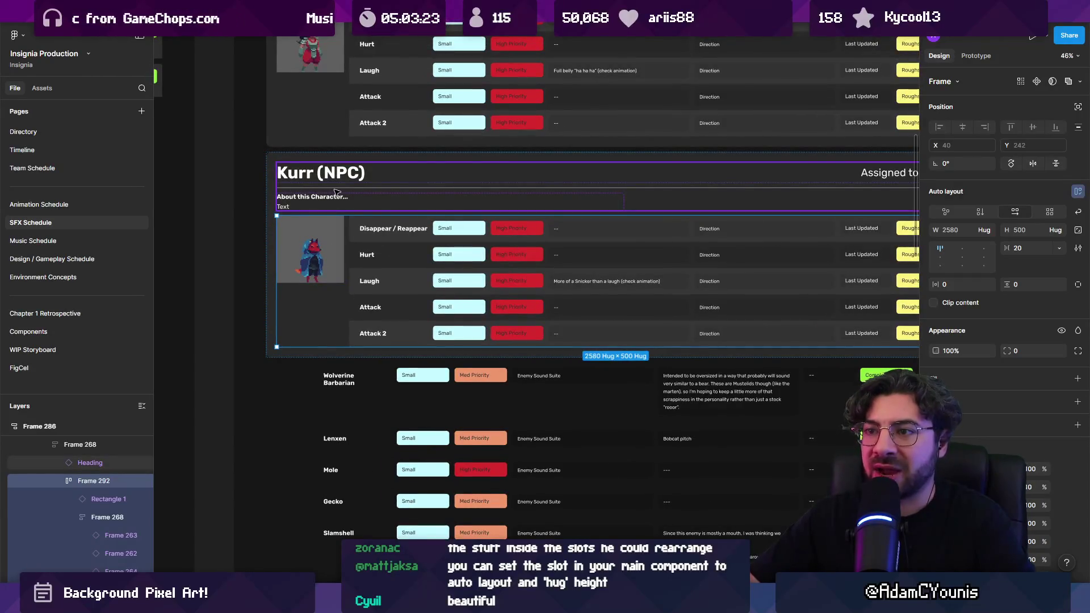
scroll(379, 239, "down", 2)
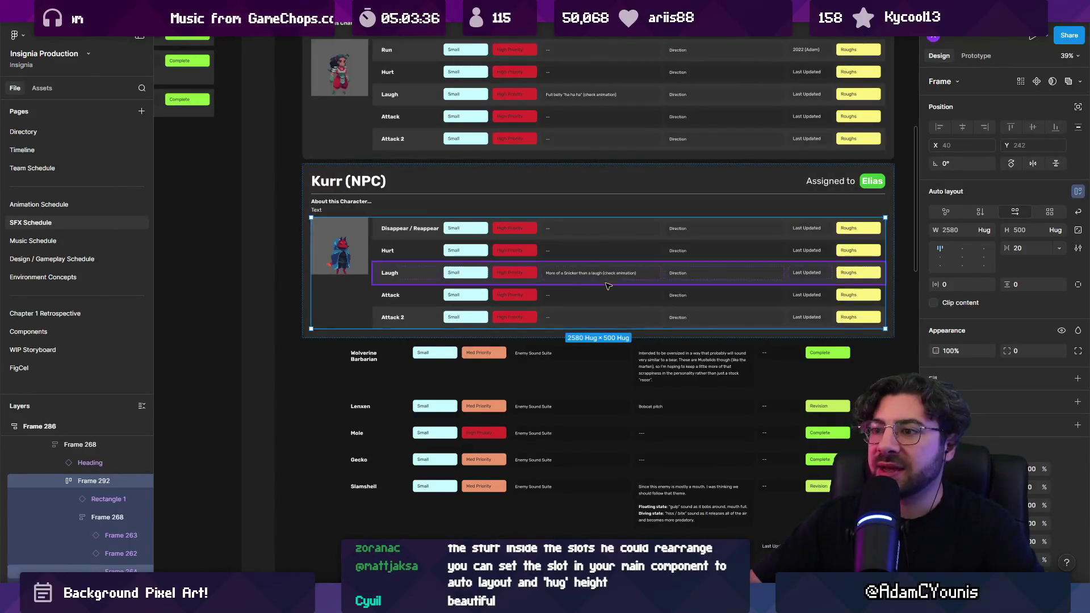
scroll(607, 286, "down", 5)
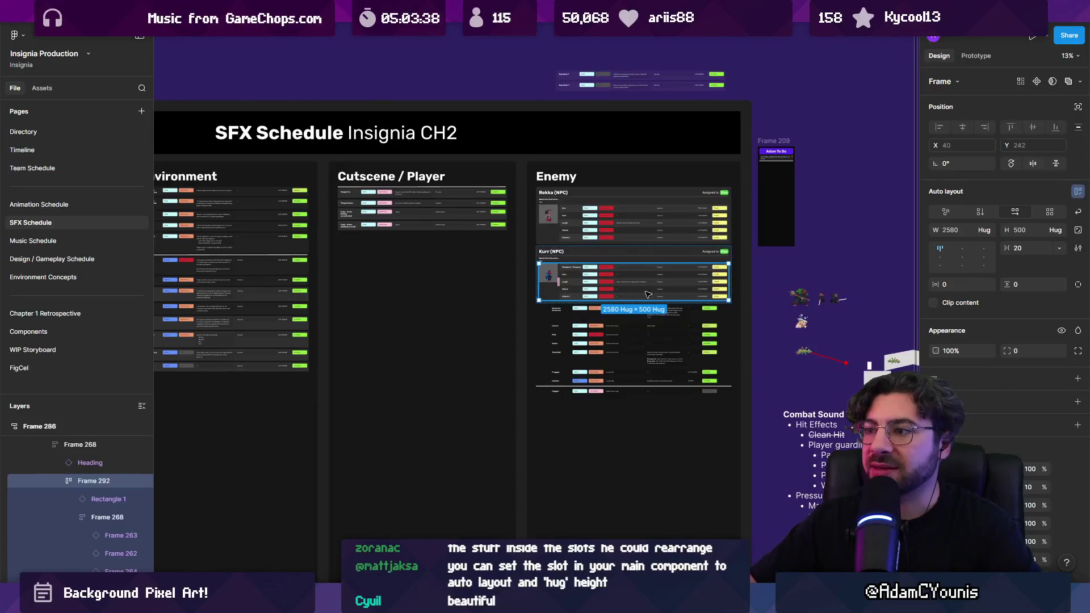
scroll(623, 292, "up", 4)
left_click(565, 244)
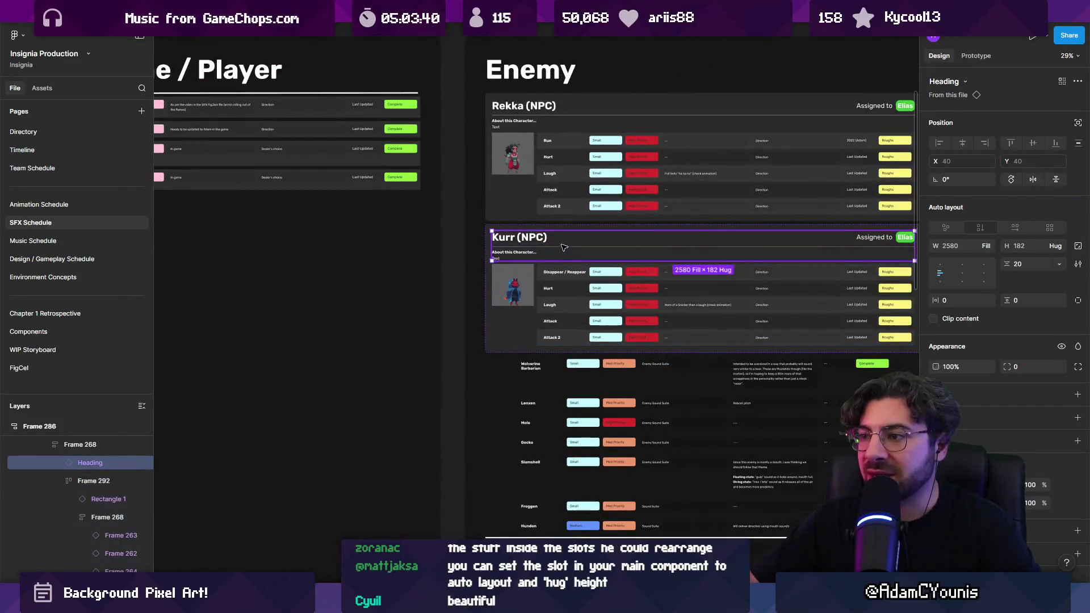
scroll(567, 244, "right", 5)
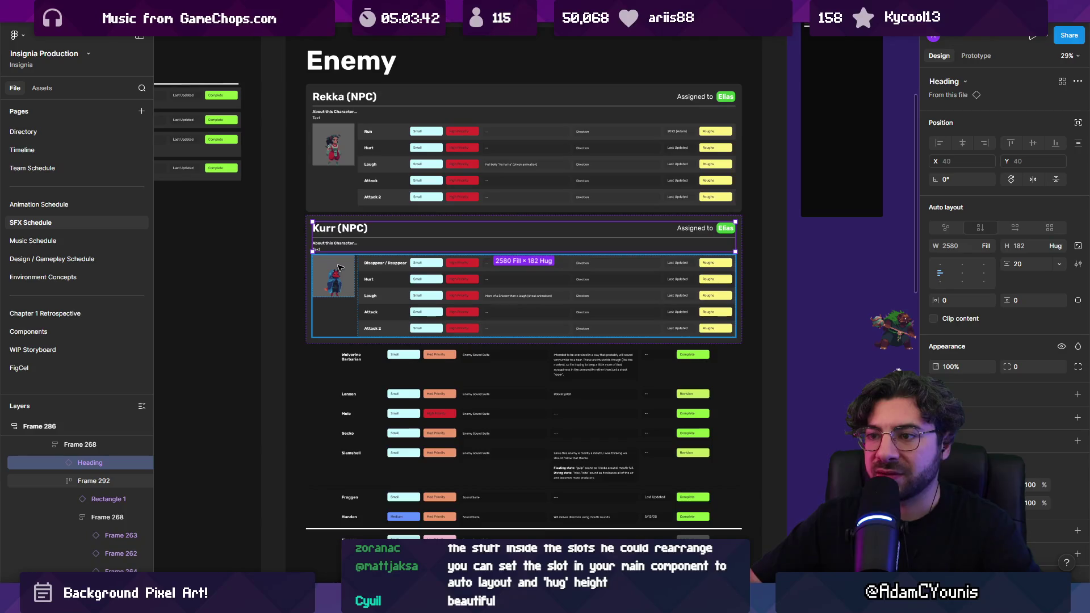
right_click(486, 284)
left_click(649, 277)
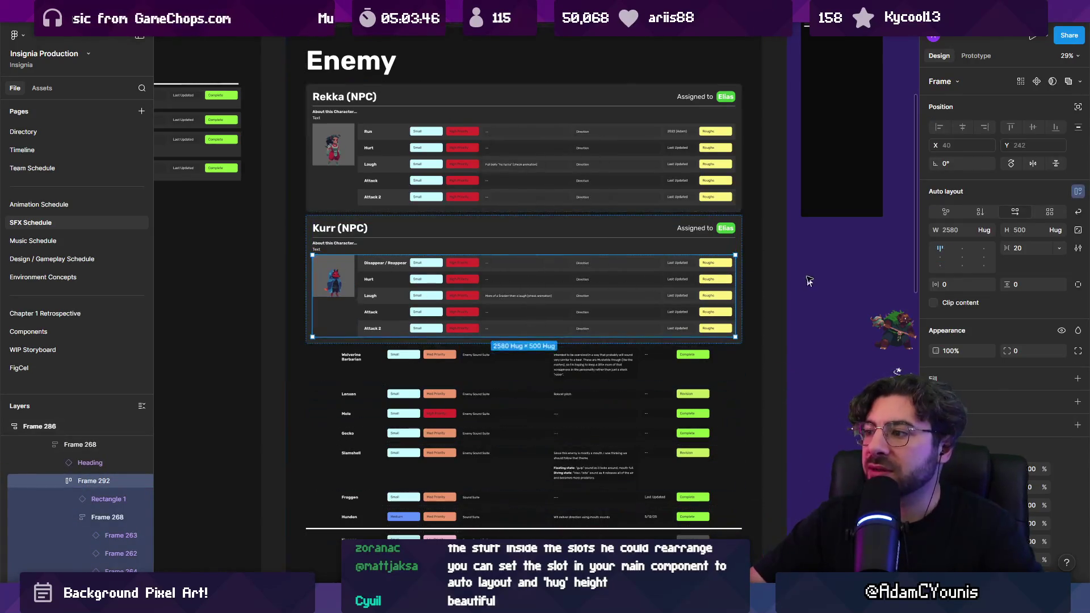
scroll(813, 292, "down", 3)
scroll(644, 320, "up", 3)
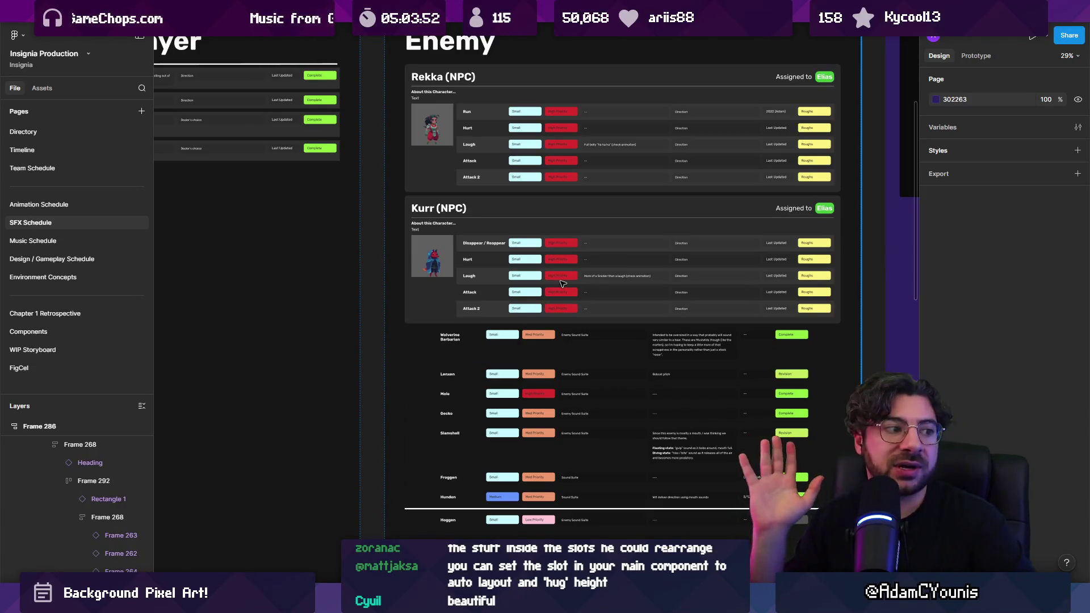
Inspect the Kurr (NPC) card, then the UI and Environment columns of the SFX Schedule
left_click(572, 239)
scroll(507, 263, "down", 5)
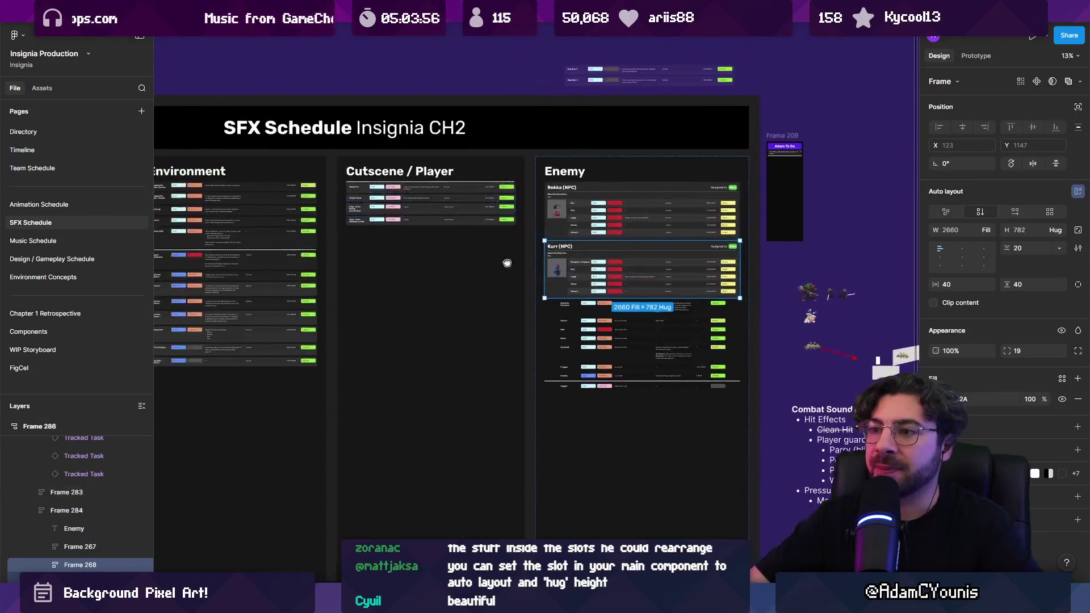
scroll(507, 262, "left", 5)
scroll(559, 277, "down", 3)
scroll(467, 279, "up", 3)
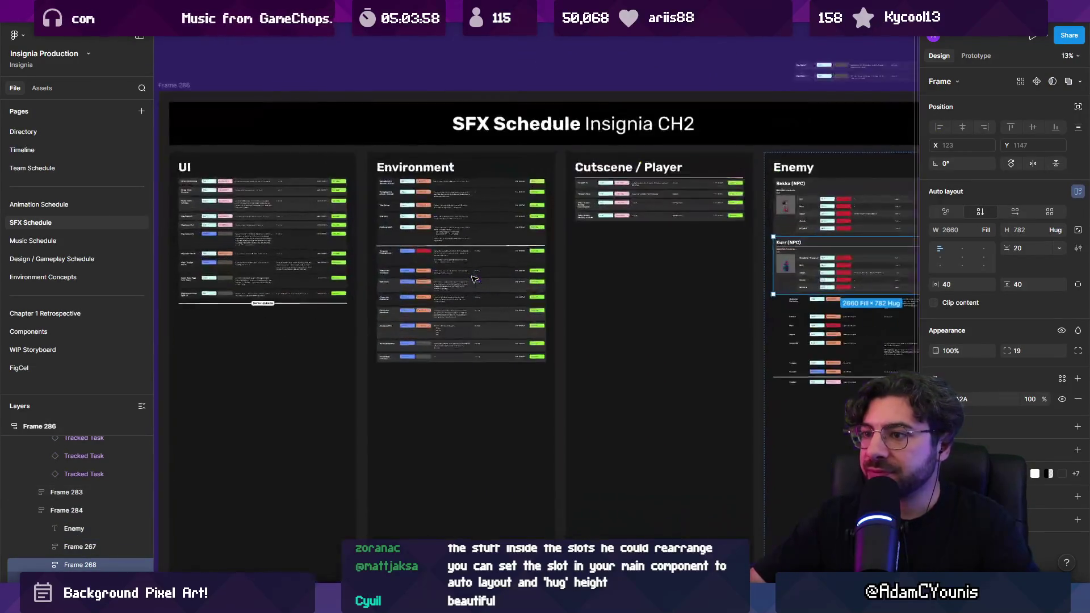
left_click(340, 340)
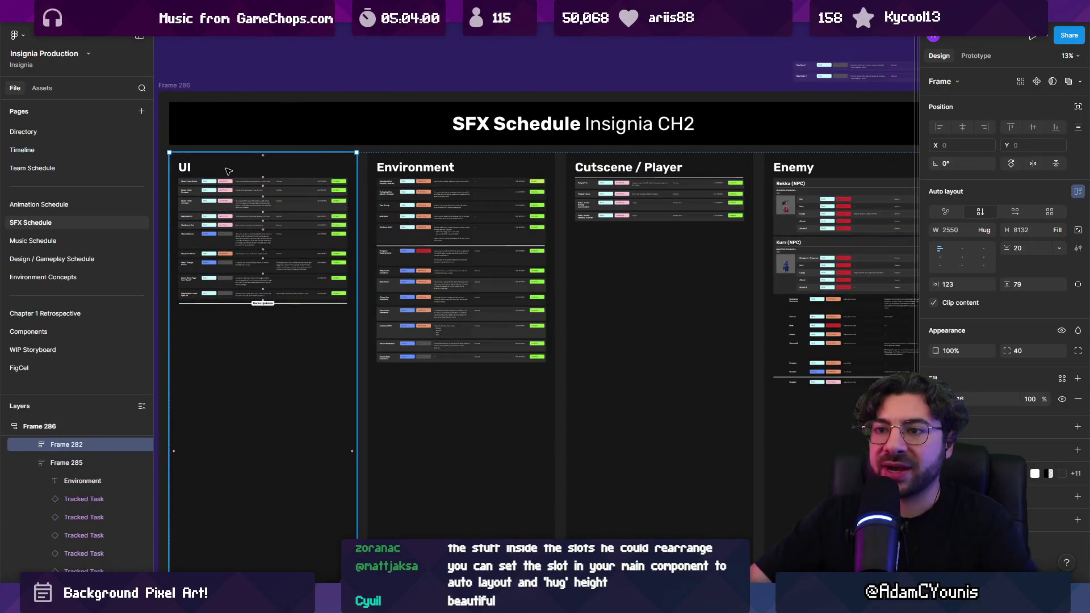
left_click(181, 170)
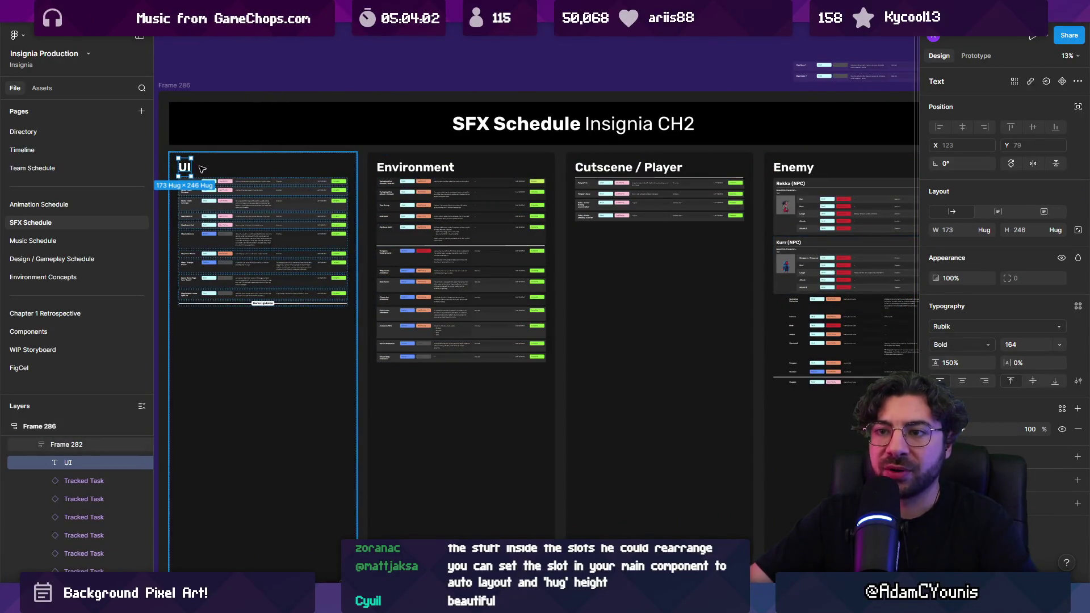
key("Escape")
left_click(400, 168)
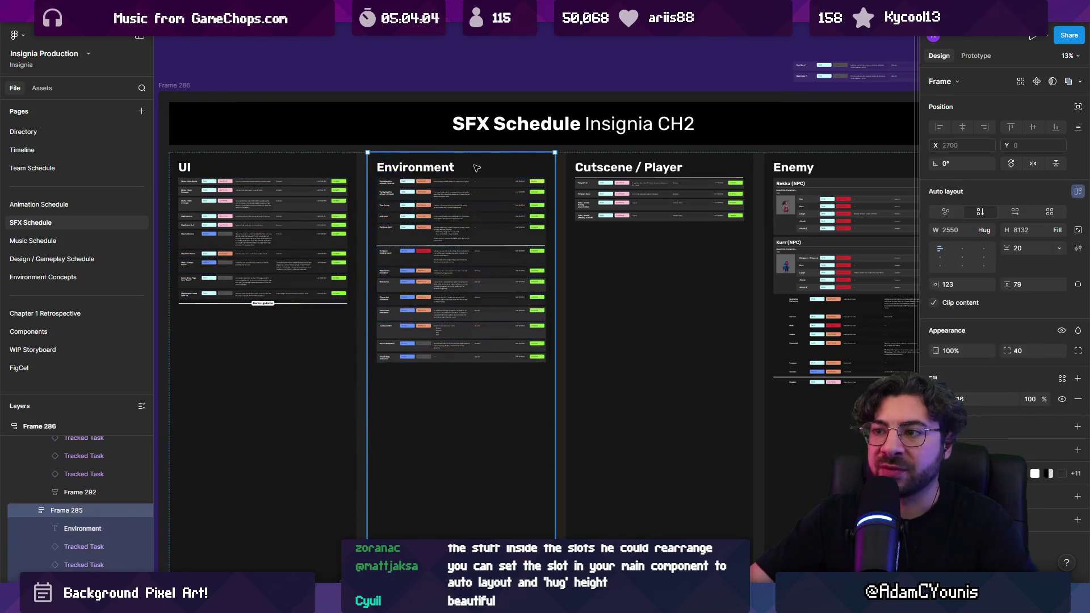
left_click(312, 174)
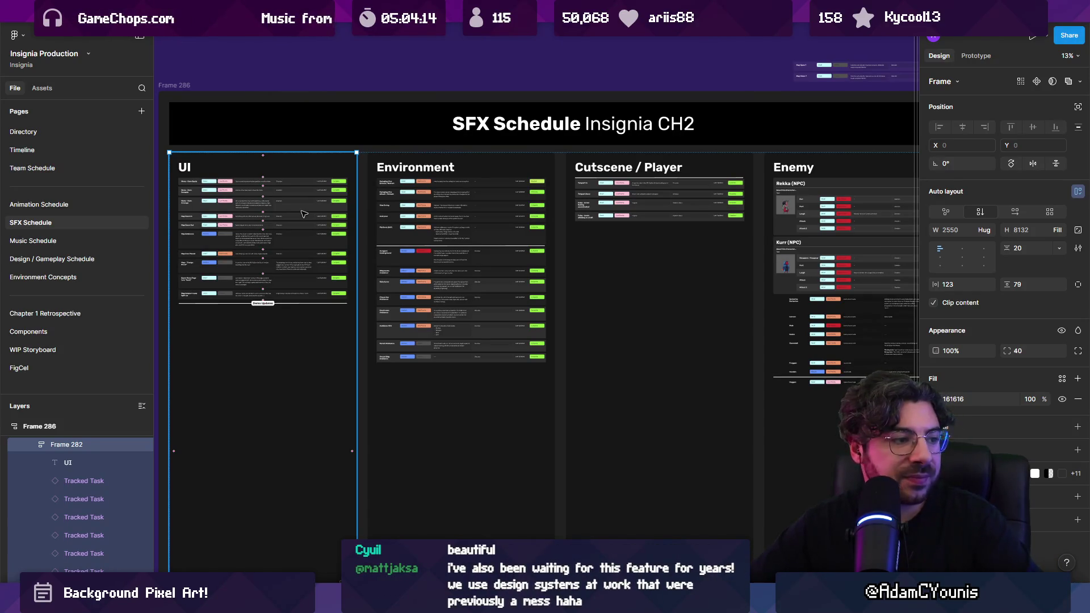
Hide the interface with Ctrl+\ and zoom in to select the Audio Tasks board
scroll(473, 204, "down", 5, "ctrl")
scroll(500, 188, "down", 1)
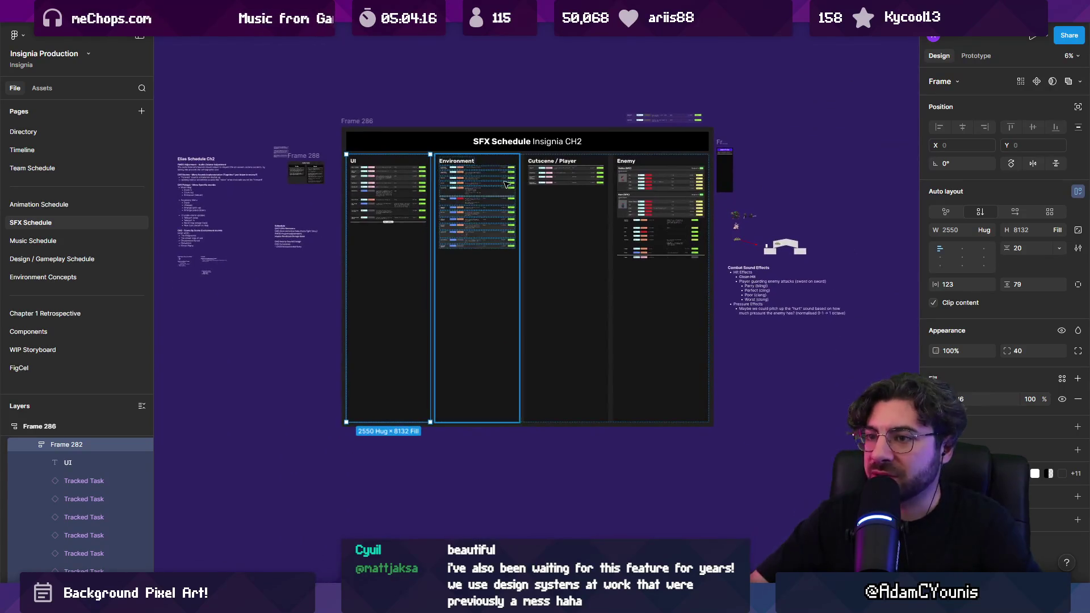
key("ctrl+backslash")
key("ctrl+backslash")
scroll(500, 179, "up", 2)
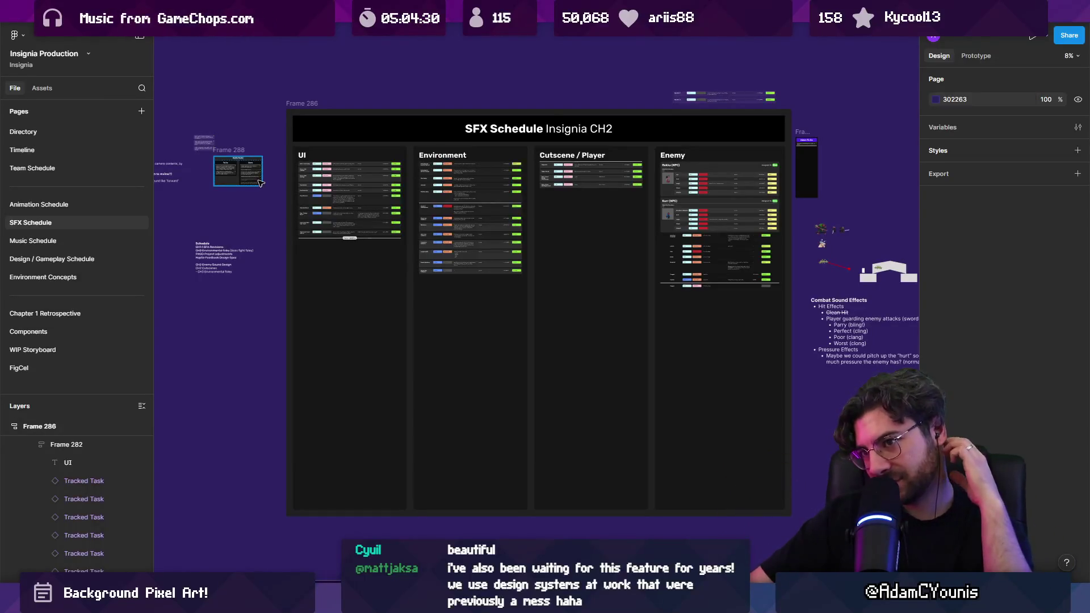
scroll(258, 182, "up", 10)
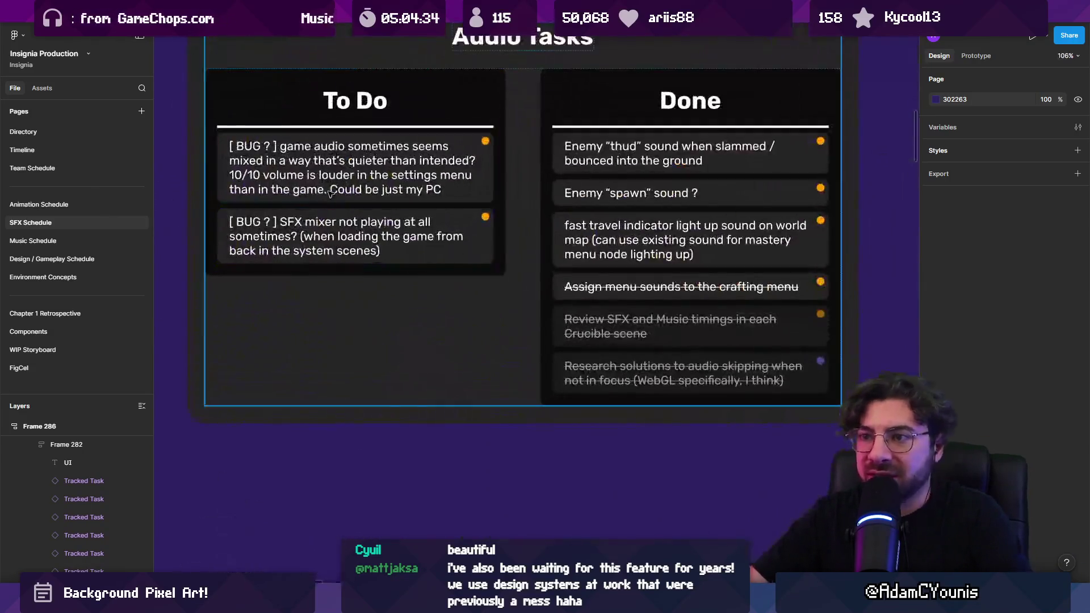
left_click(330, 193)
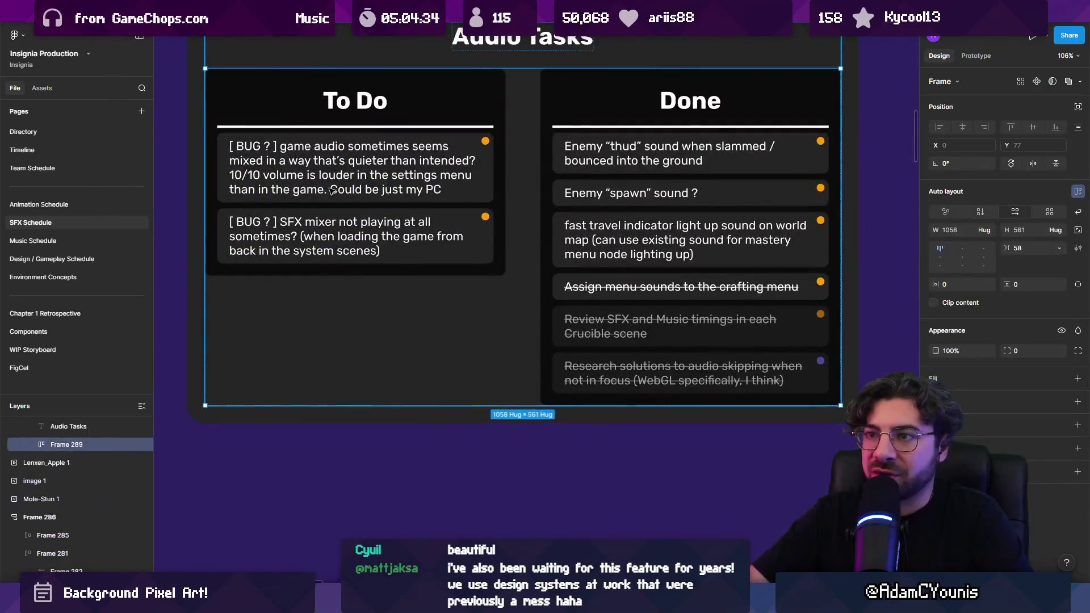
left_click(332, 191)
left_click(364, 108)
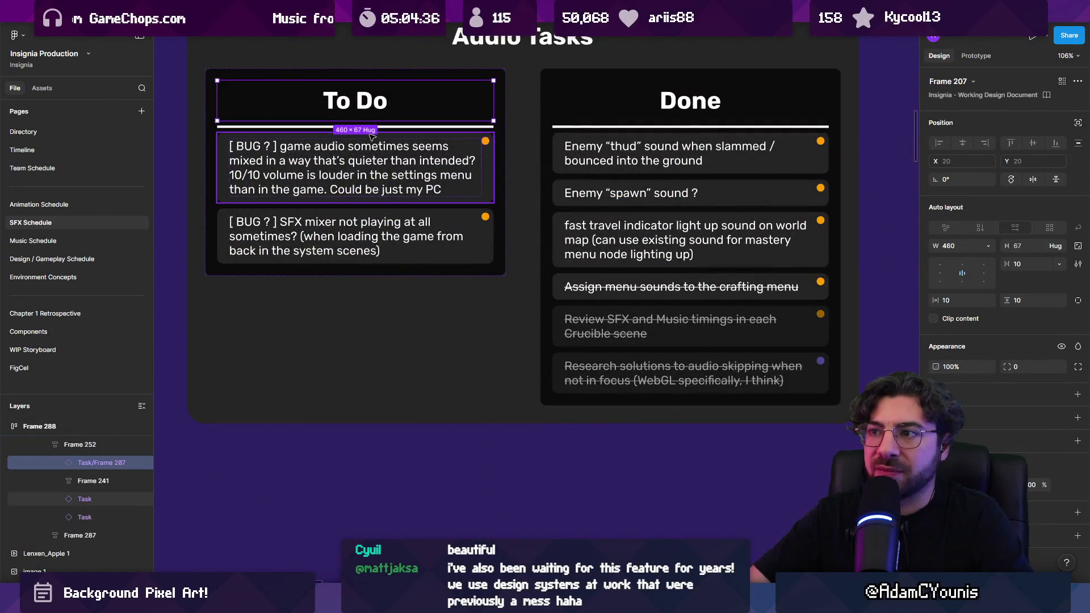
left_click(498, 140)
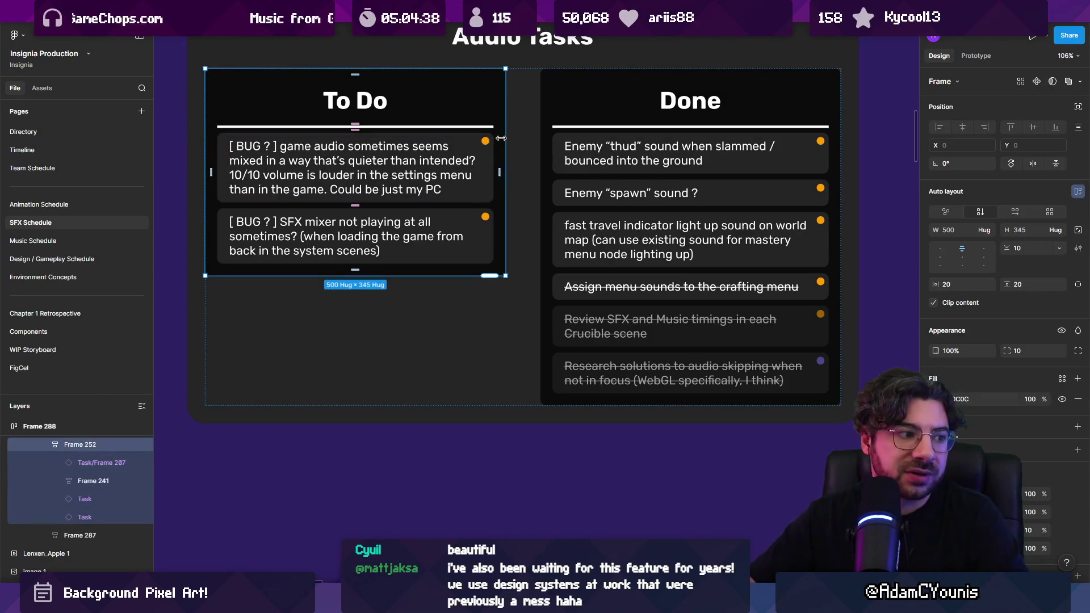
scroll(457, 207, "down", 5)
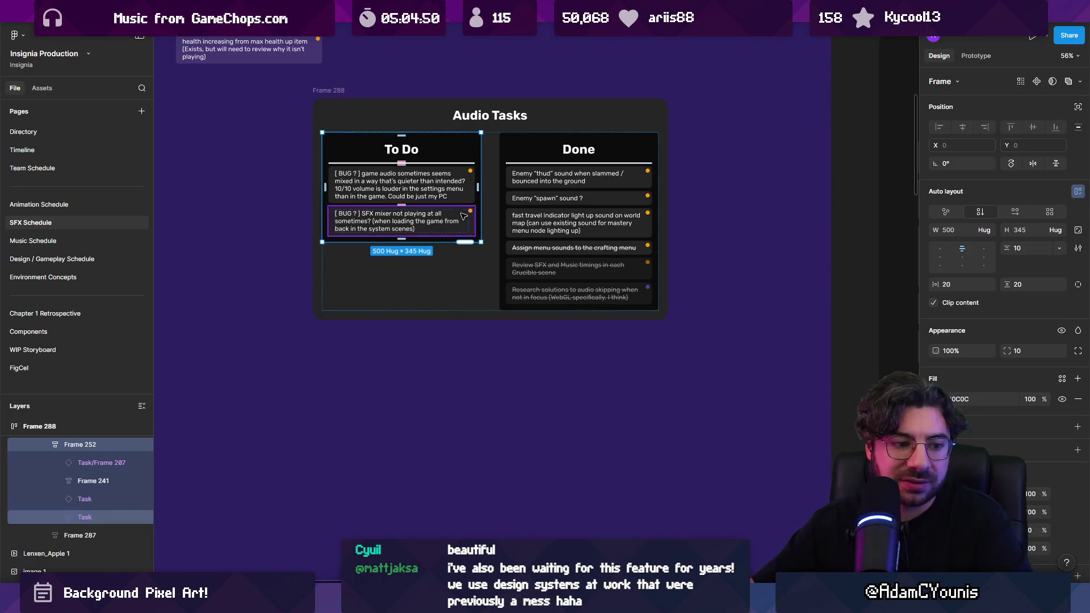
scroll(464, 216, "down", 5)
key("alt+Tab")
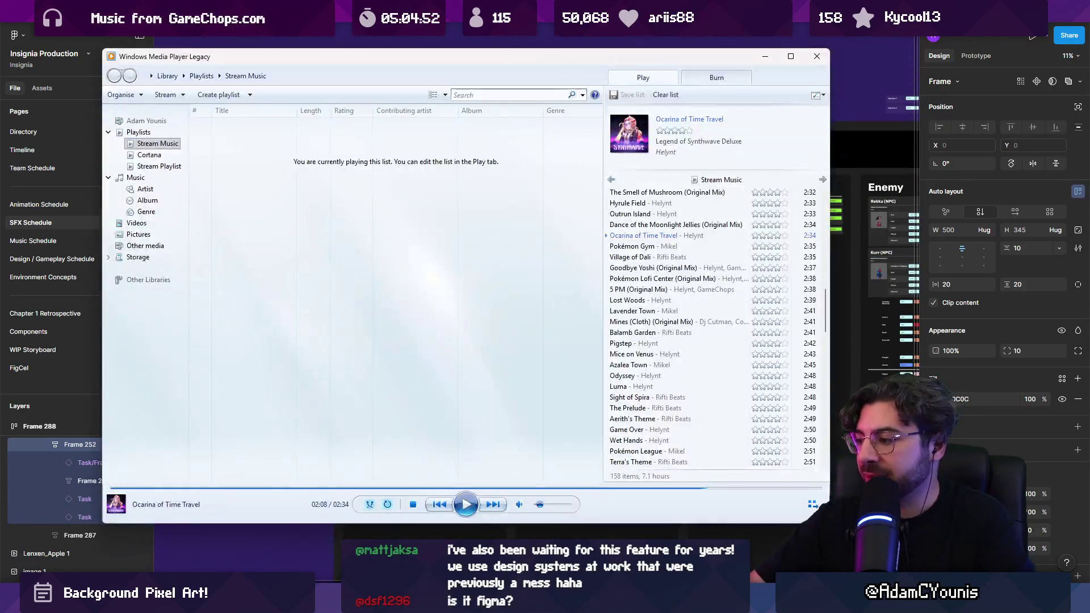
left_click(848, 68)
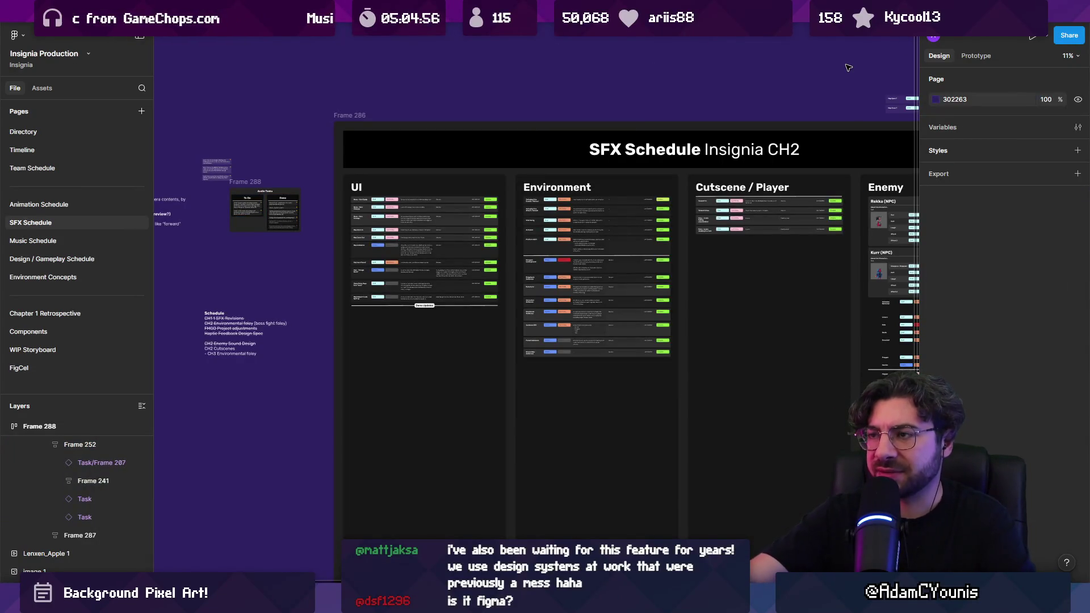
Switch to the Insignia Working Design Document and open its 0.0.2 Project Management Templates page
scroll(750, 207, "down", 5)
scroll(652, 207, "right", 2)
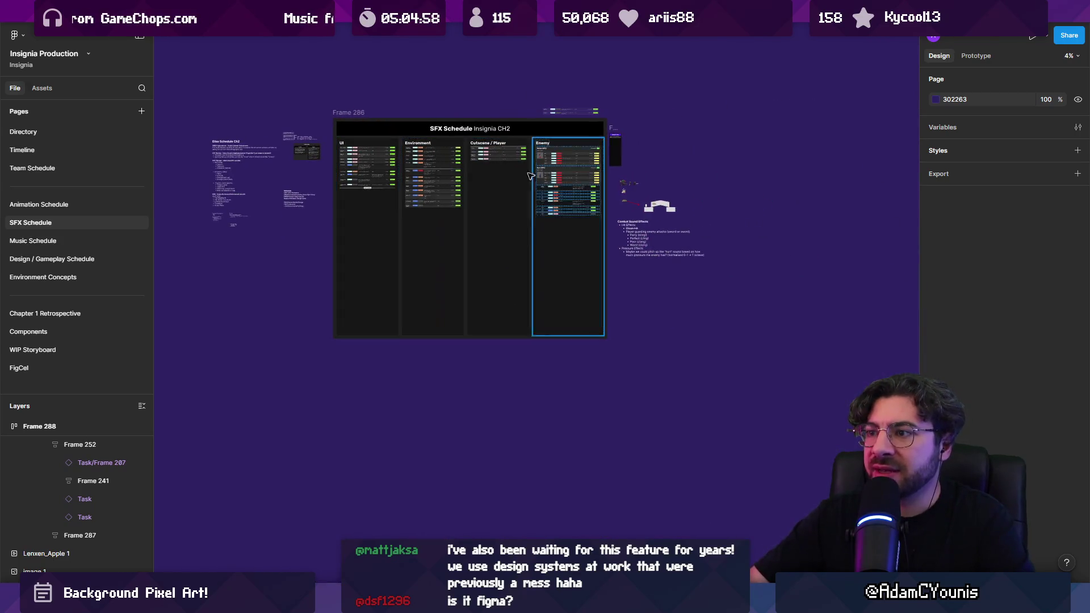
left_click(51, 330)
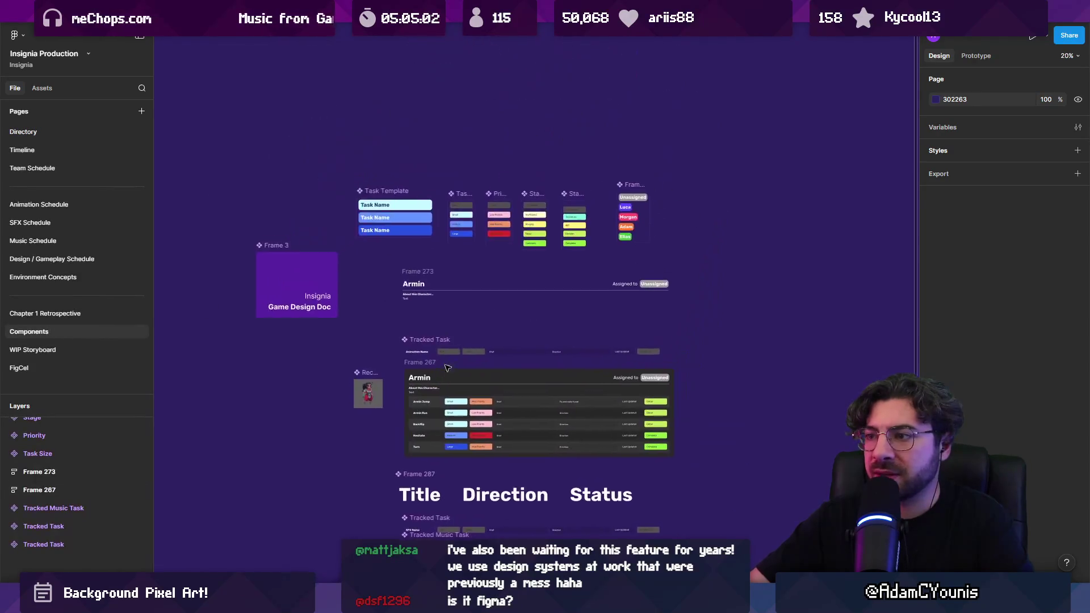
key("ctrl+Tab")
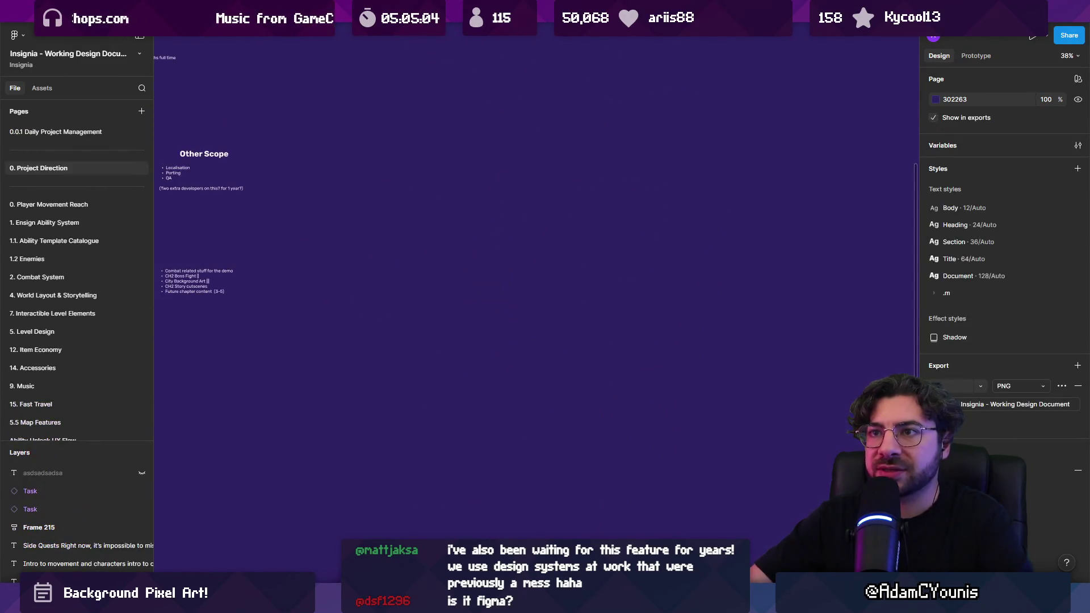
scroll(116, 336, "down", 10)
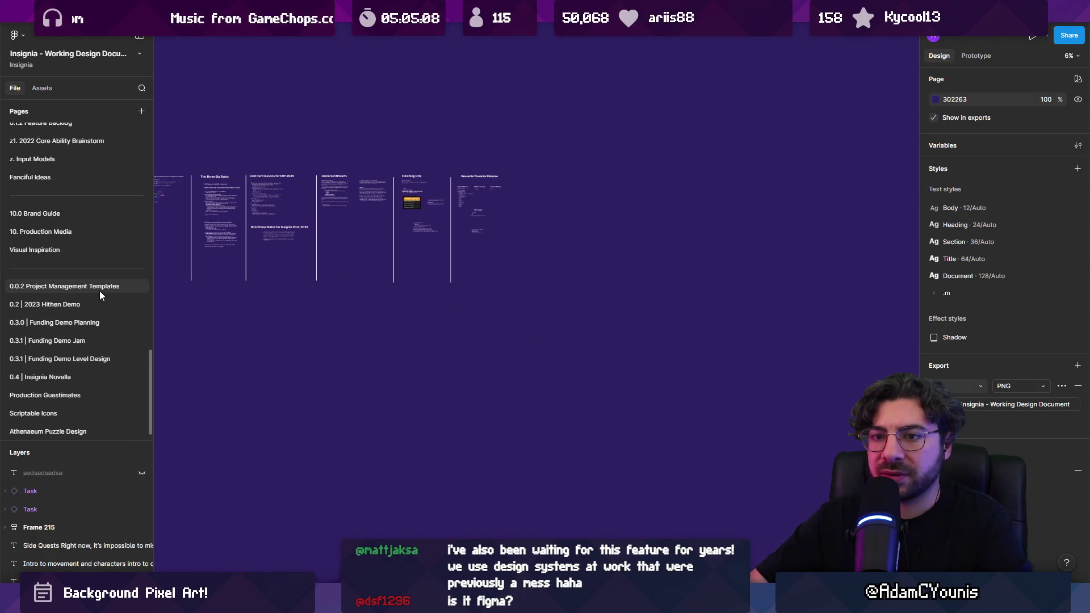
left_click(100, 290)
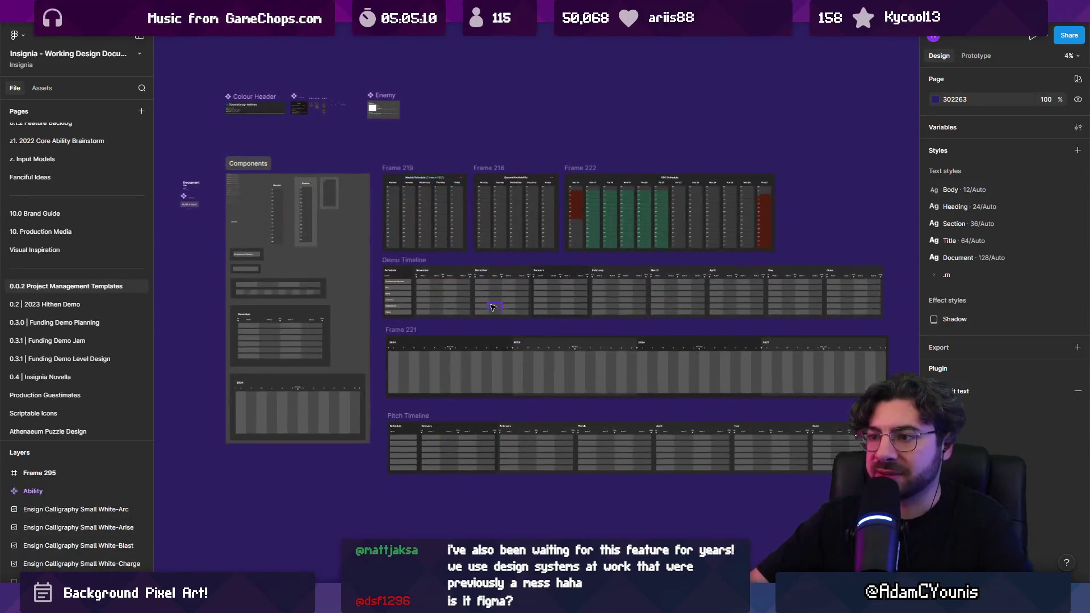
Select the Demo Timeline and step through its months from December to June
scroll(388, 257, "up", 5)
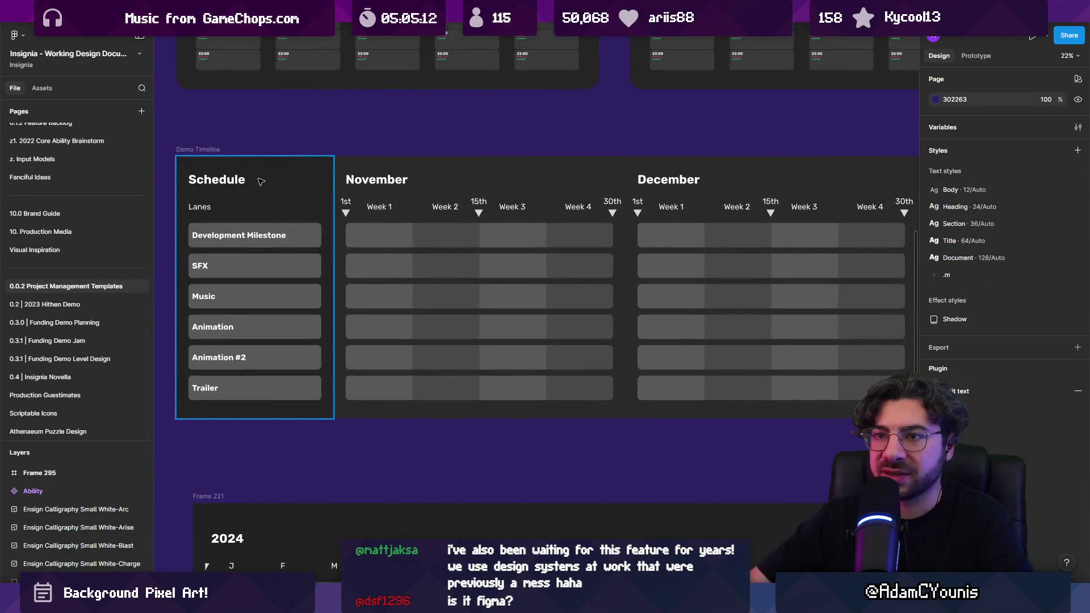
left_click(202, 152)
scroll(358, 178, "down", 5)
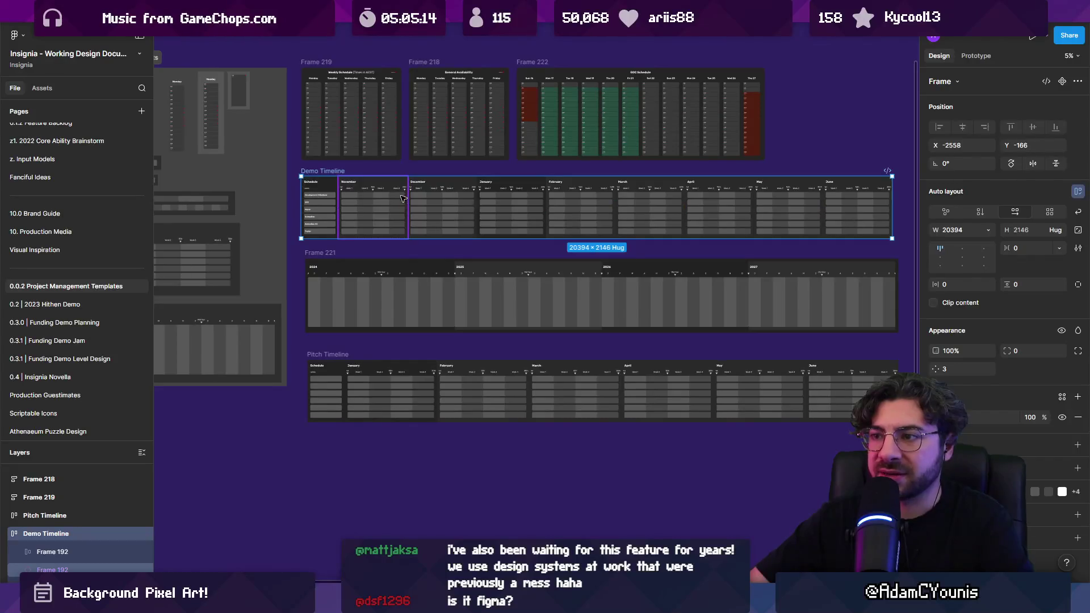
left_click(449, 201)
left_click(539, 199)
left_click(585, 199)
left_click(647, 198)
left_click(721, 199)
left_click(817, 199)
left_click(832, 203)
Inspect Frame 221's multi-year timeline, including its 2025 year block
mouse_move(356, 304)
left_mouse_down()
mouse_move(348, 220)
mouse_move(370, 244)
mouse_move(586, 309)
mouse_move(502, 379)
left_mouse_up()
left_click(370, 243)
scroll(459, 165, "up", 5)
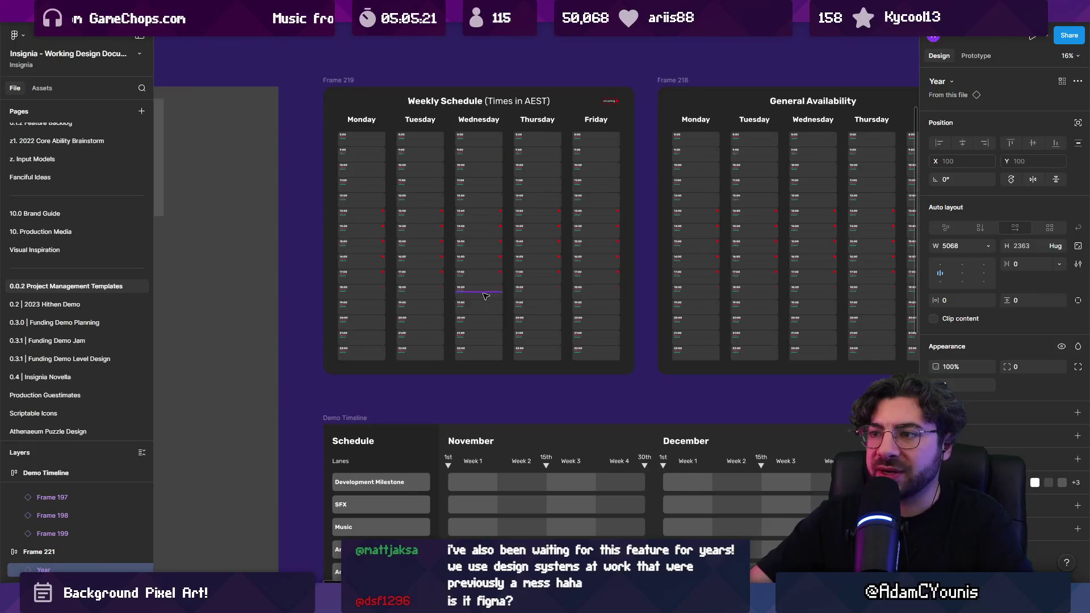
scroll(491, 286, "down", 4)
scroll(491, 286, "down", 3)
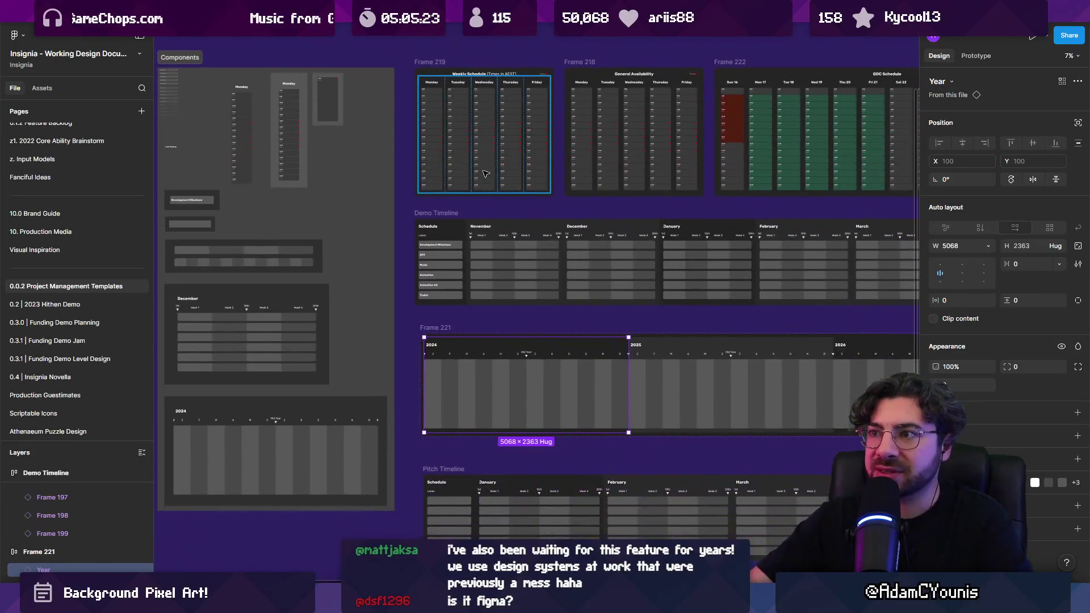
left_click_drag(344, 260, 370, 163)
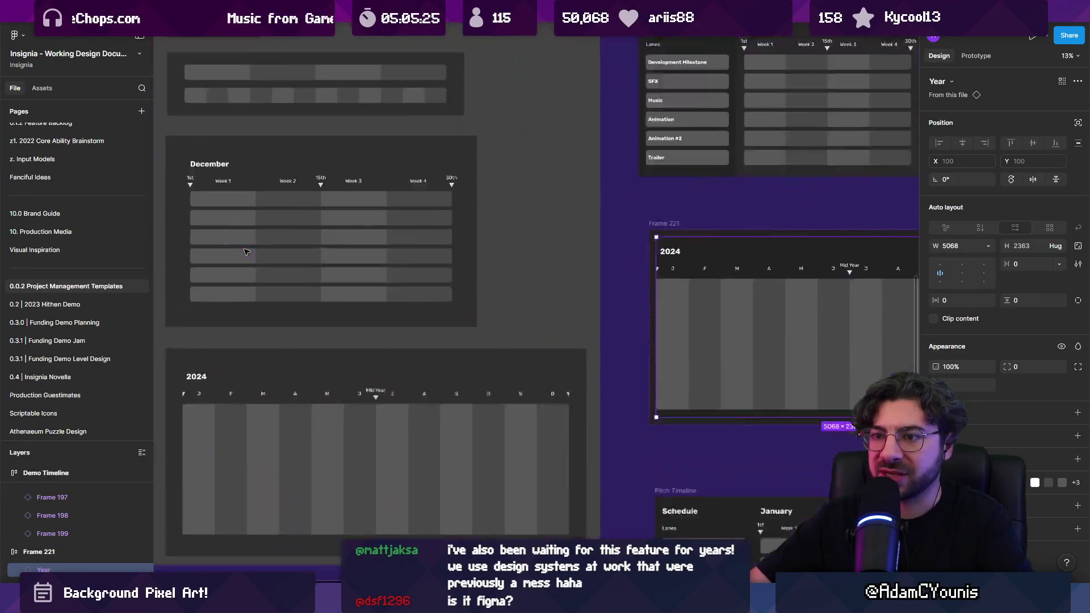
scroll(235, 252, "up", 4)
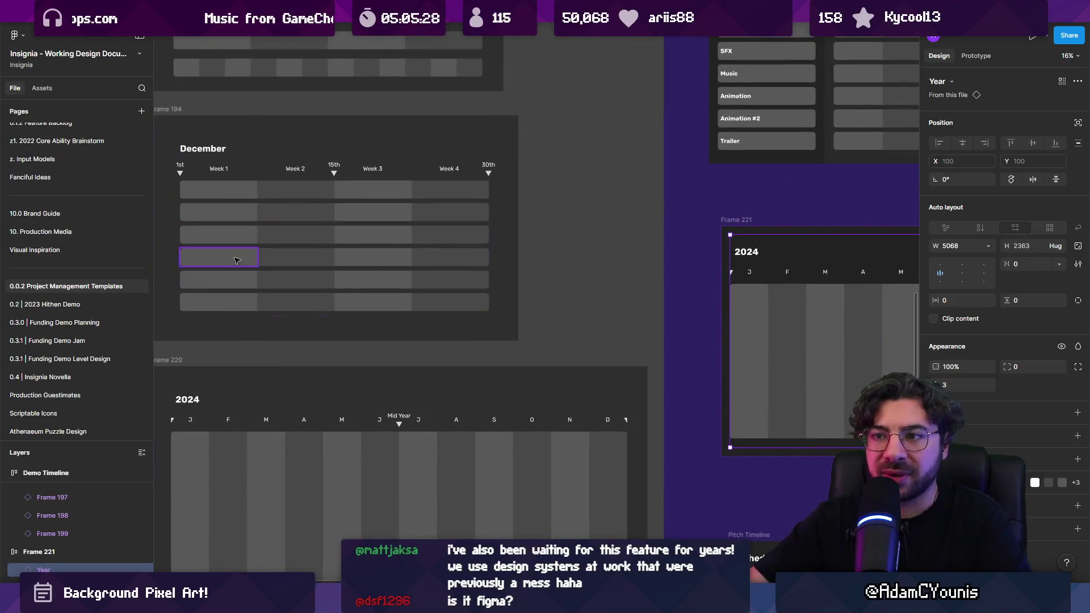
scroll(237, 260, "up", 2)
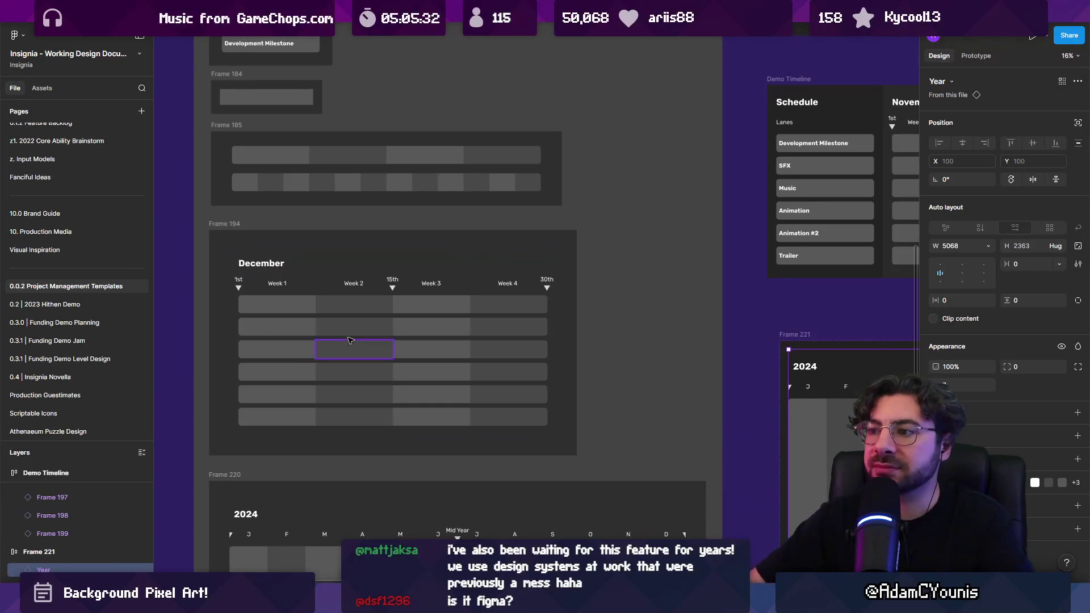
scroll(351, 340, "down", 5)
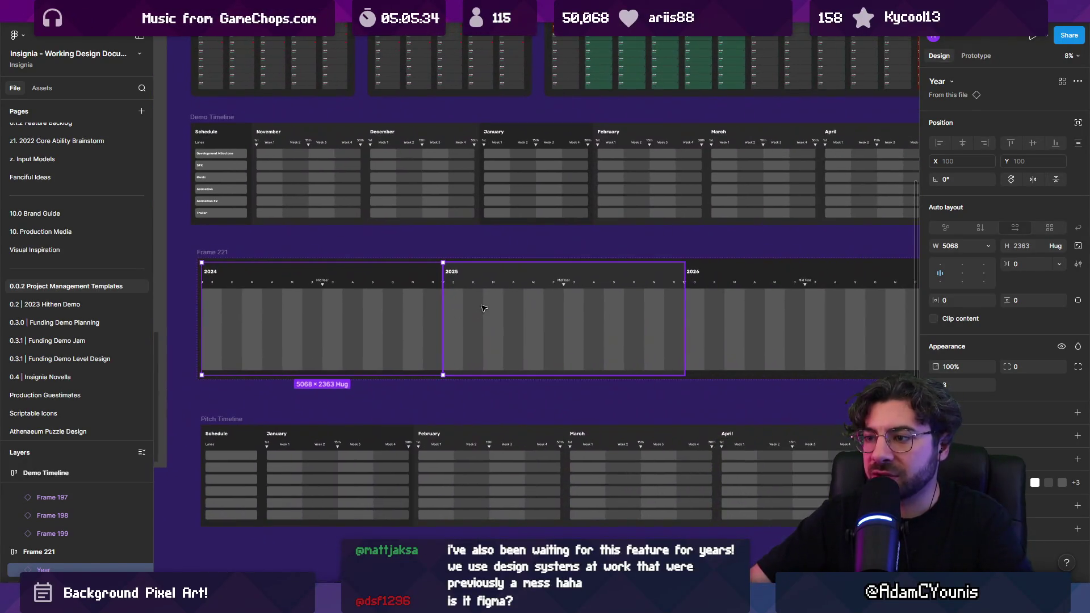
left_click(482, 309)
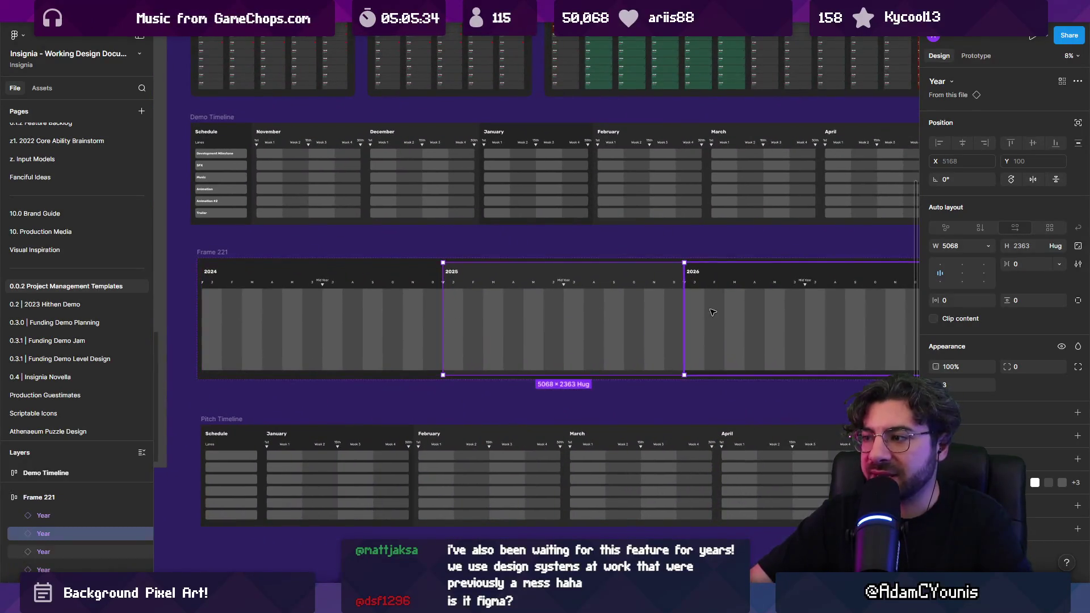
left_click(217, 252)
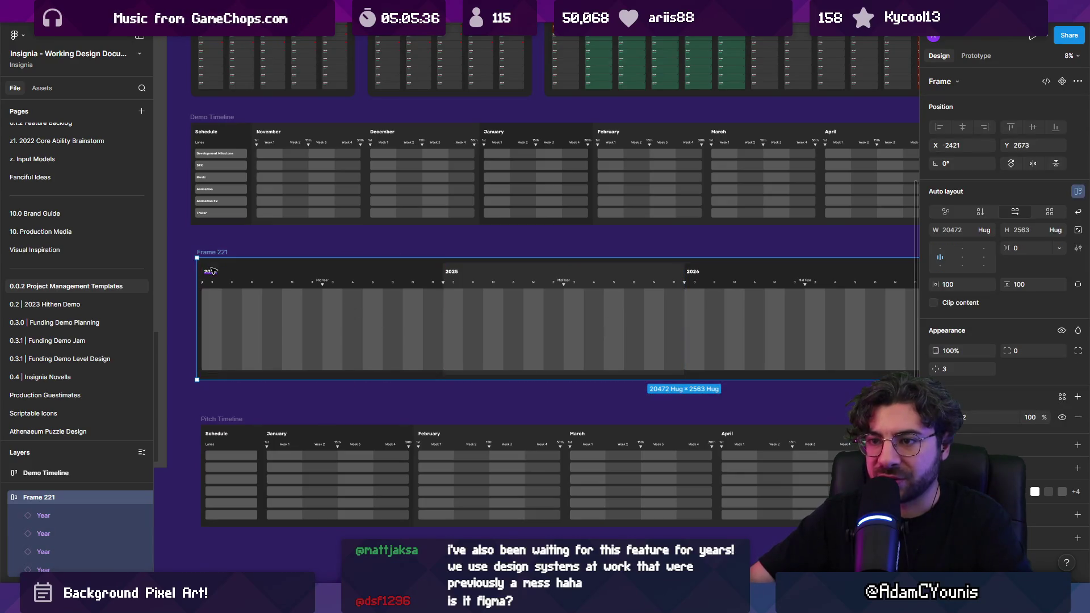
scroll(211, 271, "down", 3)
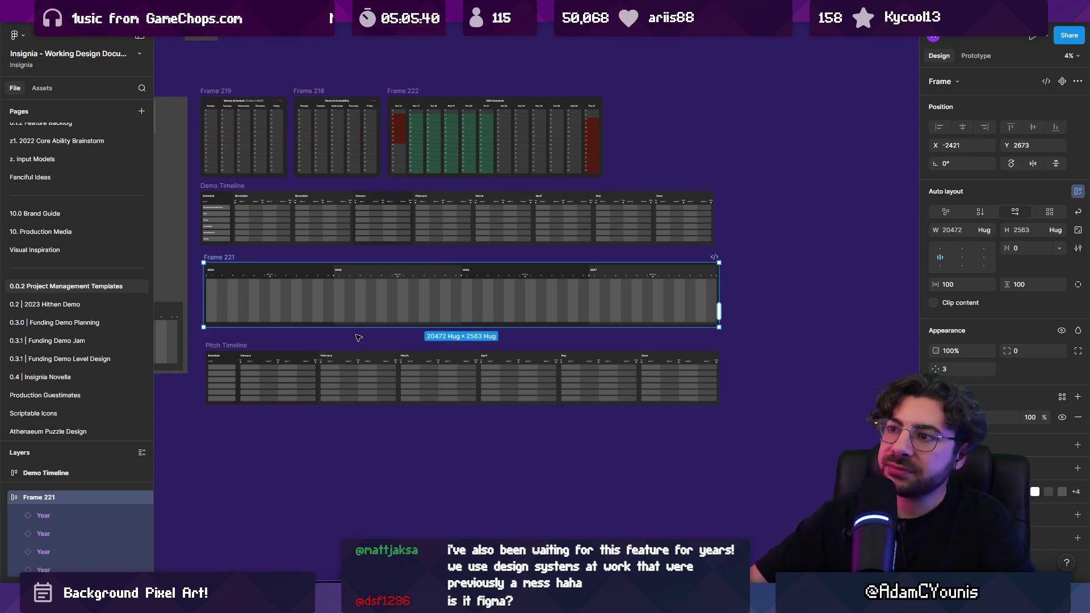
scroll(426, 140, "up", 5)
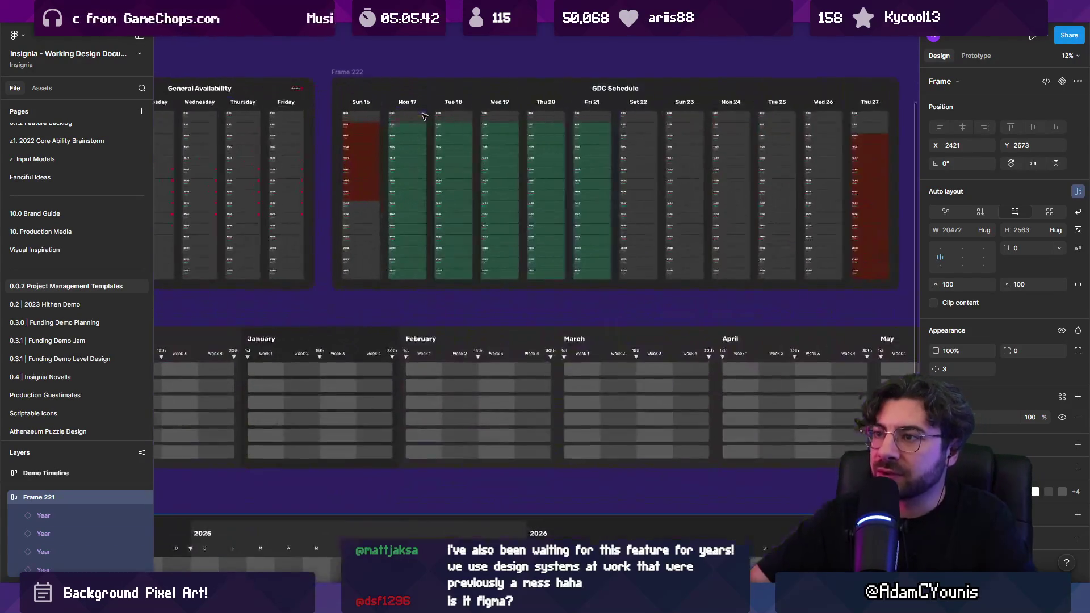
scroll(427, 140, "down", 3)
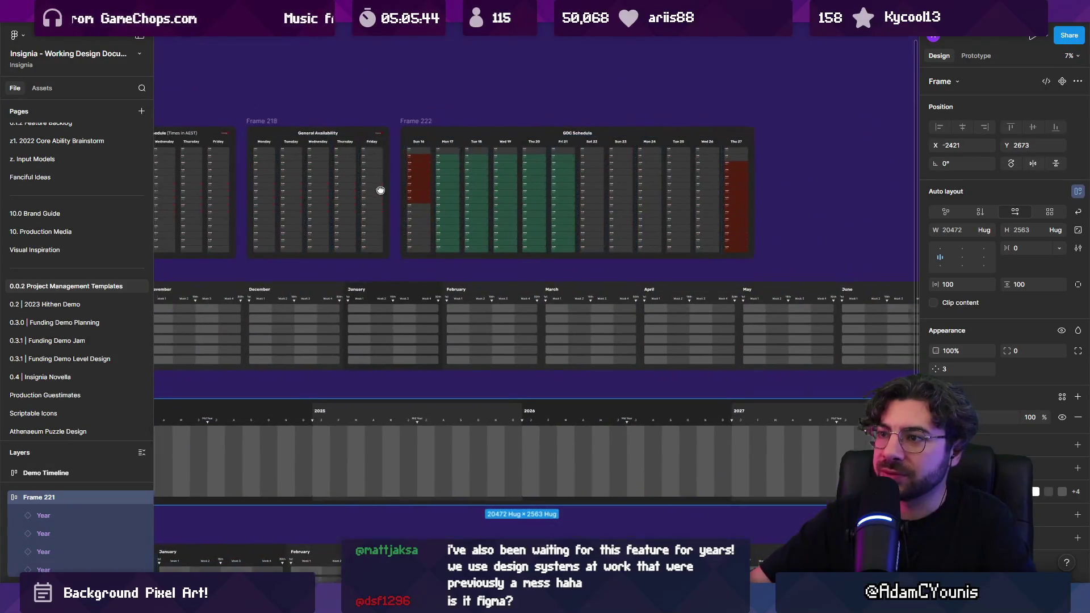
Zoom out to show the Weekly Schedule, General Availability and GDC schedules alongside the timelines
left_click_drag(377, 187, 645, 262)
scroll(645, 262, "up", 3)
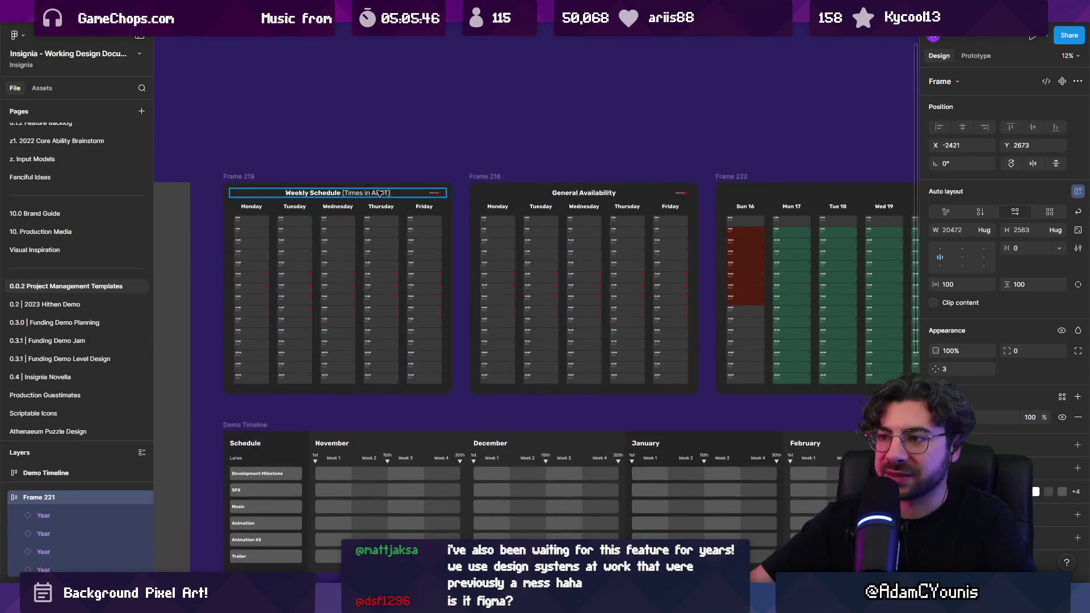
scroll(675, 195, "up", 5)
scroll(675, 196, "down", 5)
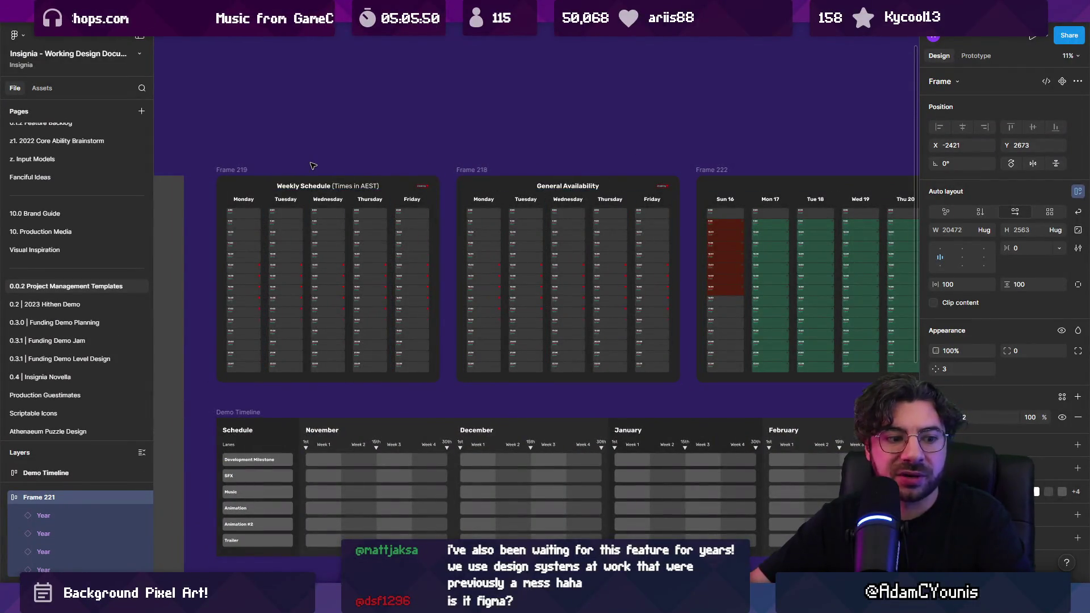
scroll(577, 251, "right", 5)
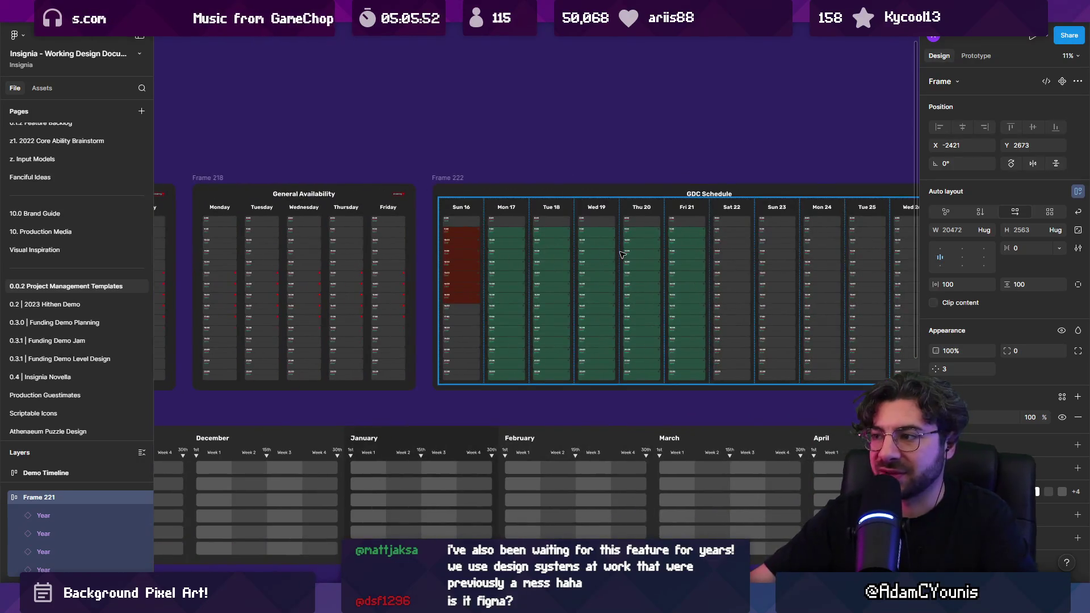
scroll(649, 253, "left", 15)
scroll(648, 253, "up", 3)
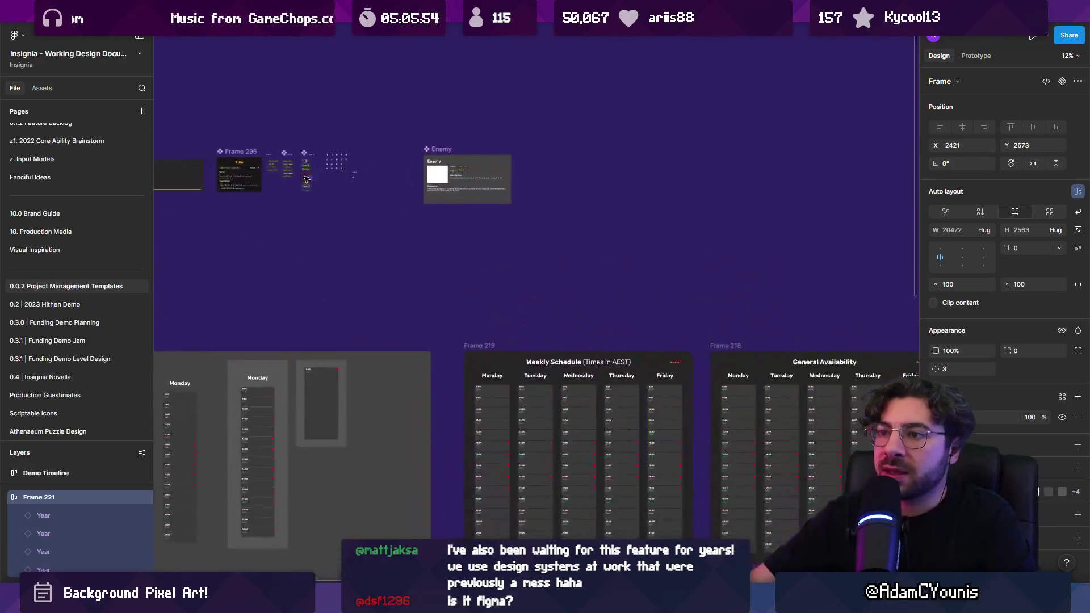
scroll(469, 165, "down", 5, "ctrl")
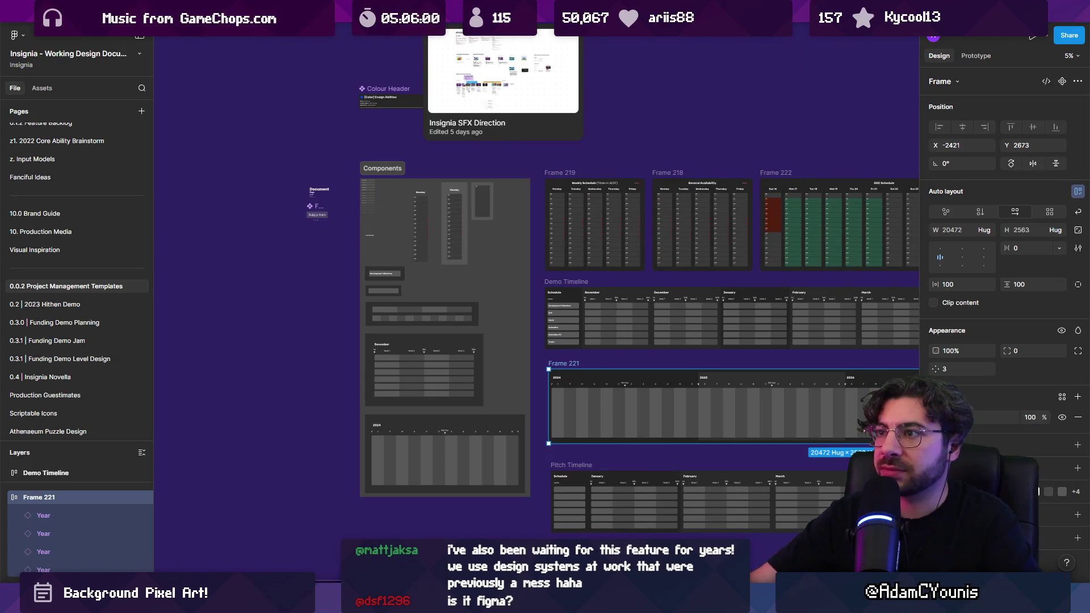
Switch via Insignia Production to the Insignia Story Map file and select the Part 1 card row
key("ctrl+Tab")
key("ctrl+Tab")
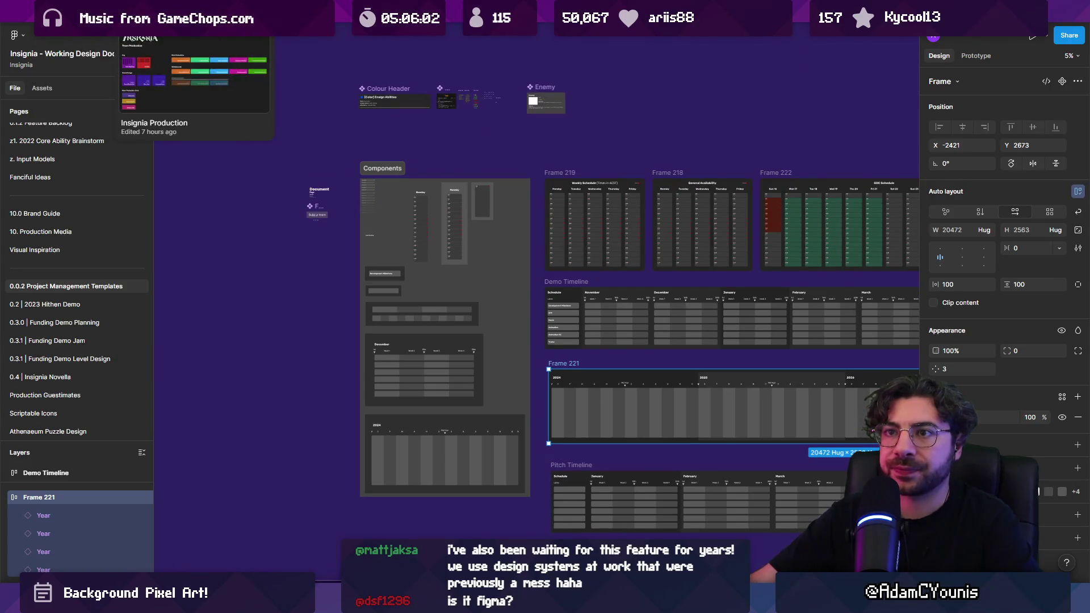
key("ctrl+Tab")
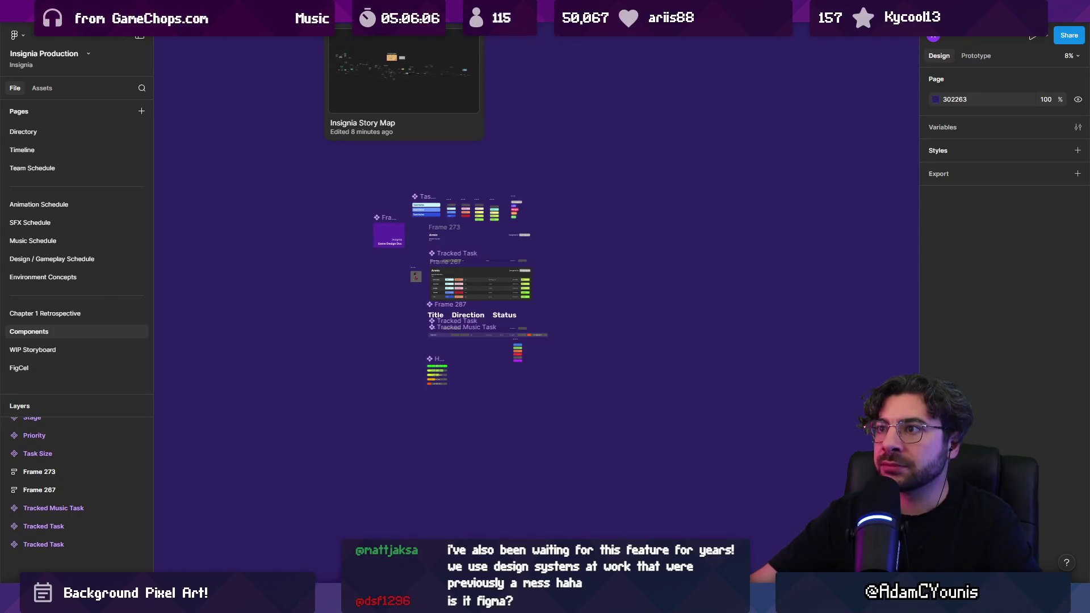
scroll(464, 218, "down", 3)
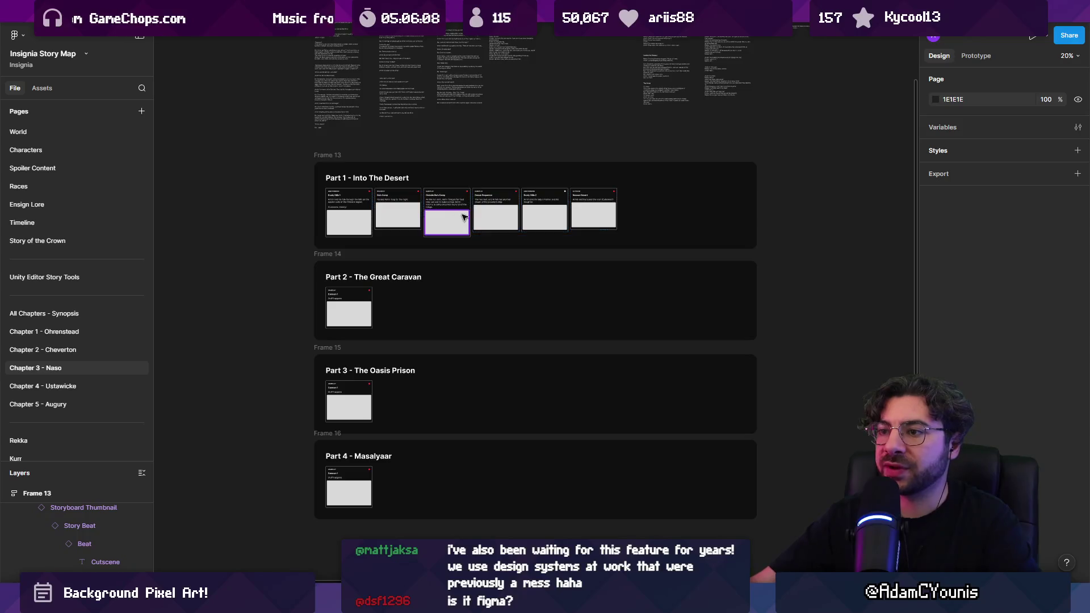
scroll(464, 217, "up", 5)
scroll(487, 217, "down", 4)
left_click(486, 206)
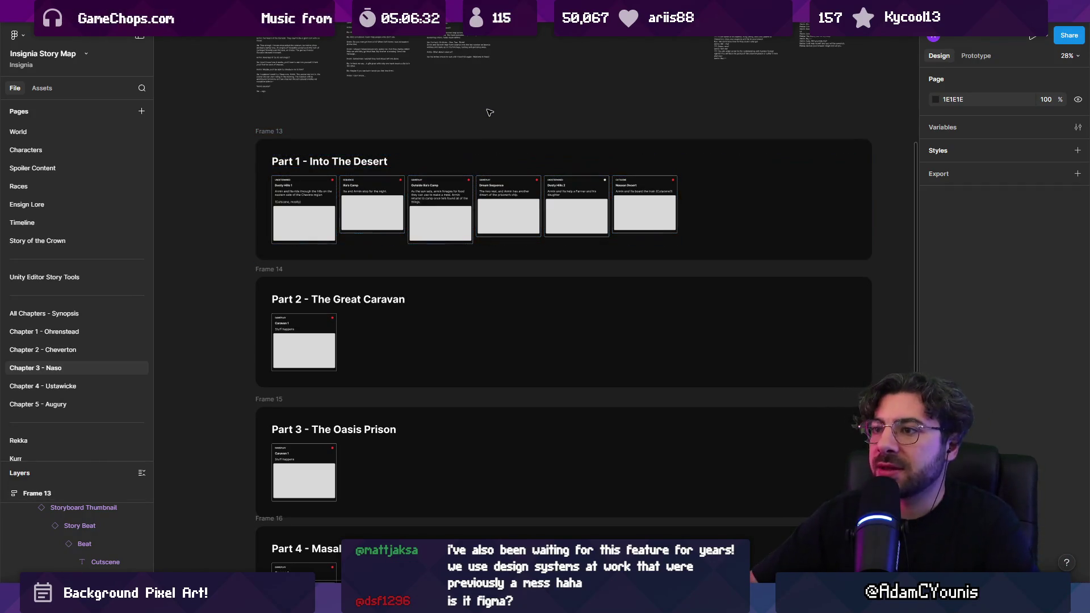
Look over the Chapter 3 story frames, then switch to the Unity editor's Scene Graph
scroll(495, 107, "up", 2)
scroll(449, 197, "down", 3, "ctrl")
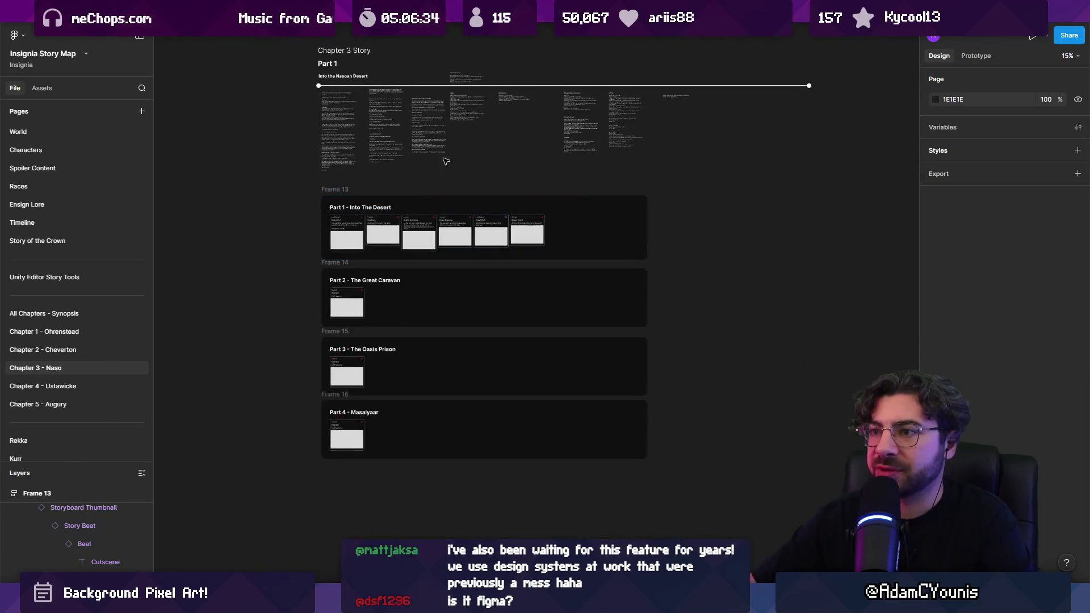
scroll(425, 235, "up", 3)
scroll(425, 235, "up", 2, "ctrl")
scroll(424, 235, "down", 4, "ctrl")
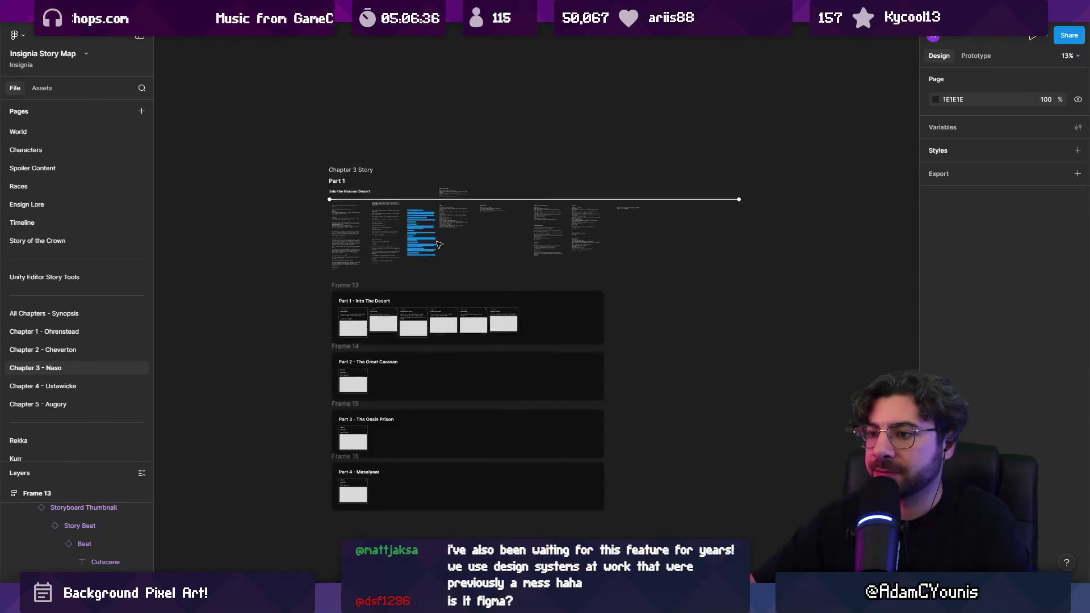
scroll(425, 250, "down", 2)
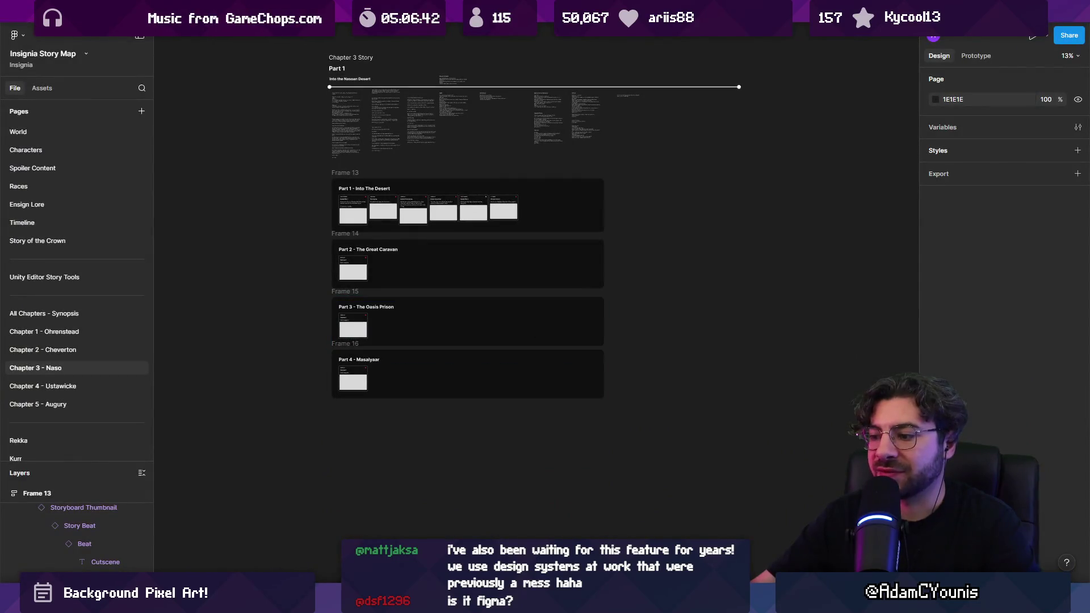
key("alt+Tab")
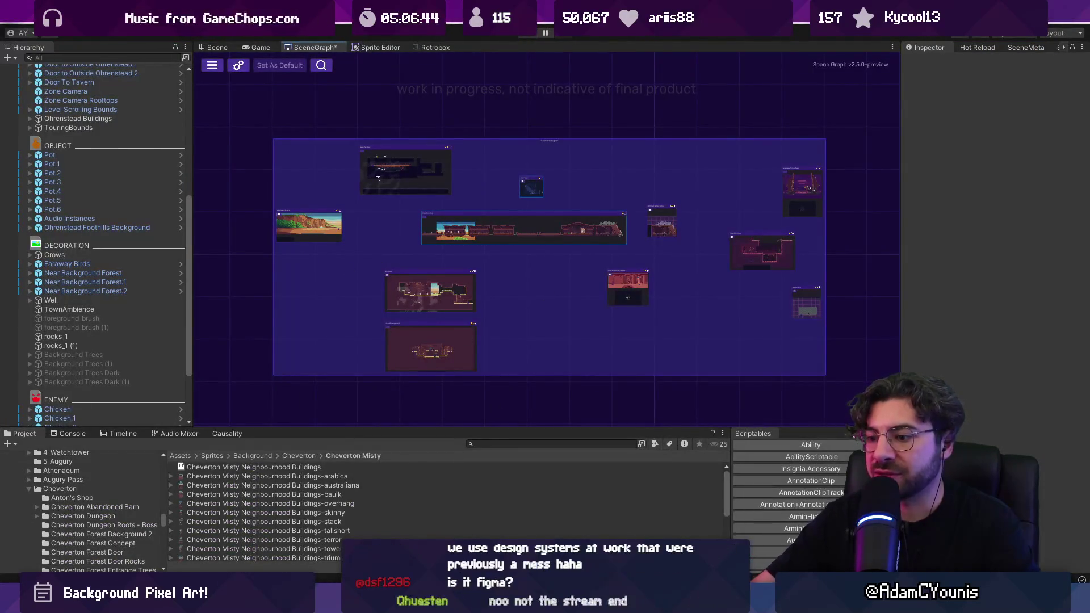
key("alt+Tab")
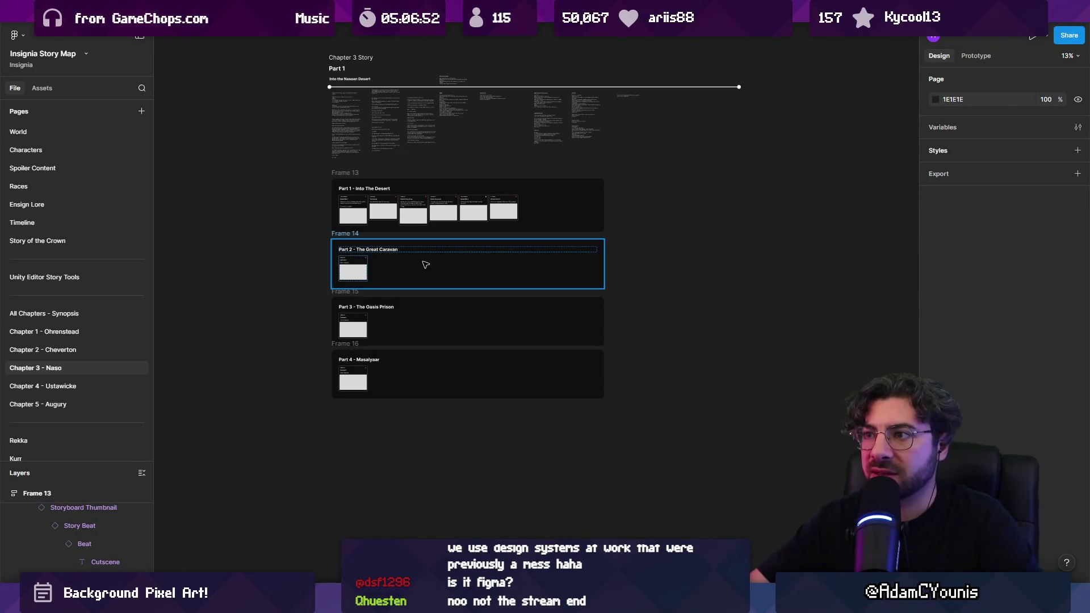
scroll(426, 264, "up", 3)
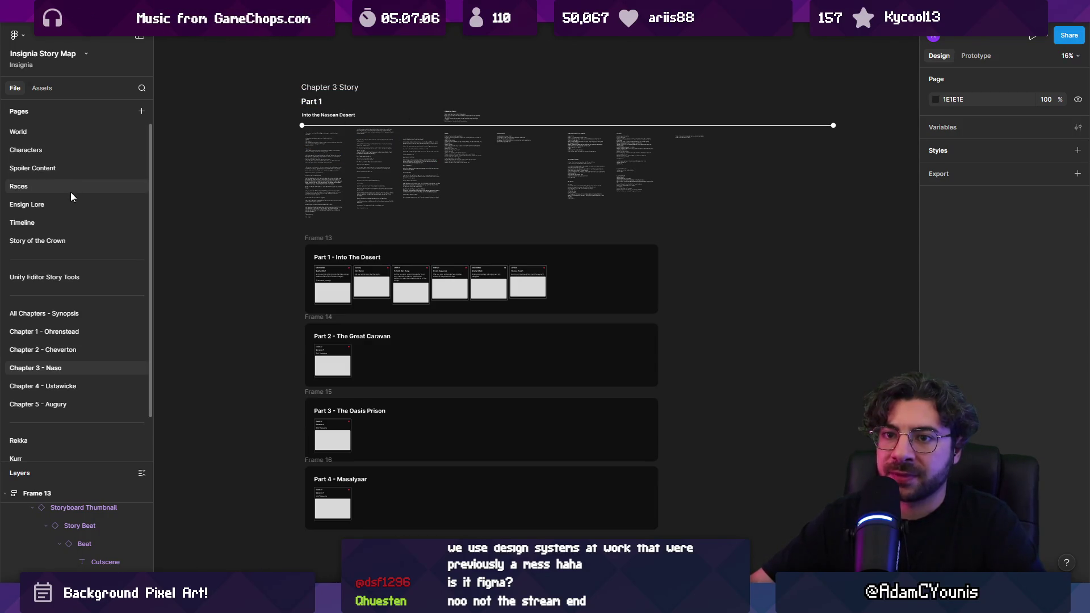
left_click(63, 313)
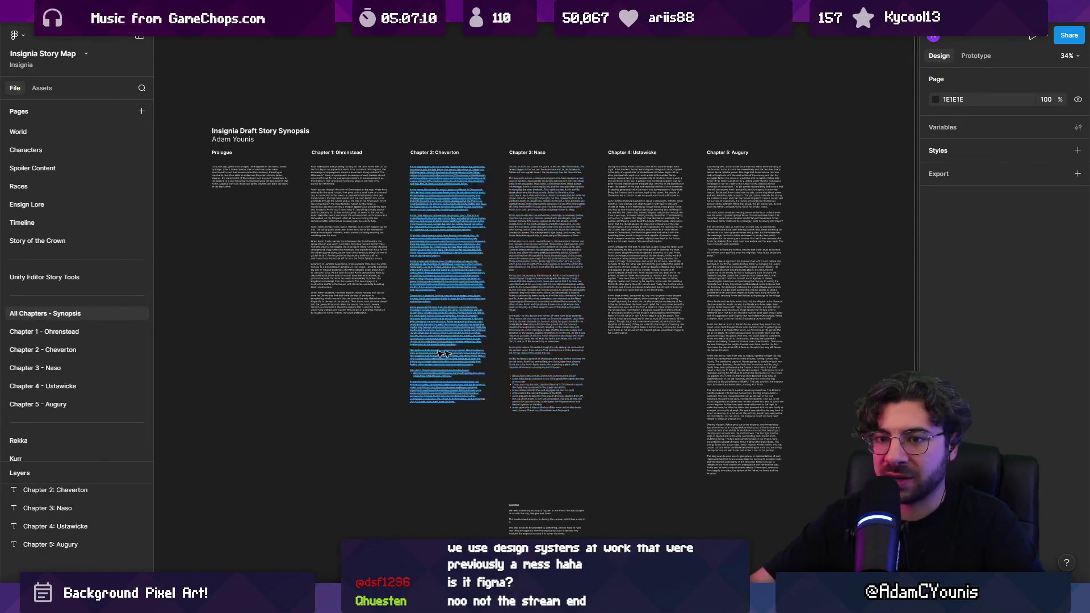
left_click(84, 352)
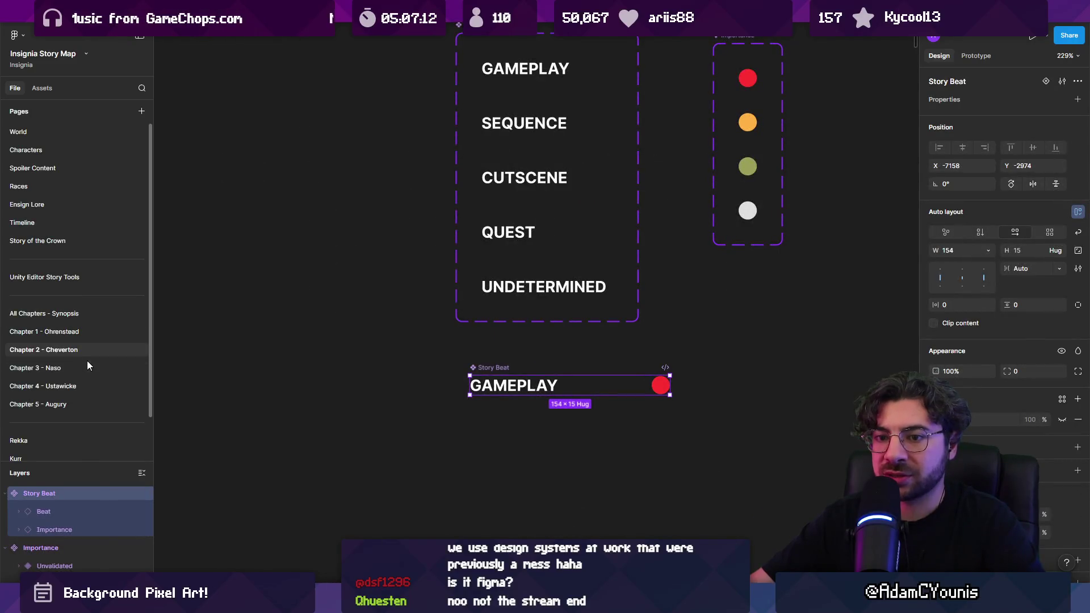
left_click(73, 367)
left_click(76, 352)
left_click(79, 366)
scroll(311, 156, "up", 2)
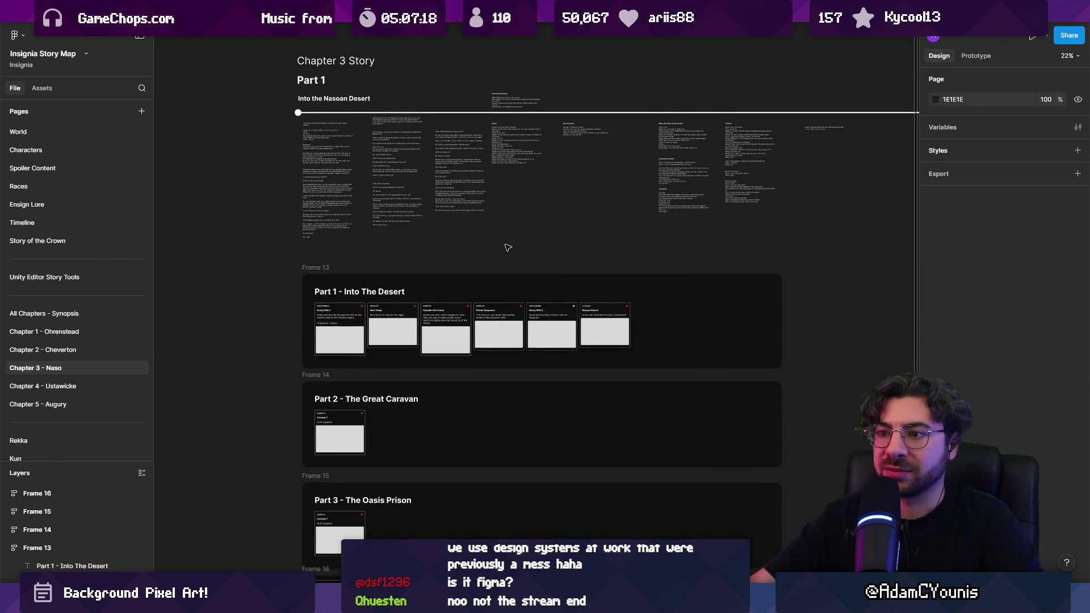
Try selecting Frames 13–16 one by one and by marquee, clearing the selection afterwards
scroll(507, 248, "down", 2)
scroll(507, 248, "right", 1)
left_click(263, 150)
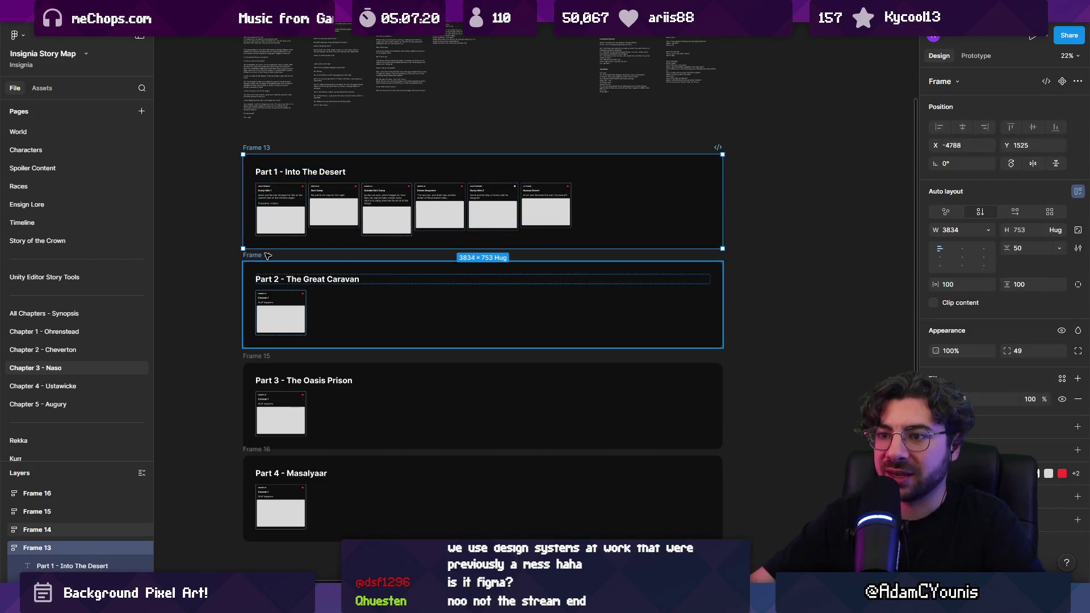
left_click(267, 255, "shift")
left_click(273, 363, "shift")
left_click(279, 457, "shift")
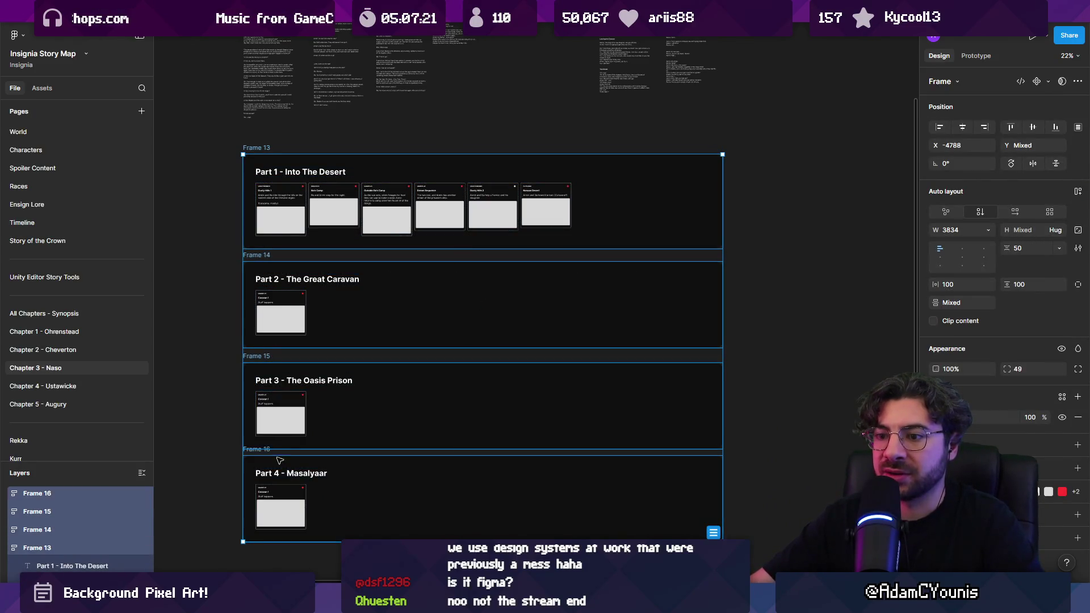
left_click(221, 338)
scroll(256, 224, "up", 3)
scroll(256, 224, "down", 3)
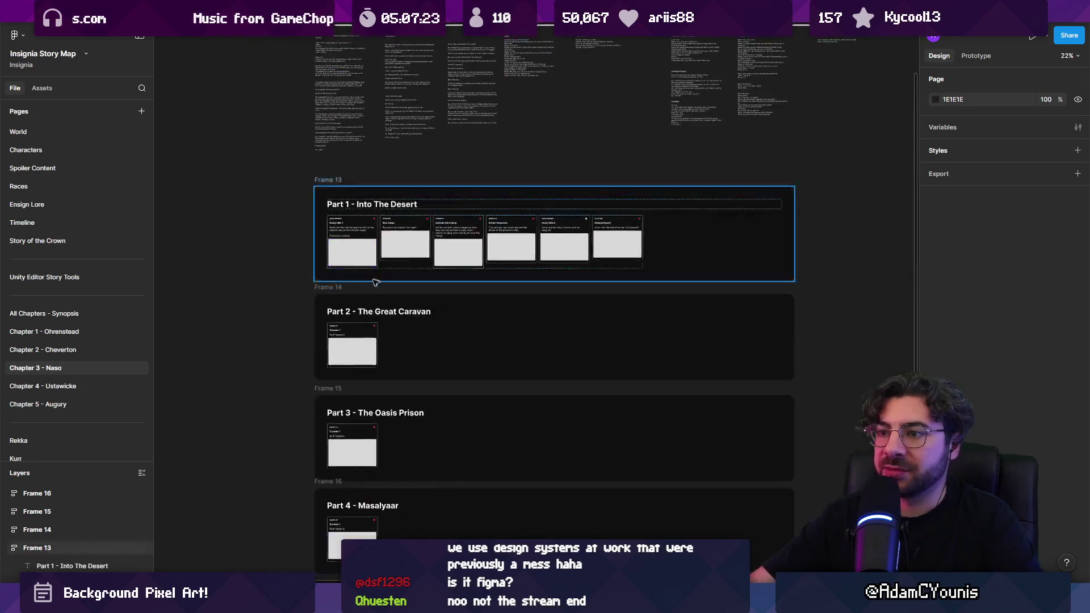
scroll(398, 227, "down", 3)
left_click(410, 166)
scroll(410, 167, "down", 2)
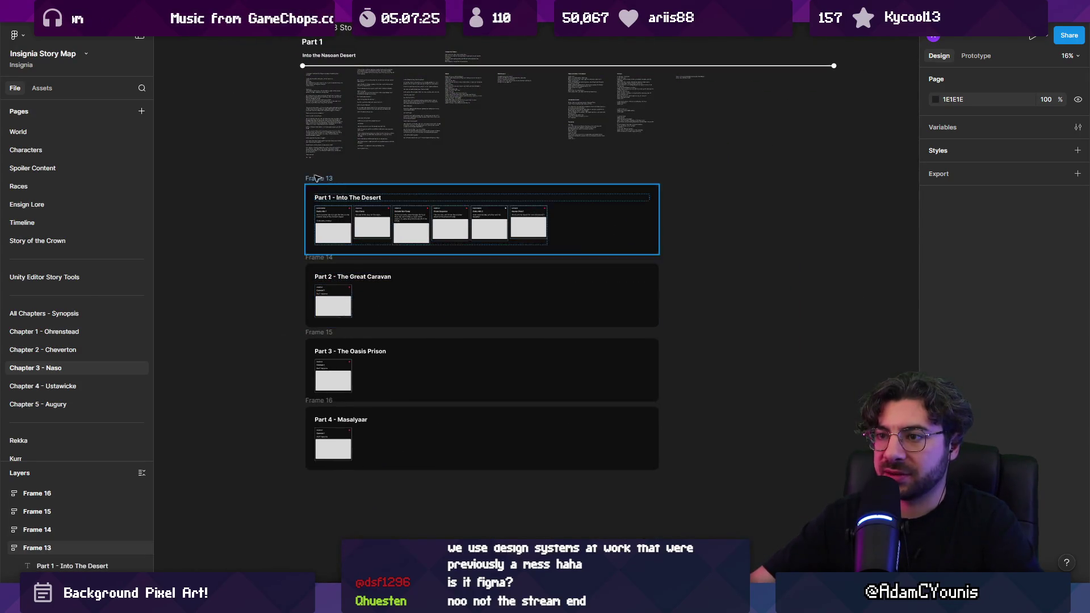
left_click_drag(289, 172, 718, 474)
left_click(718, 474)
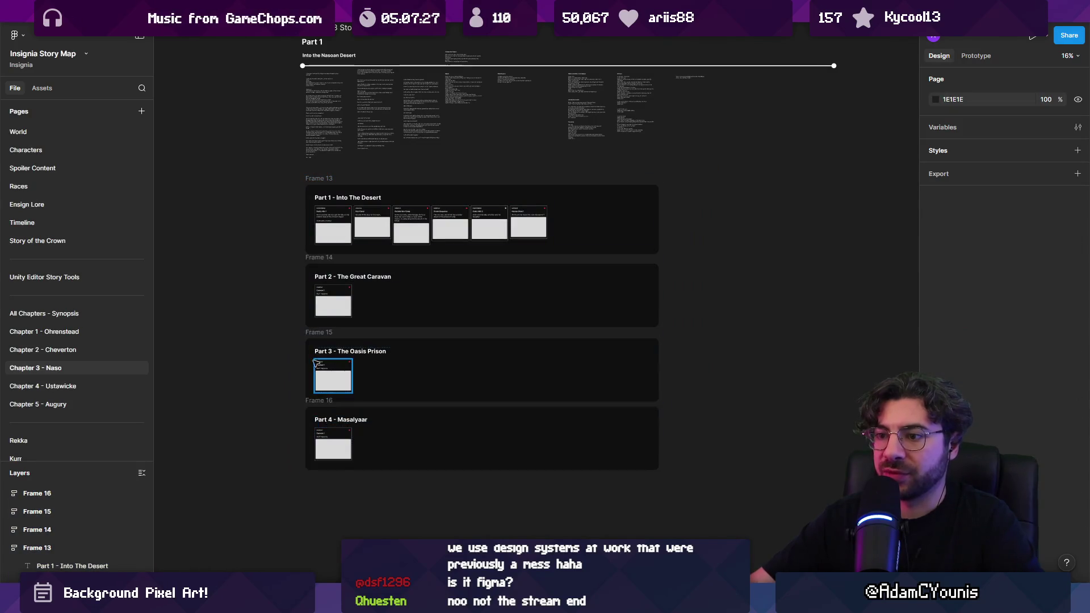
Marquee-select Frames 13–16 and wrap them in auto-layout Frame 17 with 94 spacing
left_click_drag(295, 176, 738, 487)
key("shift+a")
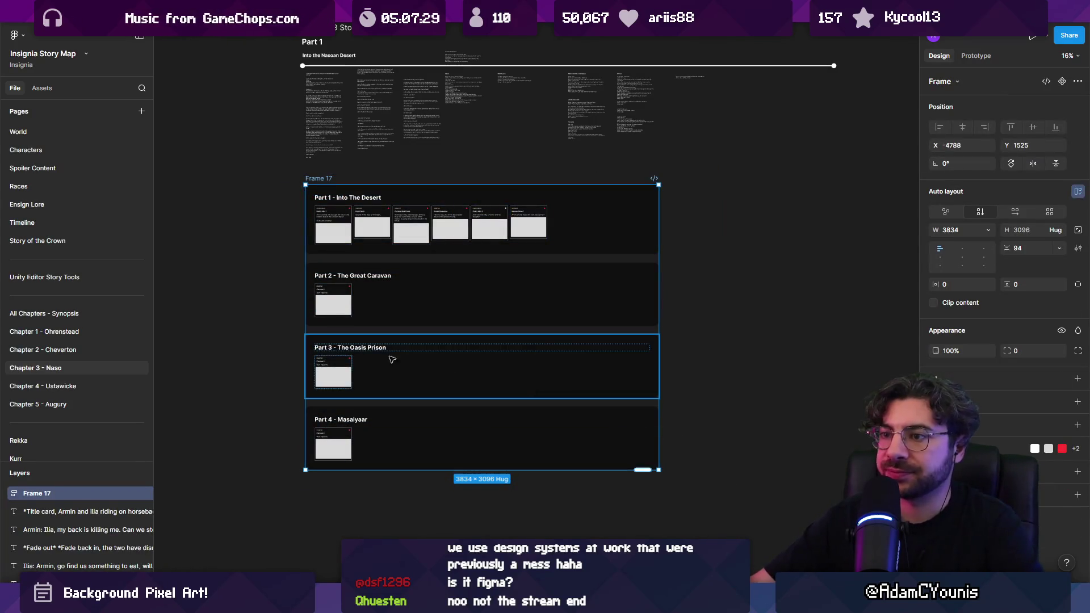
left_click(293, 325)
scroll(319, 259, "up", 3)
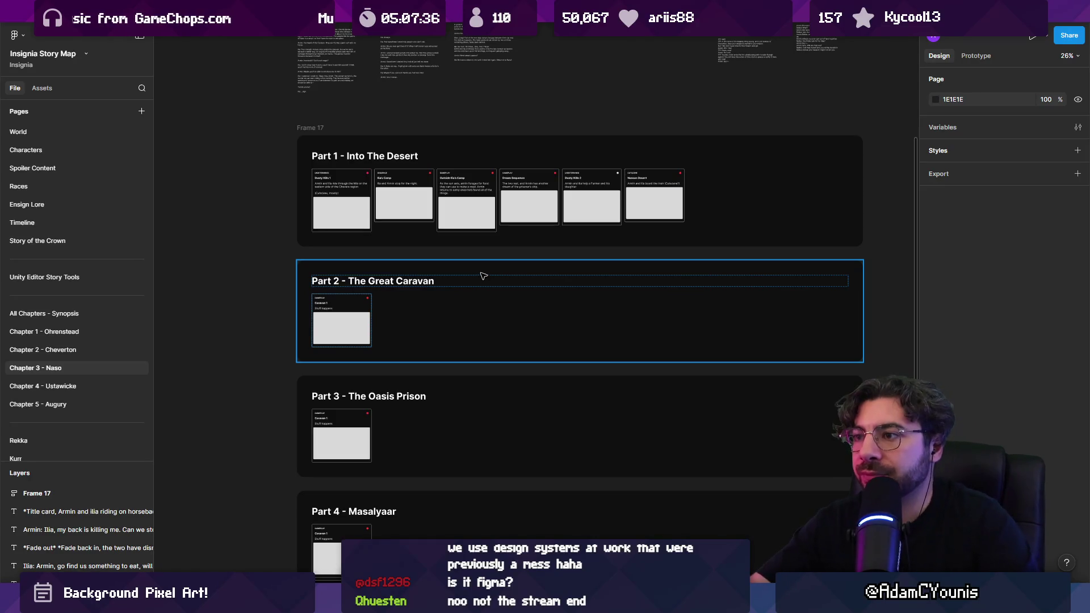
scroll(483, 276, "up", 5)
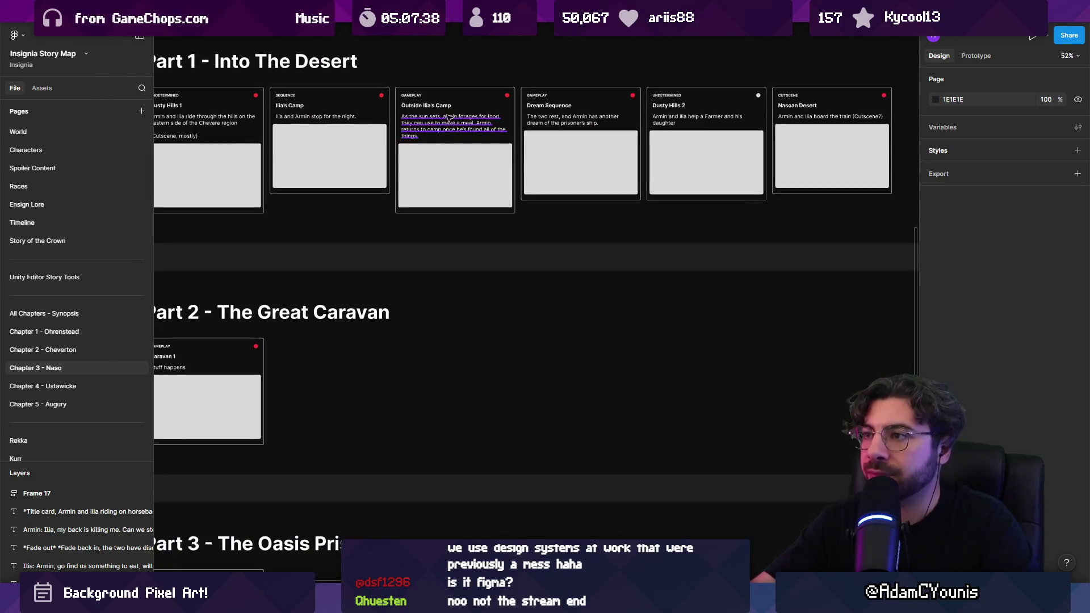
scroll(526, 163, "down", 5)
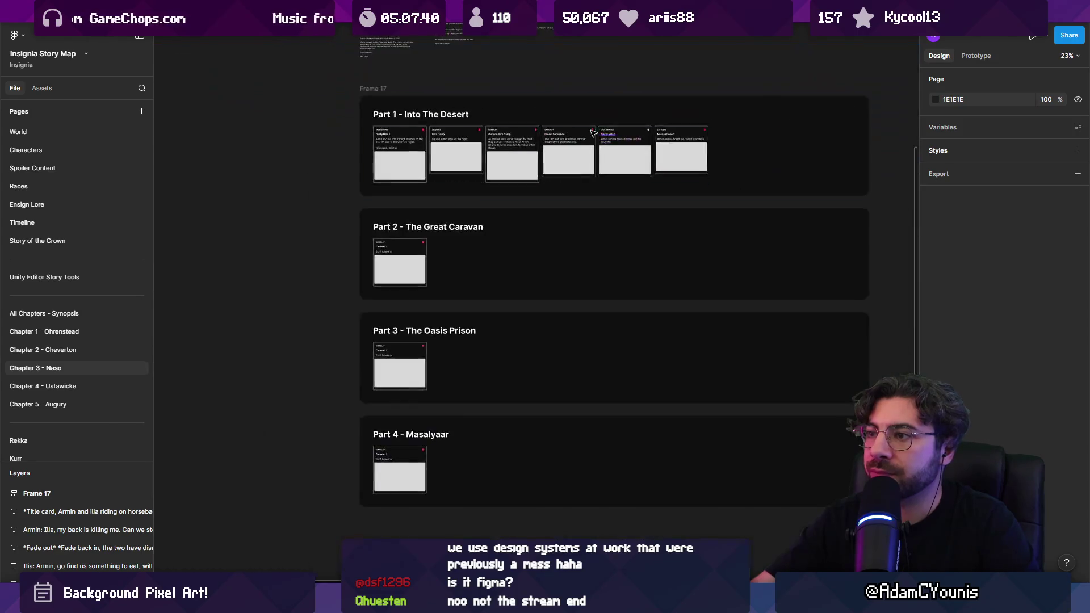
scroll(525, 163, "up", 4)
left_click_drag(526, 163, 501, 175)
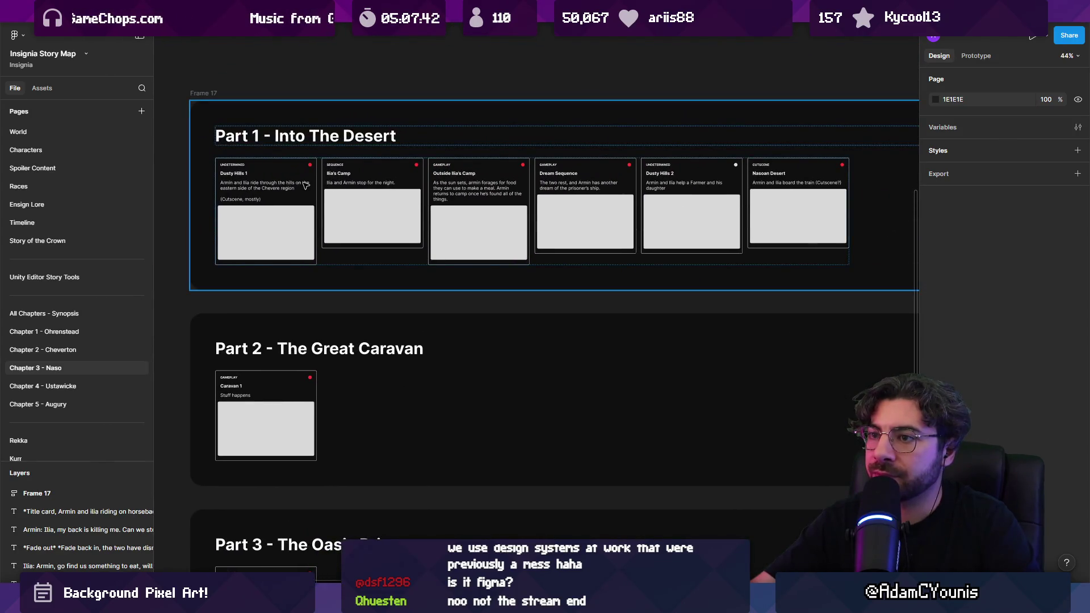